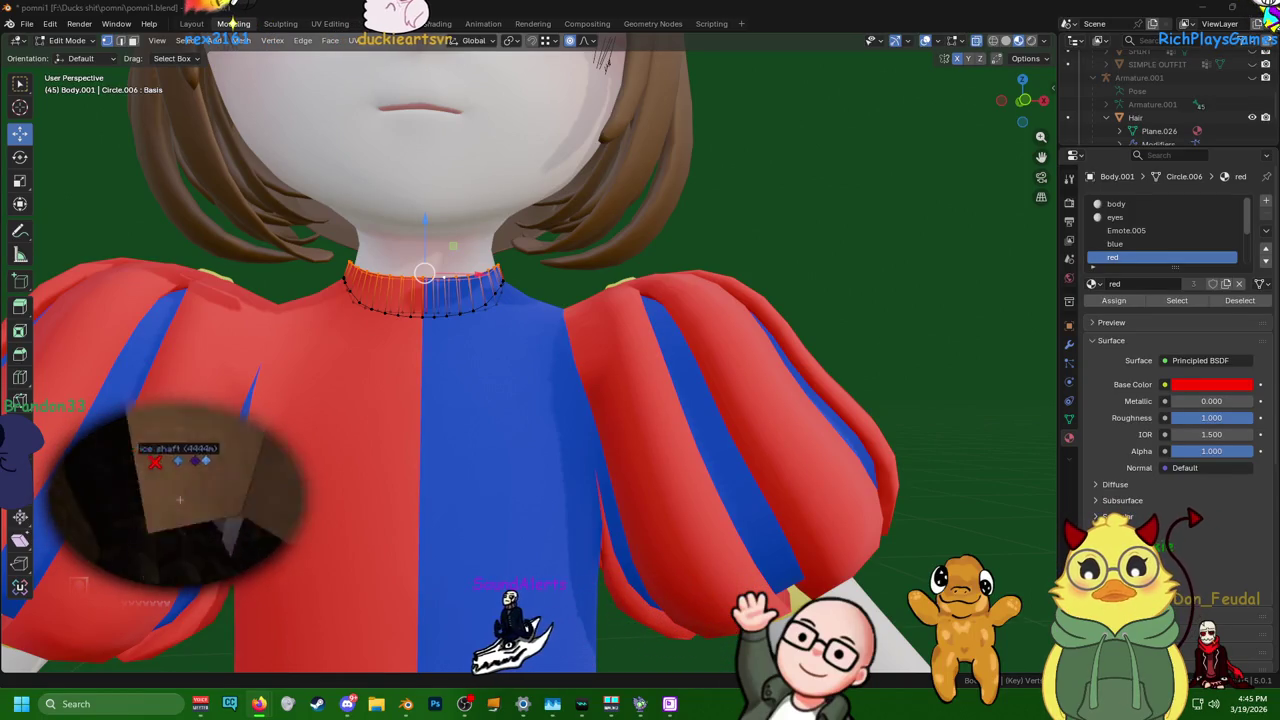
- Leave edit mode on the body by returning to the Layout workspace
scroll(481, 362, down, 5)
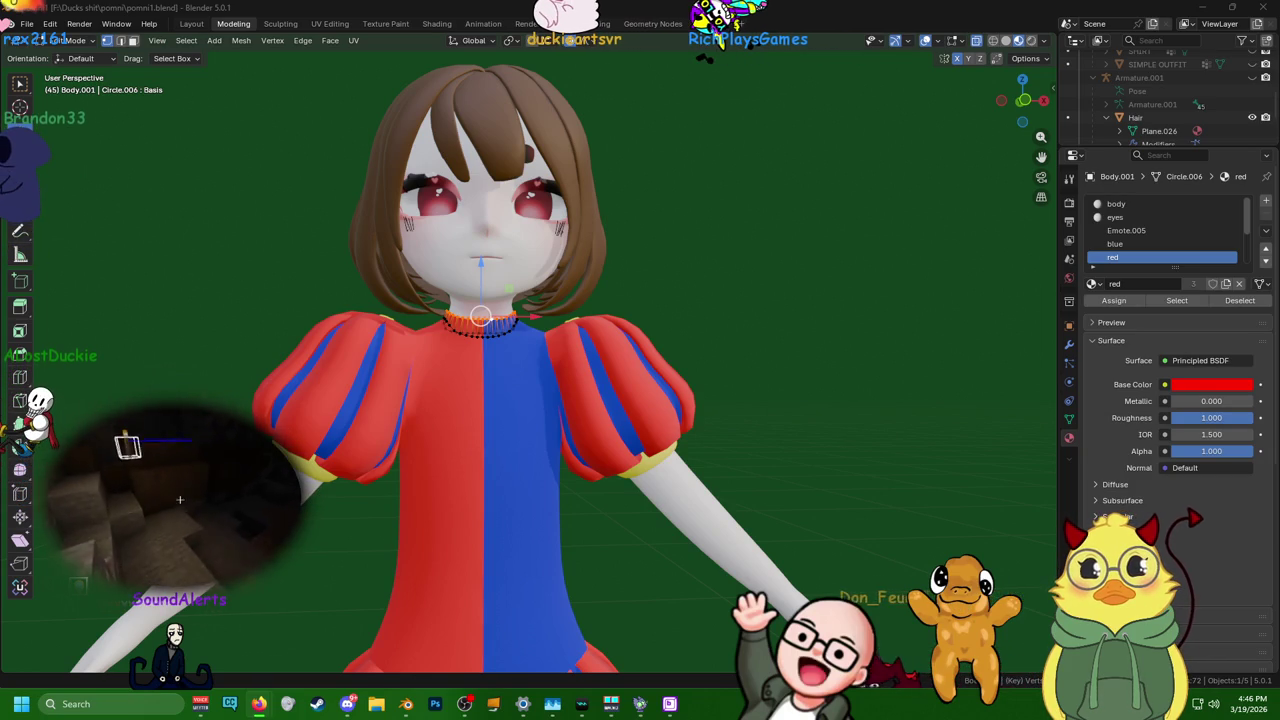
scroll(629, 410, down, 1)
scroll(629, 410, down, 3)
scroll(790, 327, down, 3)
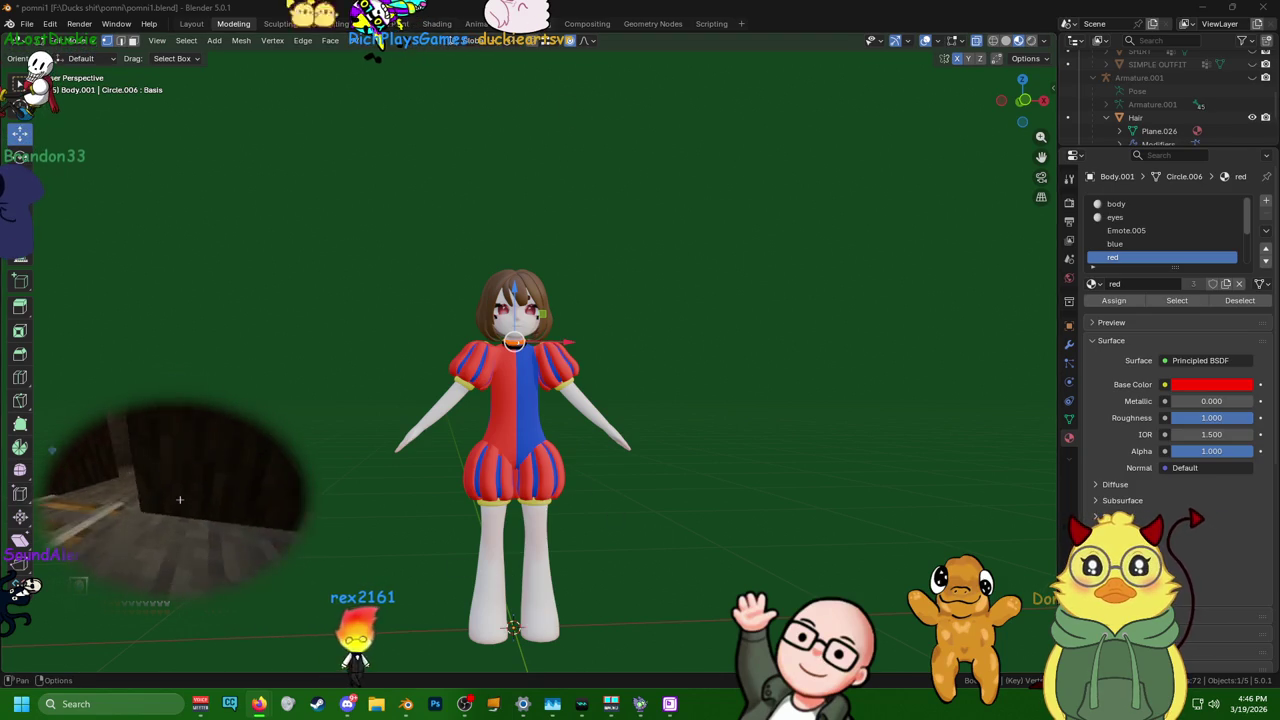
click(191, 23)
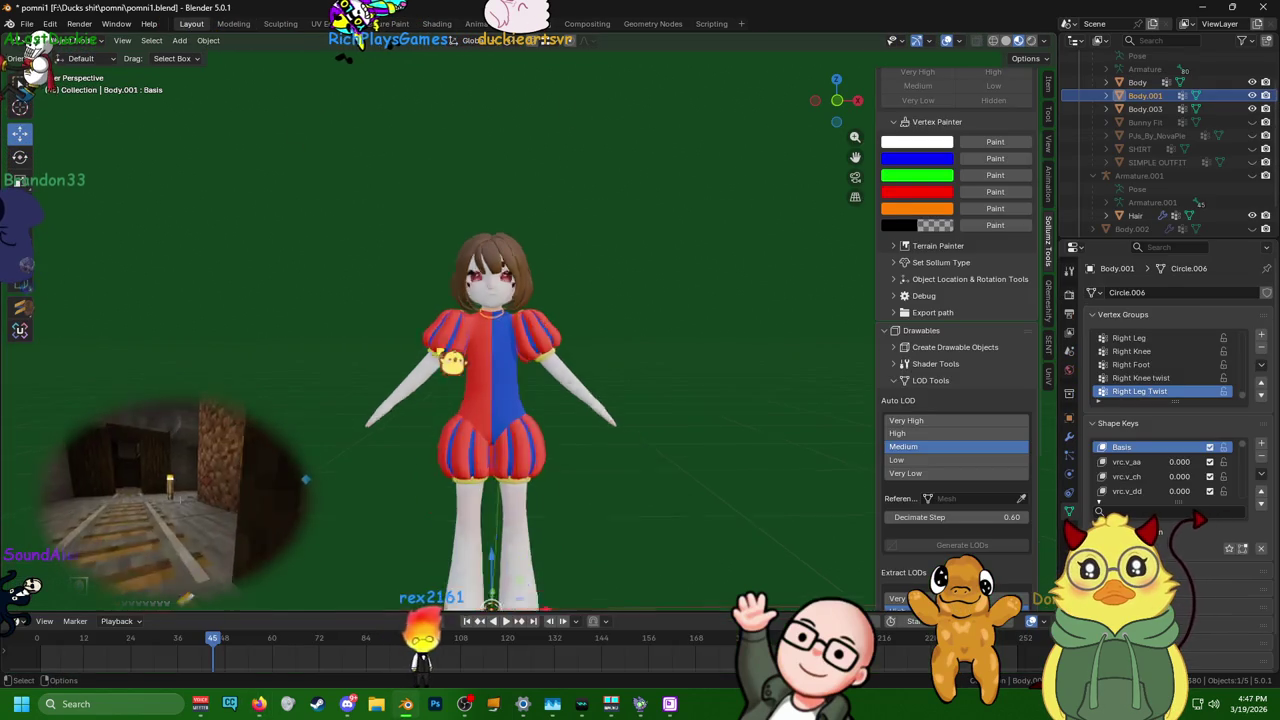
scroll(490, 400, up, 1)
scroll(490, 400, up, 1)
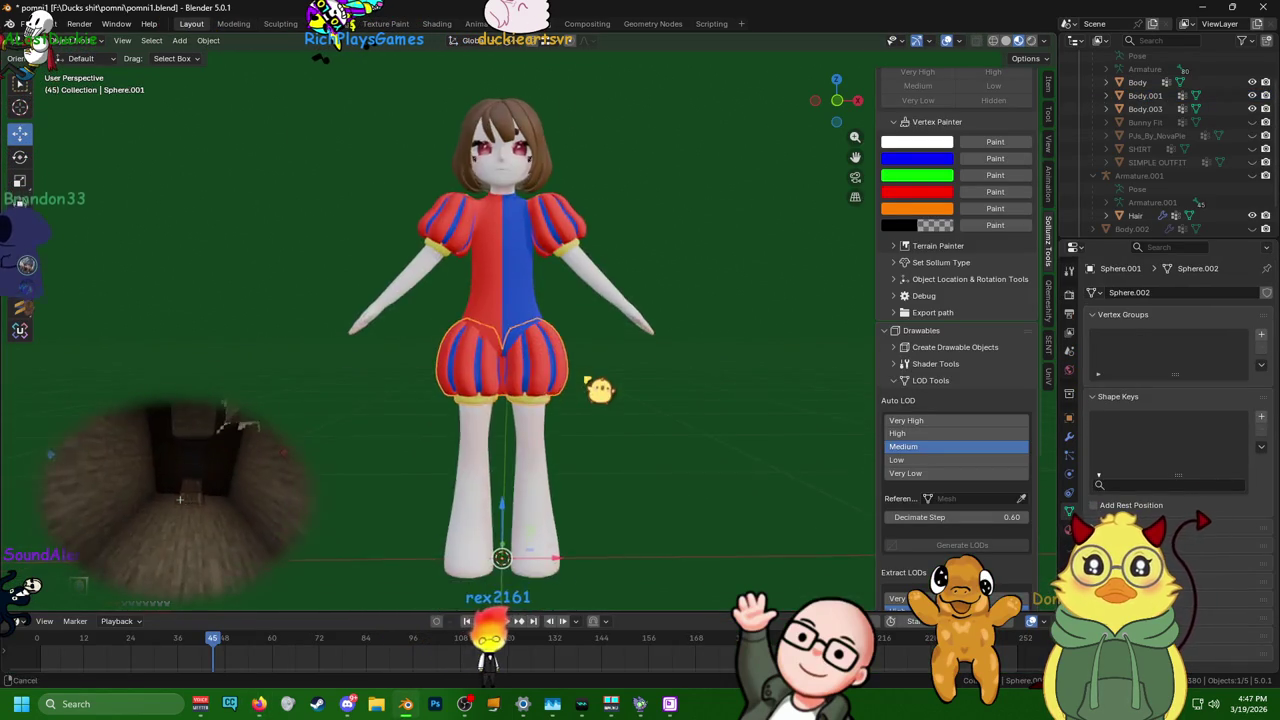
scroll(490, 400, up, 2)
scroll(490, 400, up, 2)
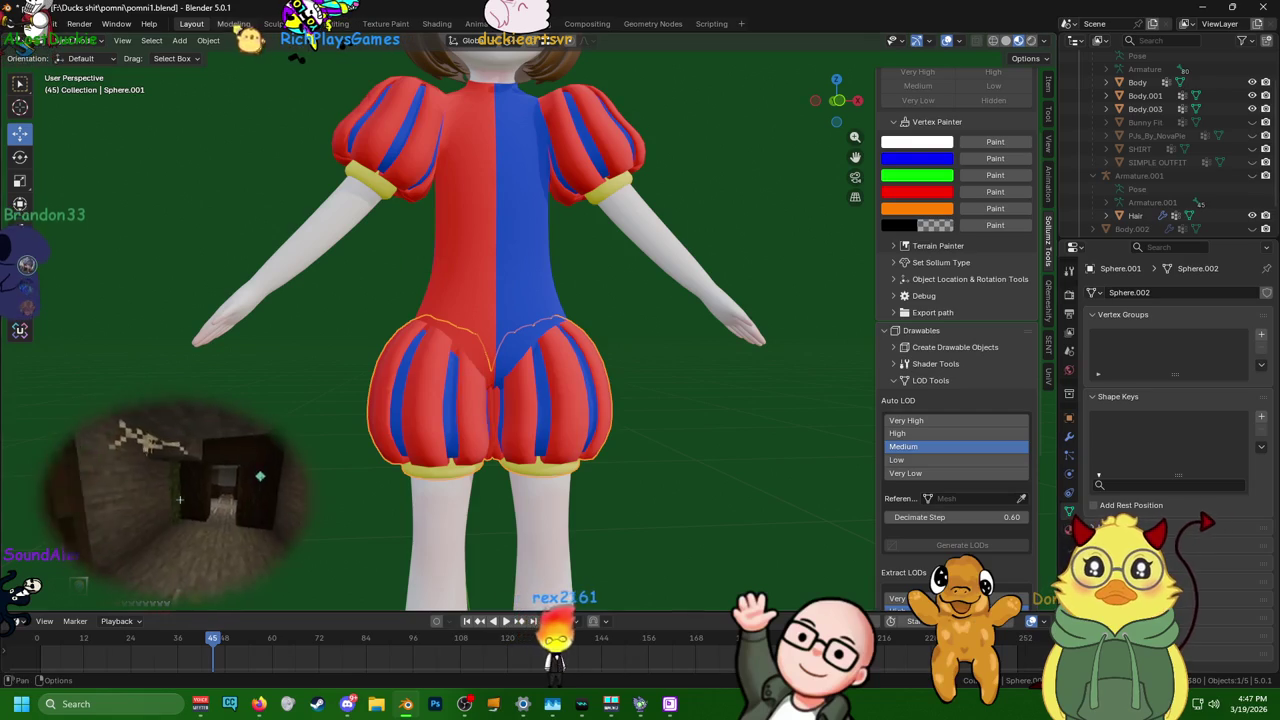
- Enter edit mode on the shorts object Sphere.001 and frame it in view
click(233, 23)
scroll(539, 563, up, 3)
scroll(539, 563, up, 2)
shift+middle_drag(539, 563, 562, 364)
scroll(562, 364, up, 2)
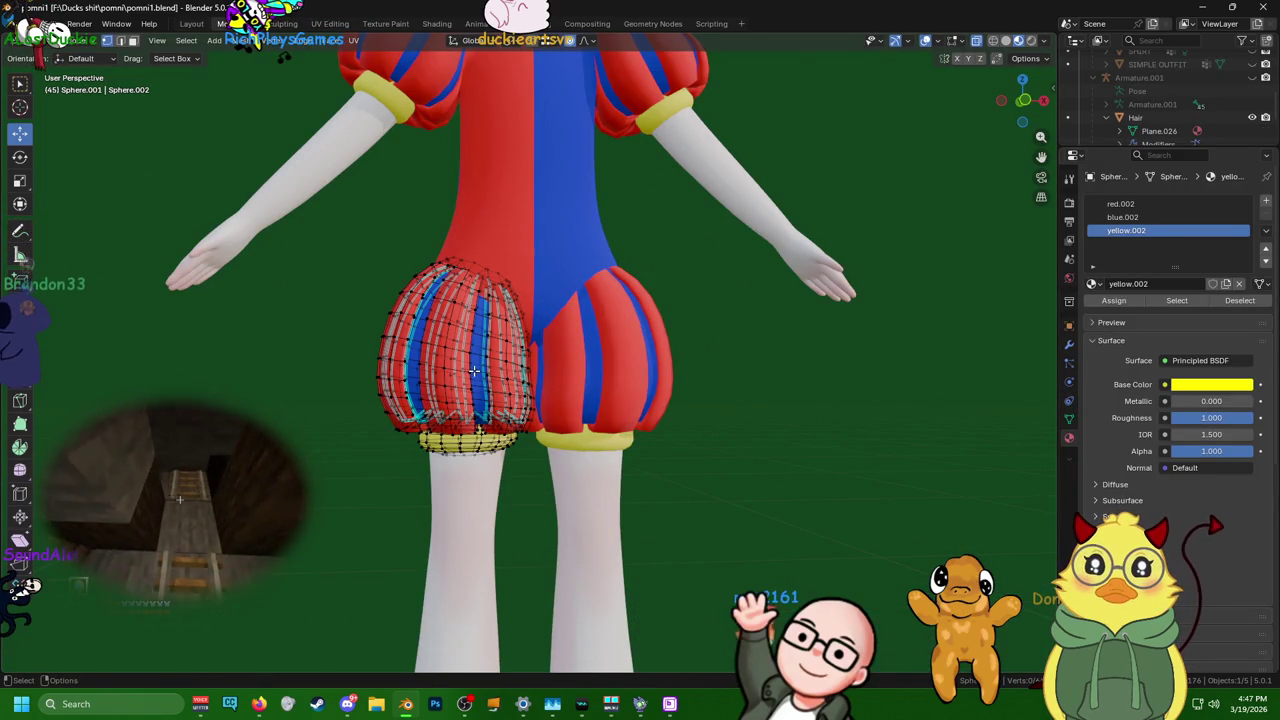
- Raise the whole left shorts leg slightly along Z with proportional editing
key(a)
key(g)
key(z)
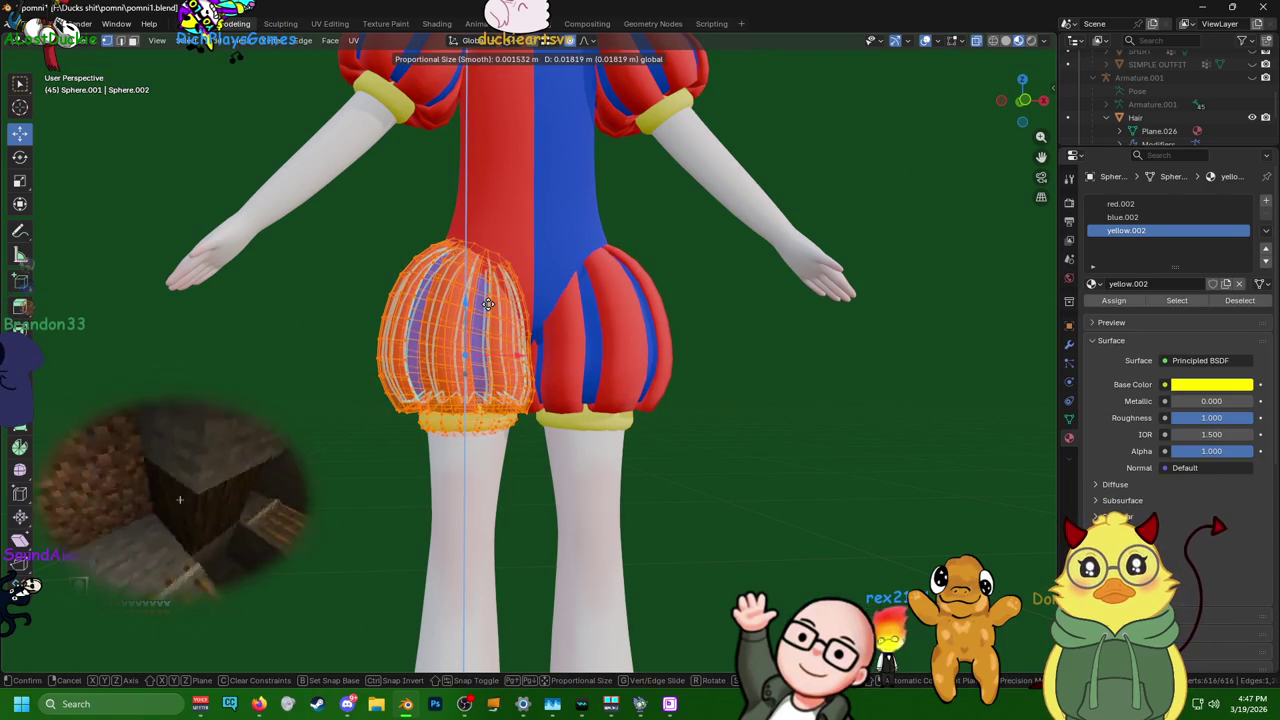
click(490, 298)
mouse_move(490, 298)
middle_down()
mouse_move(369, 257)
mouse_move(462, 265)
mouse_move(522, 217)
middle_up()
- Scale the leg's top edge loop inward using a 0.135 smooth falloff
alt+click(477, 241)
key(s)
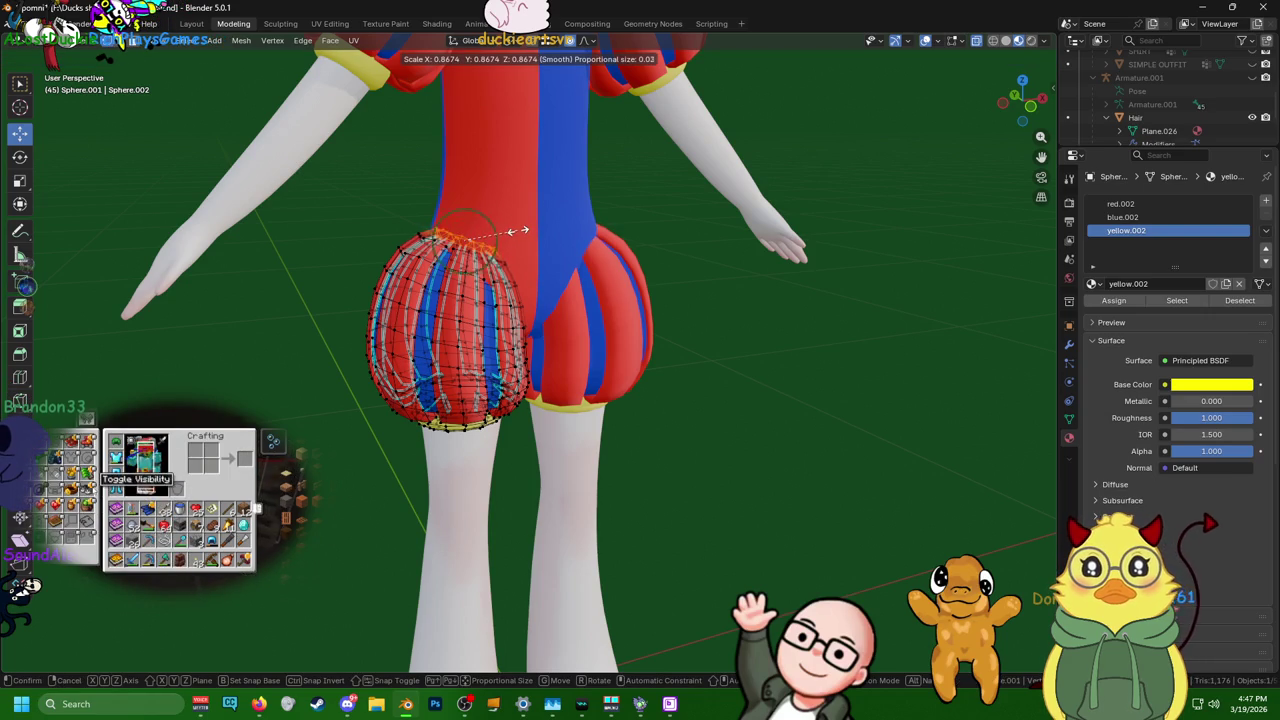
scroll(517, 230, down, 9)
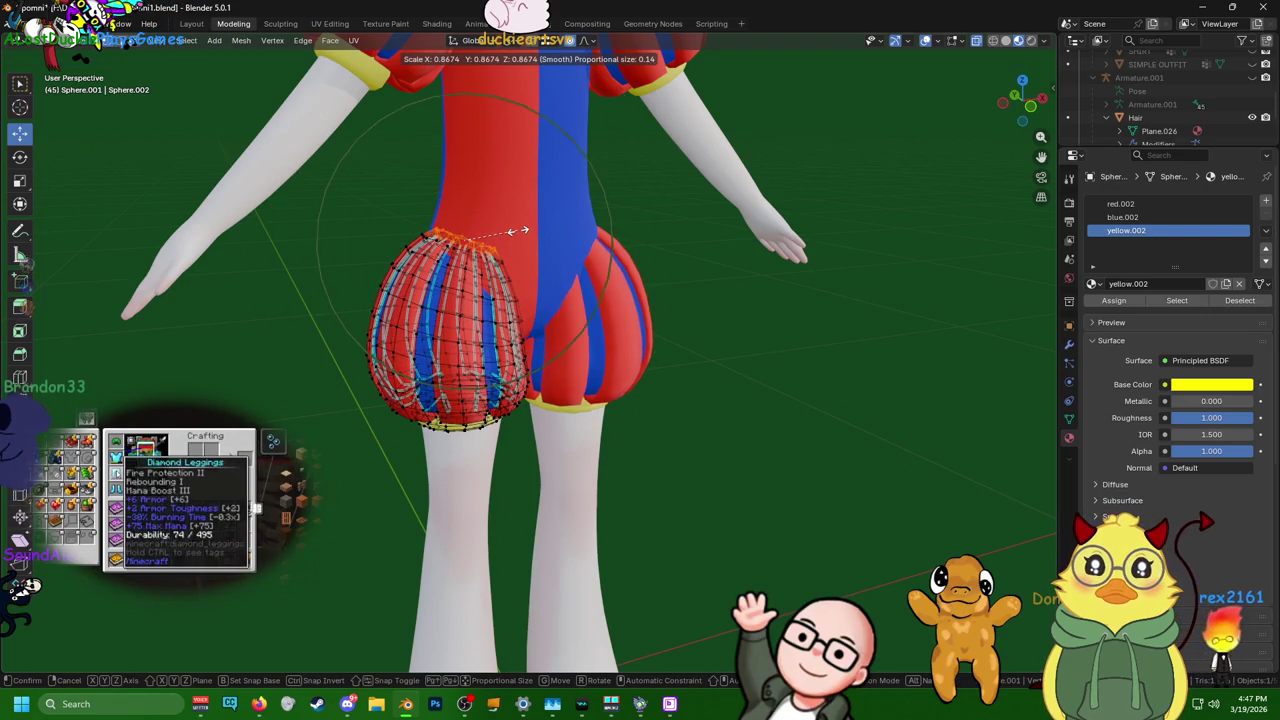
click(517, 230)
mouse_move(517, 230)
middle_down()
mouse_move(251, 206)
mouse_move(101, 214)
mouse_move(623, 211)
middle_up()
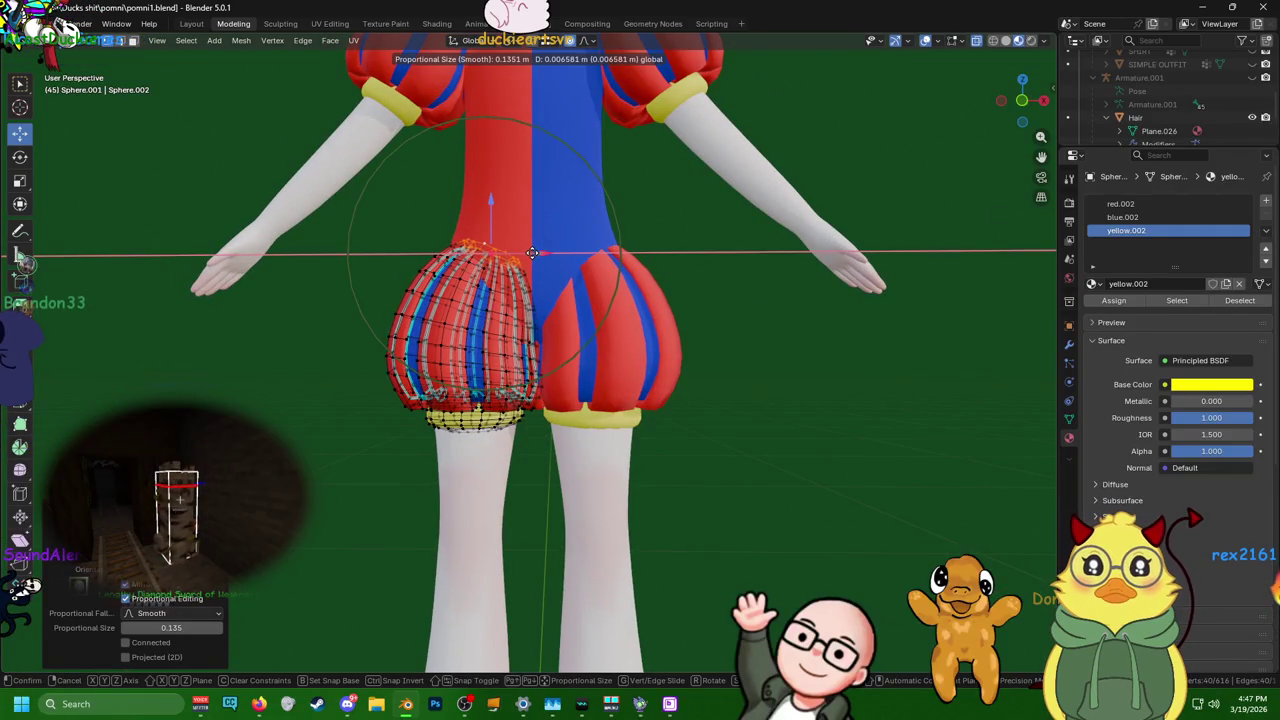
- Orbit around the shorts and select a horizontal edge loop on the leg
mouse_move(522, 251)
middle_down()
mouse_move(545, 255)
mouse_move(530, 248)
mouse_move(541, 140)
mouse_move(555, 390)
mouse_move(530, 392)
mouse_move(564, 389)
middle_up()
scroll(542, 246, up, 2)
scroll(541, 244, up, 1)
scroll(525, 249, up, 2)
scroll(520, 250, down, 1)
scroll(520, 250, down, 2)
scroll(557, 397, up, 2)
alt+click(521, 390)
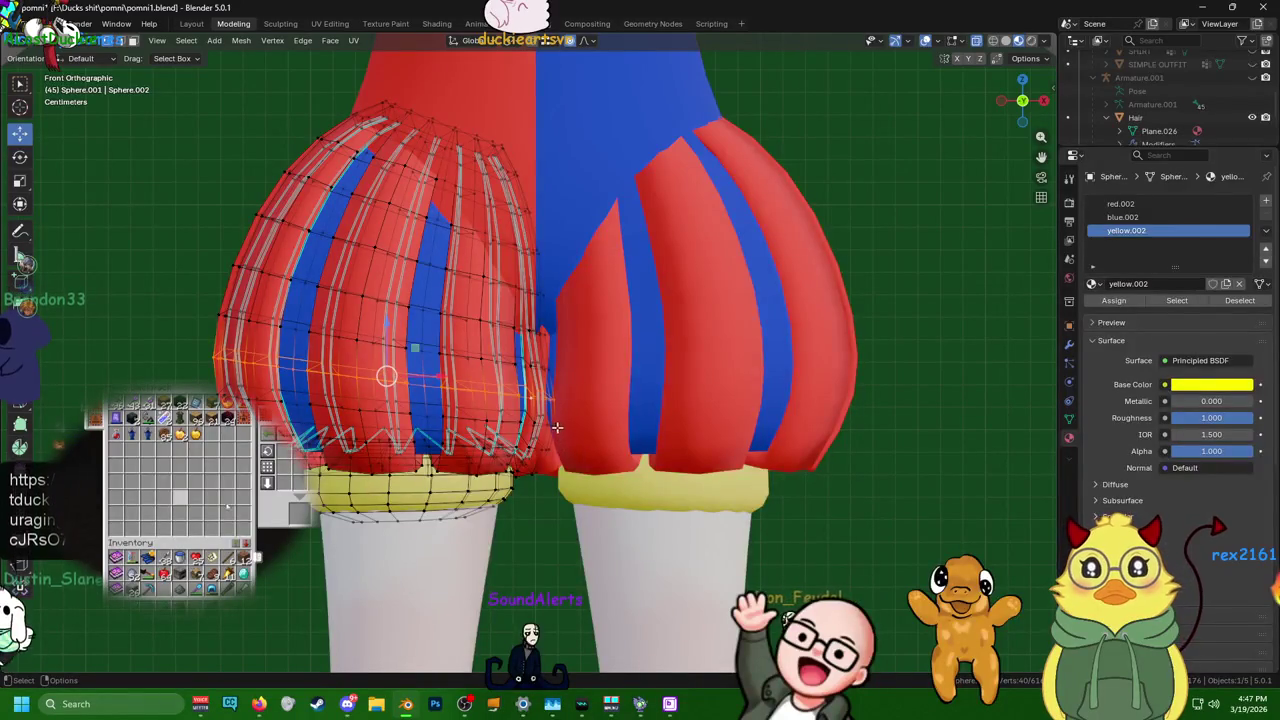
- Grow the loop selection, go to front view, and select the inner seam vertices
key(ctrl+KP_Add)
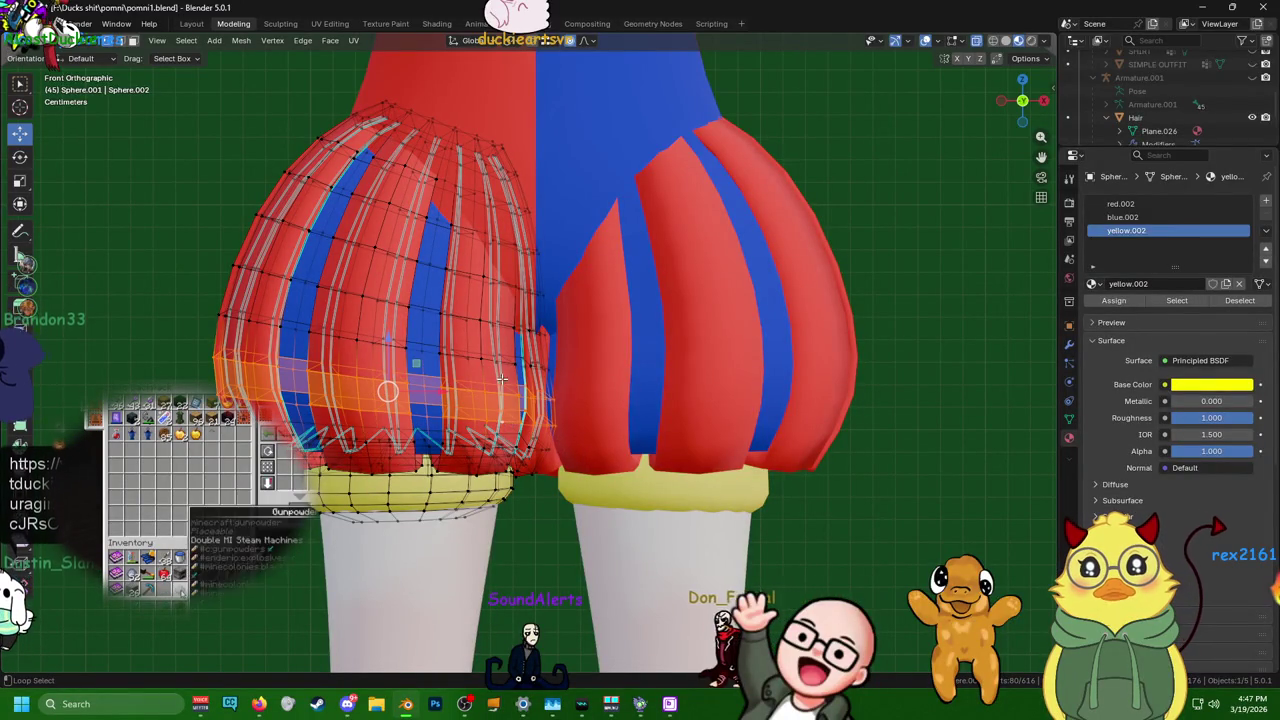
key(ctrl+KP_Add)
middle_drag(565, 390, 578, 383)
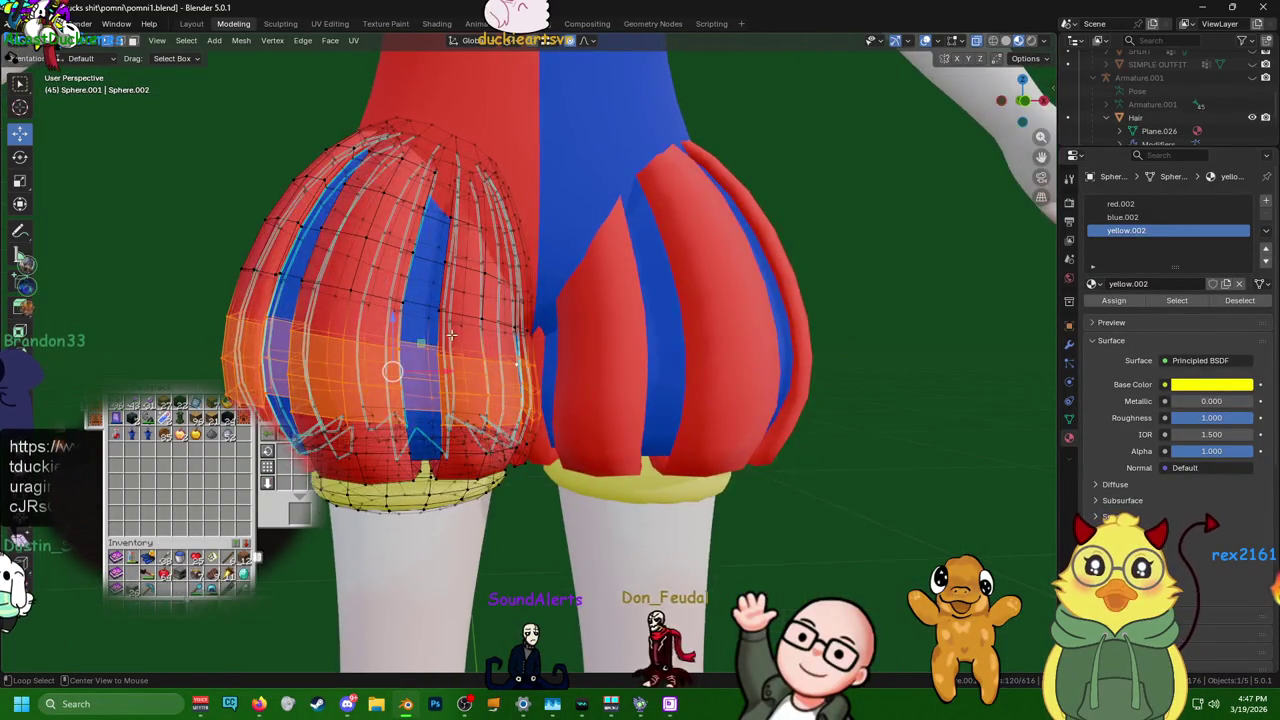
key(ctrl+KP_7)
key(KP_1)
drag(162, 184, 520, 488)
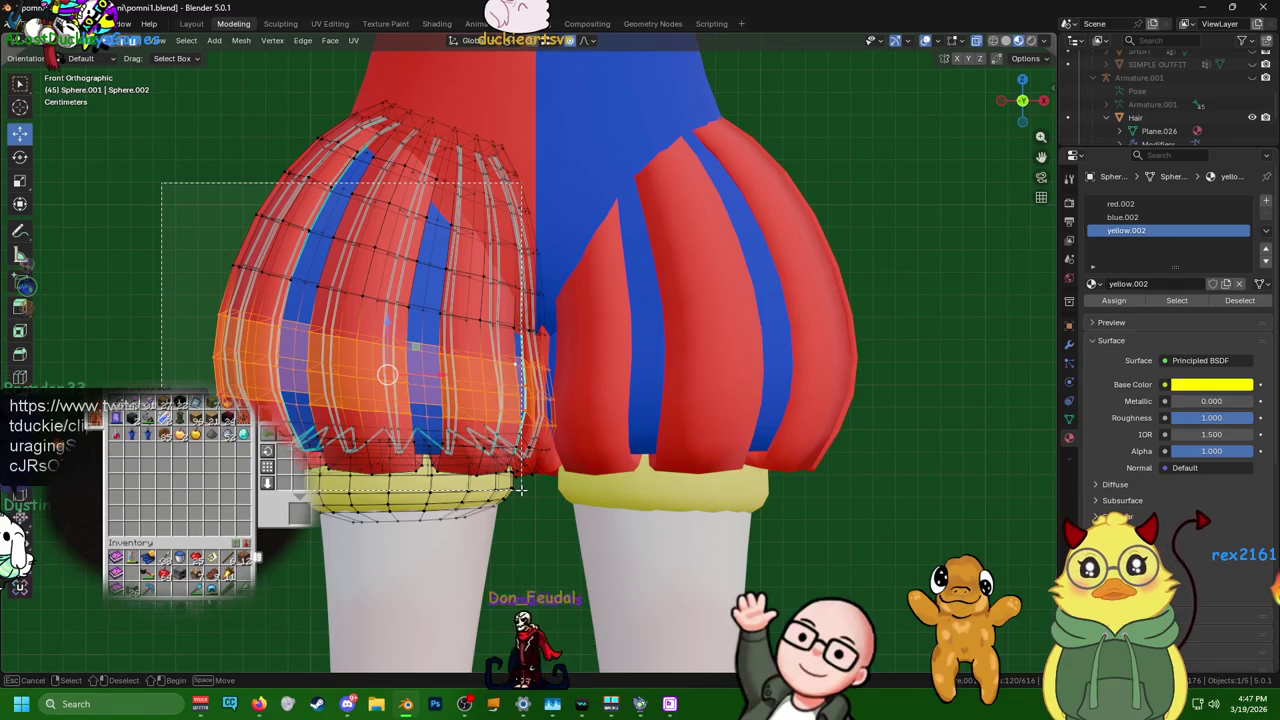
drag(522, 488, 518, 462)
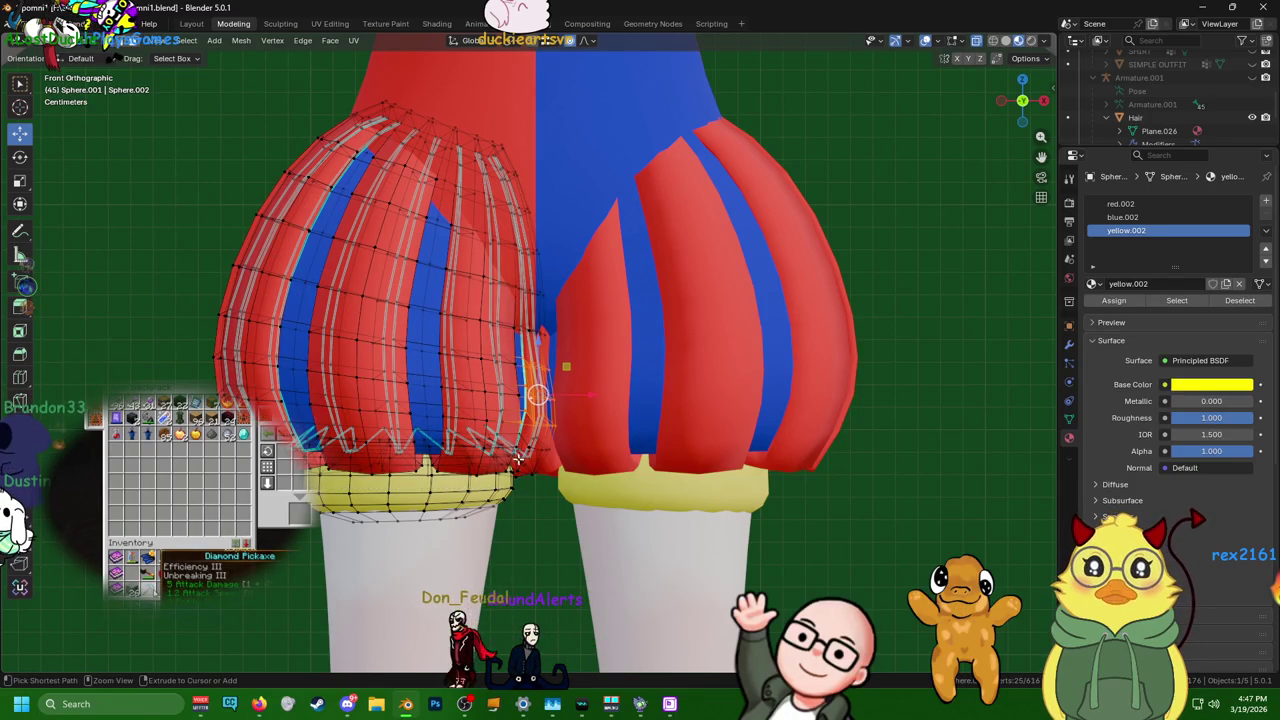
drag(498, 408, 519, 428)
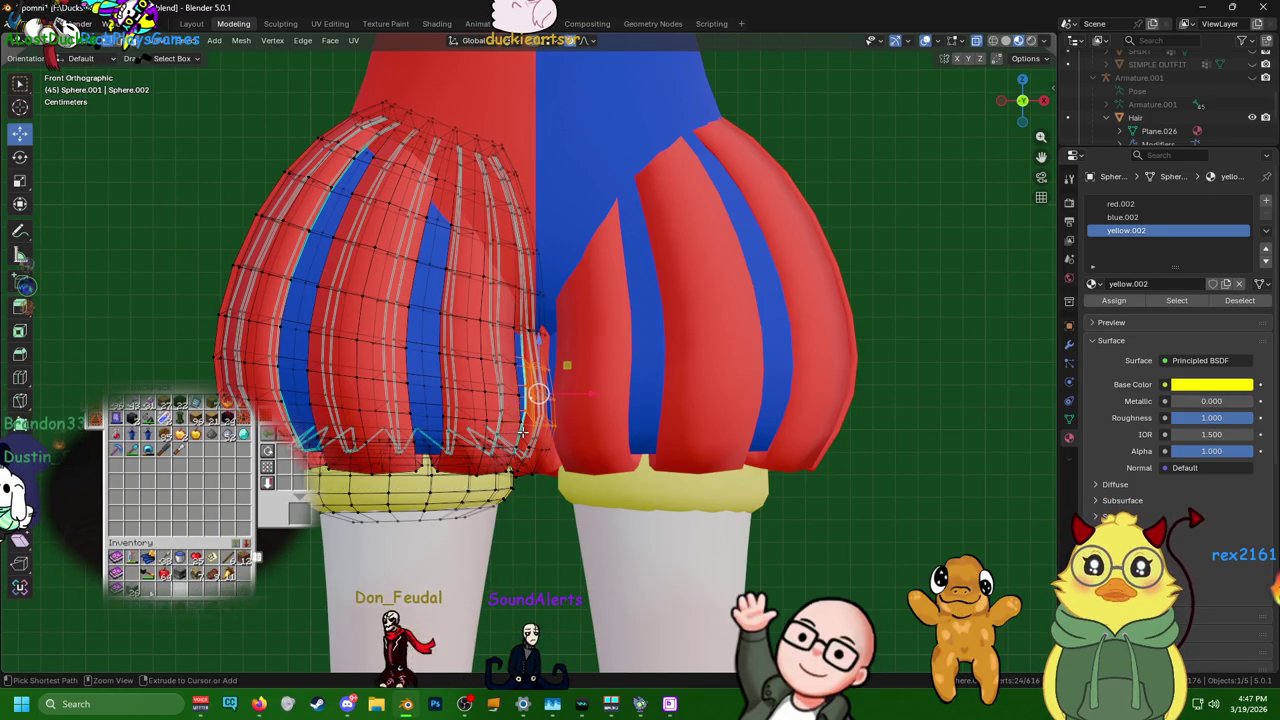
- Move the seam vertices sideways along X with smooth proportional falloff
key(g)
key(x)
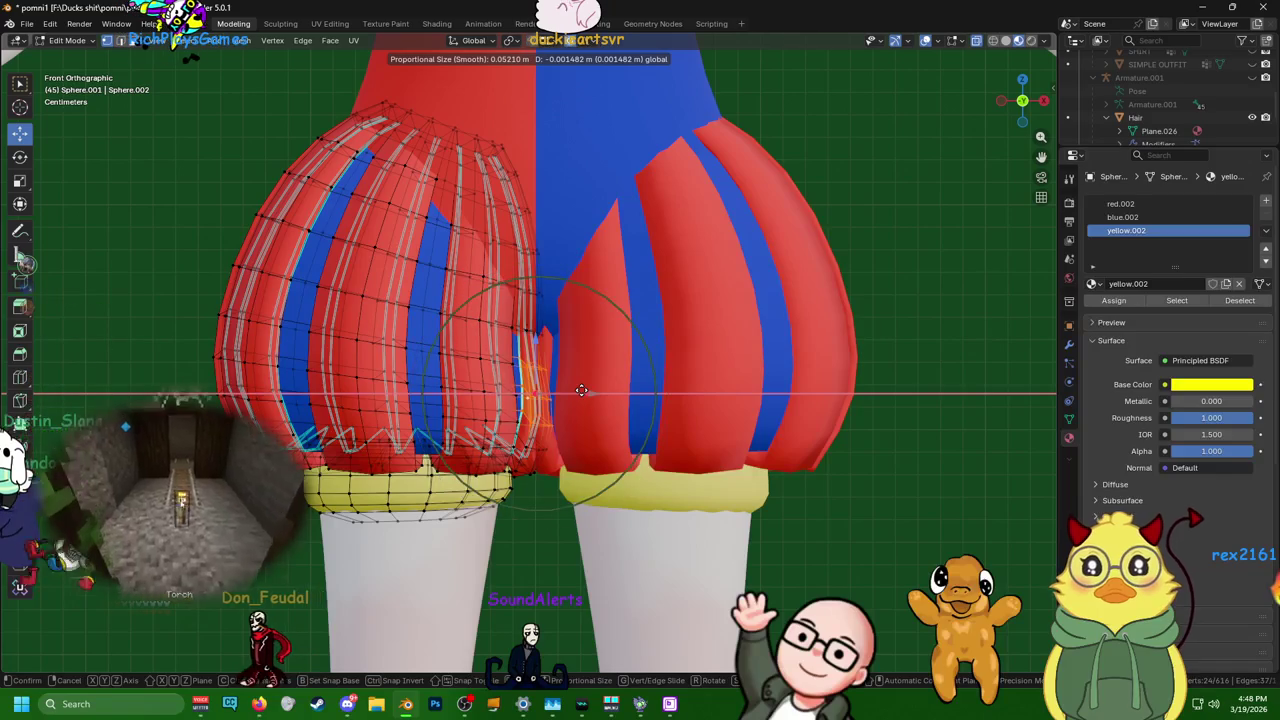
scroll(578, 390, up, 7)
scroll(575, 390, up, 4)
scroll(576, 390, up, 2)
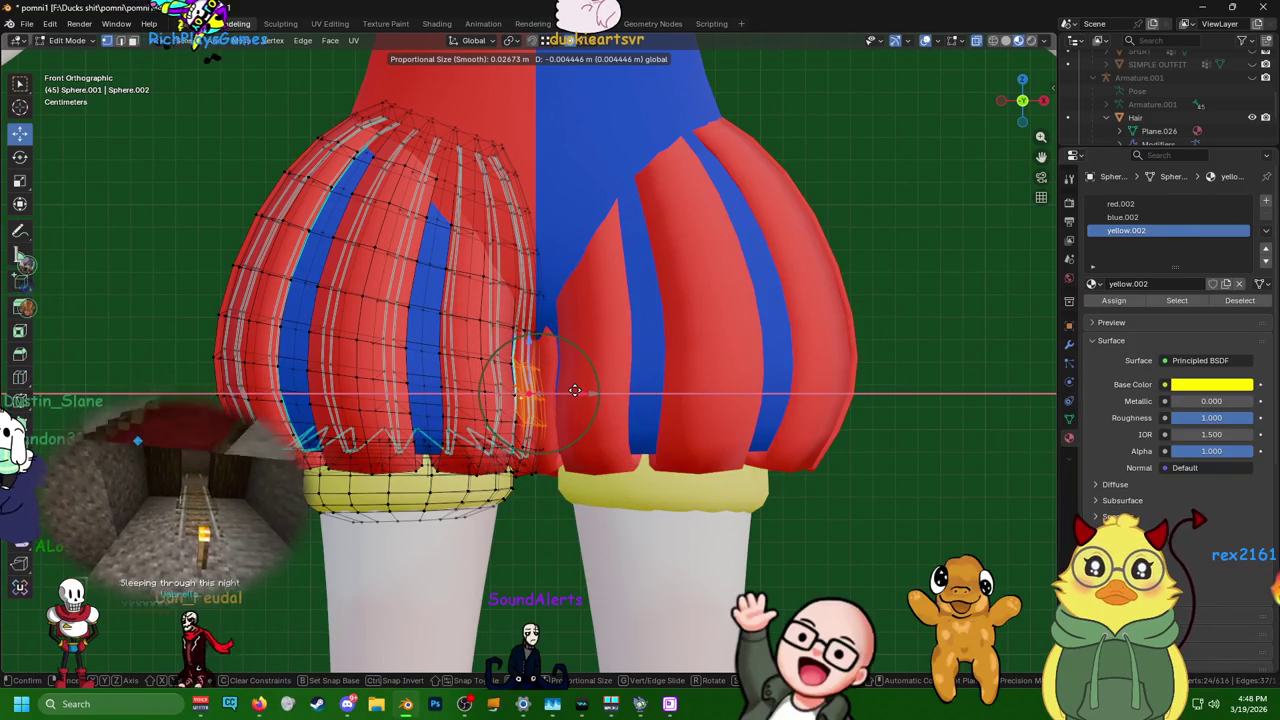
scroll(577, 390, up, 1)
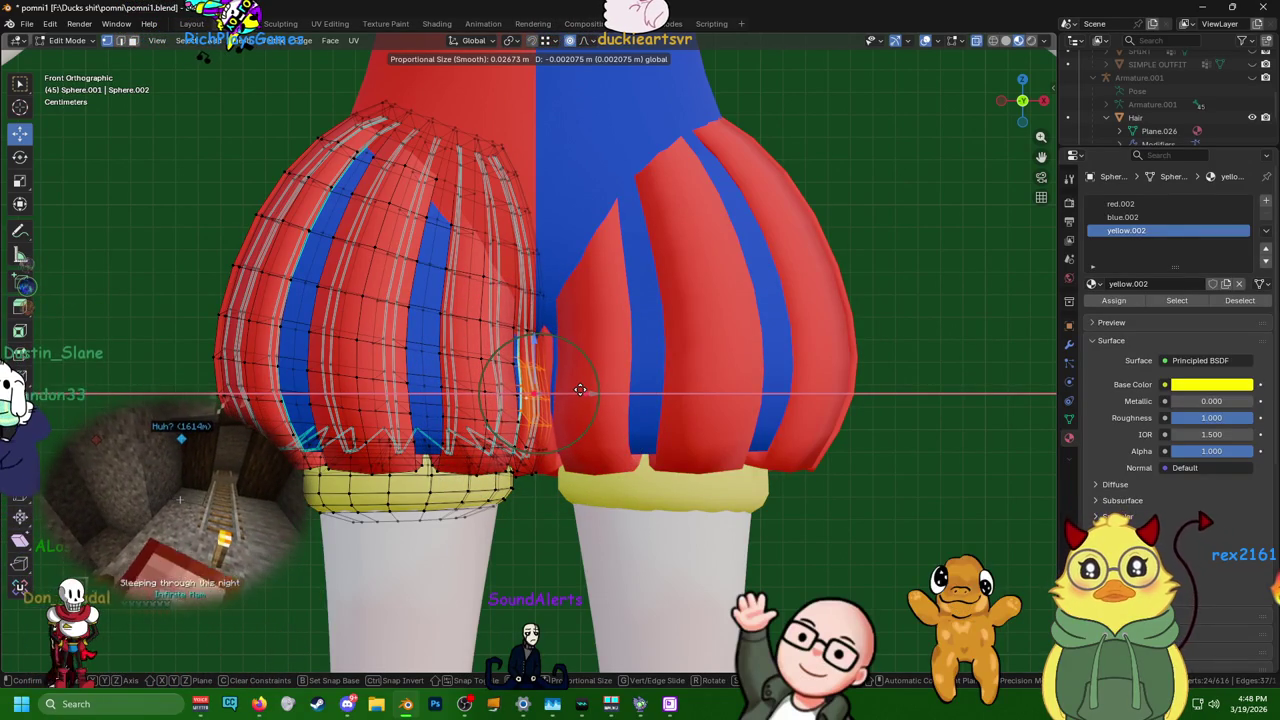
click(578, 390)
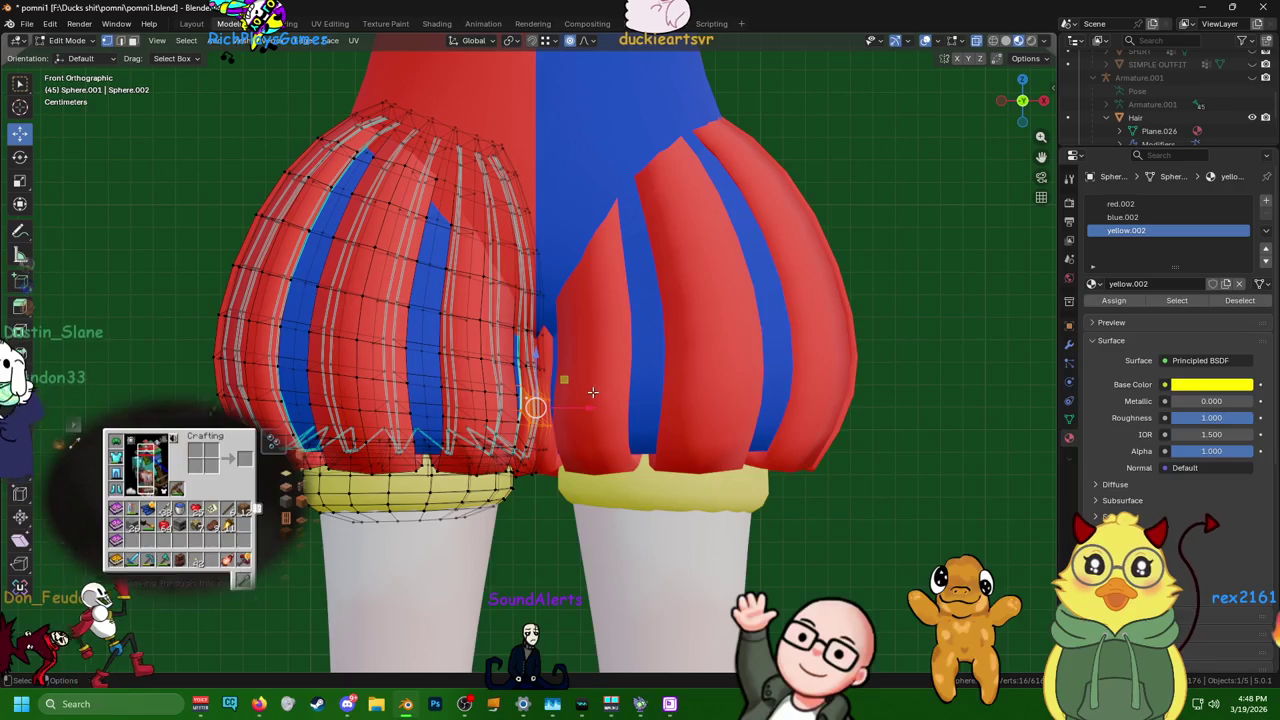
- Nudge the seam about 0.002 m along X with a smaller 0.027 m falloff
key(g)
key(x)
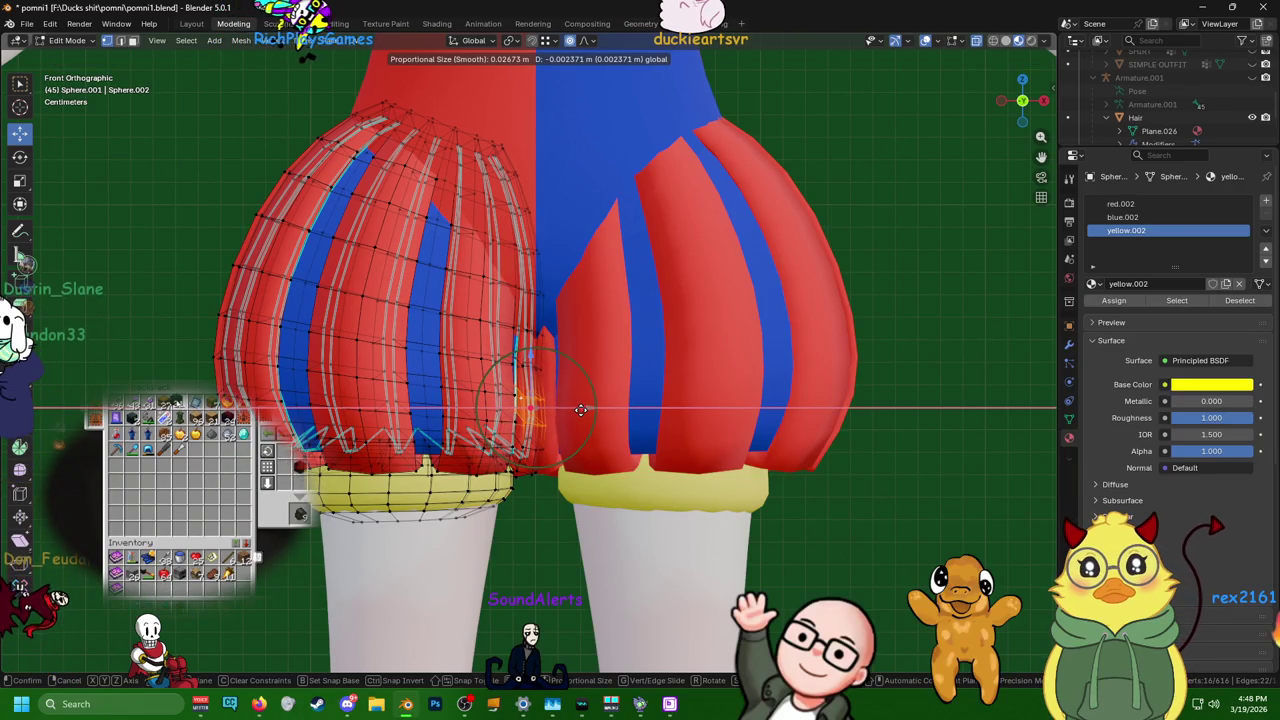
scroll(581, 410, up, 4)
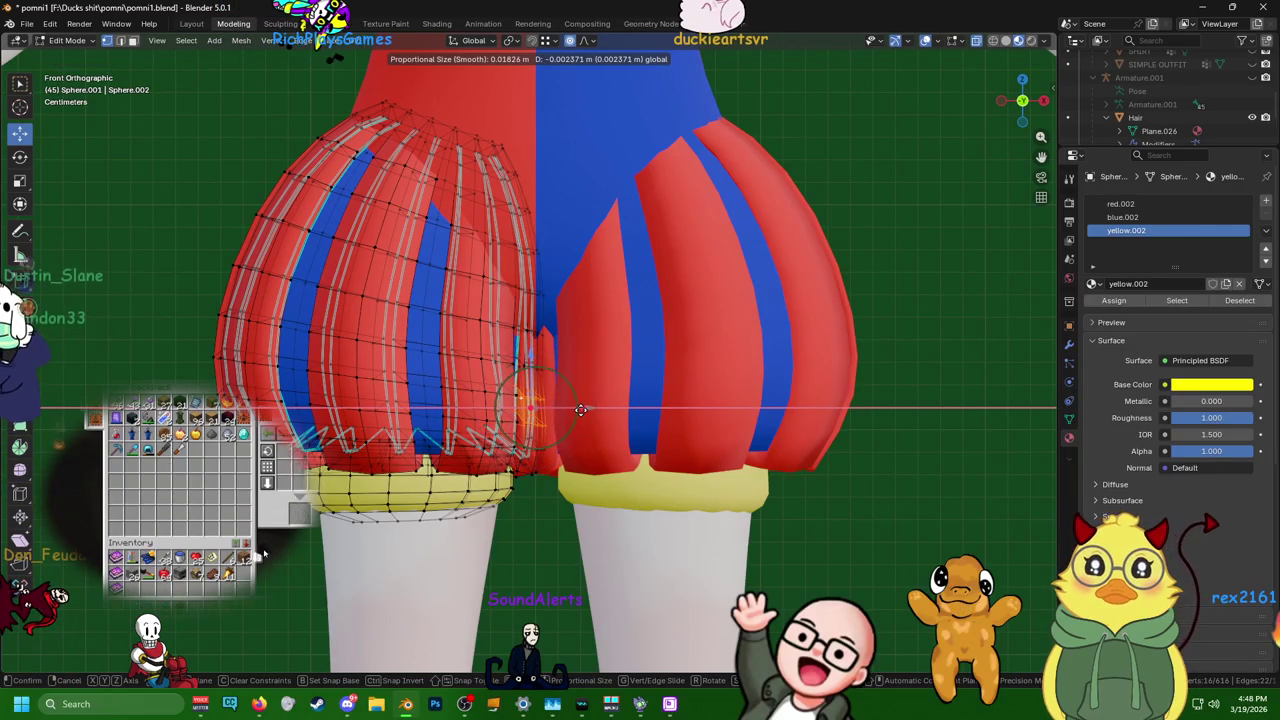
click(581, 410)
mouse_move(581, 410)
middle_down()
mouse_move(723, 325)
mouse_move(586, 114)
middle_up()
- Dissolve an edge loop on the yellow leg cuff
scroll(534, 194, up, 1)
scroll(480, 290, up, 2)
scroll(438, 366, up, 2)
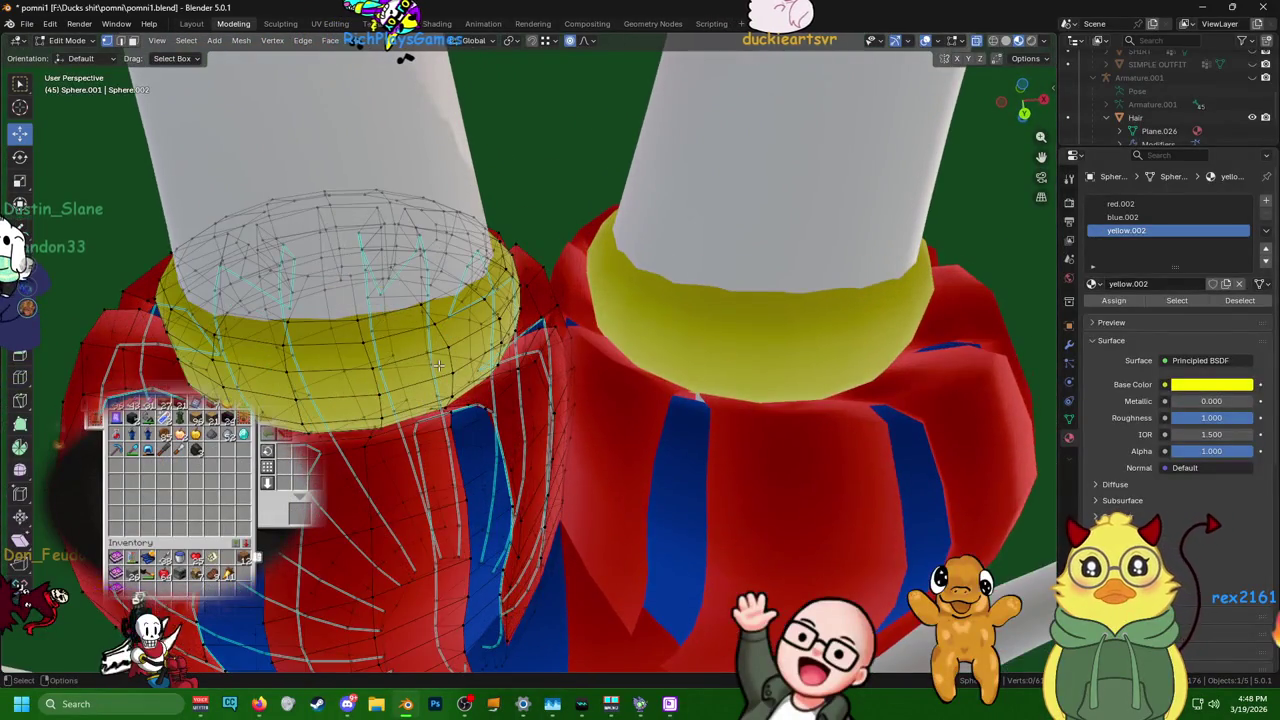
middle_drag(438, 366, 348, 459)
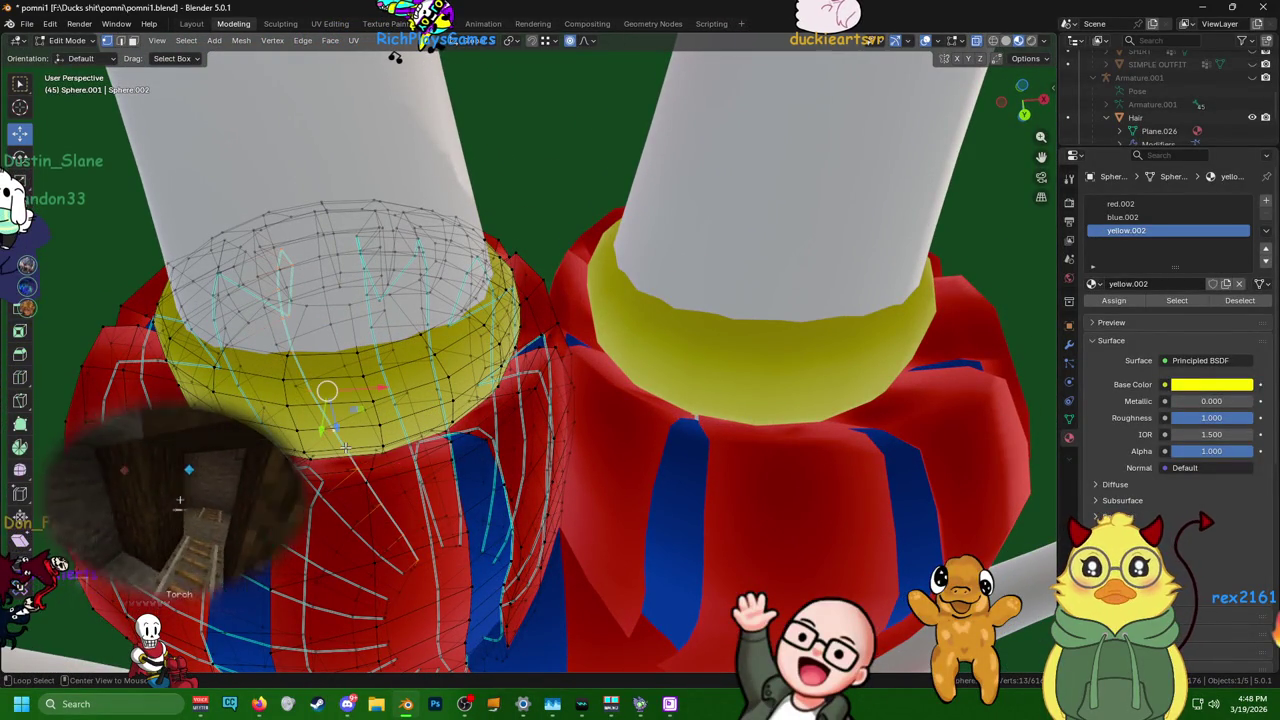
alt+click(345, 447)
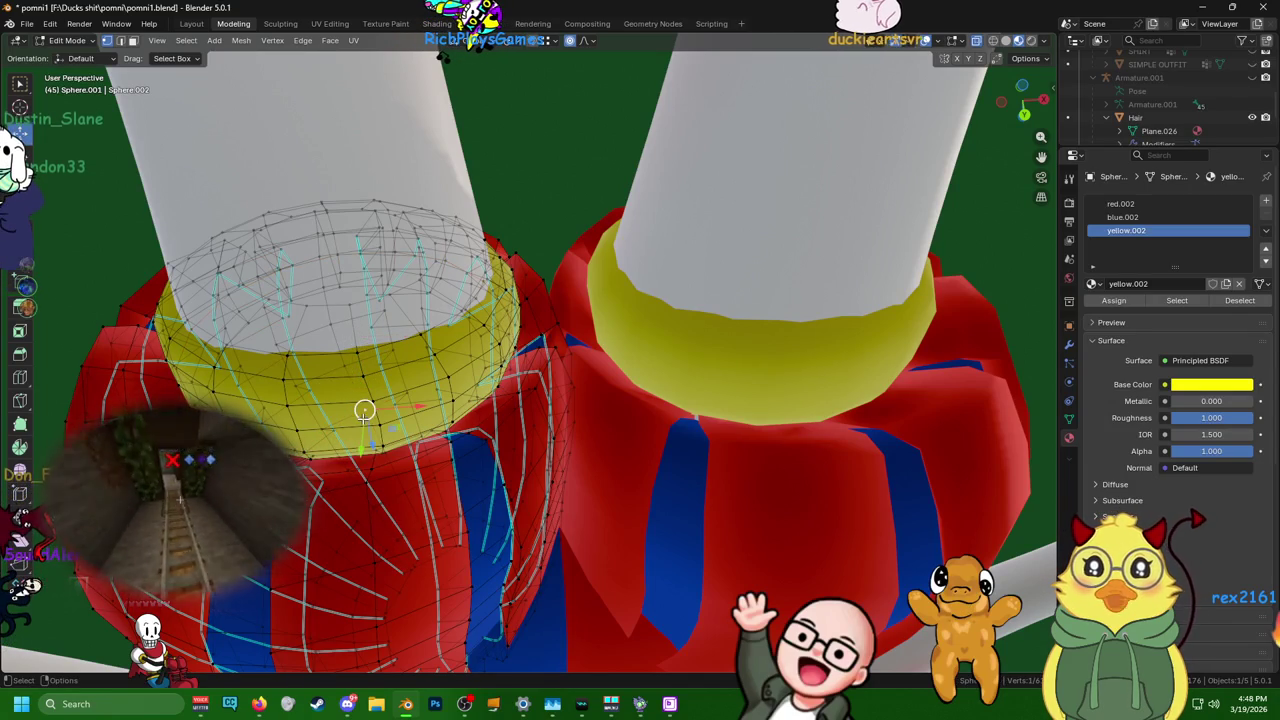
key(x)
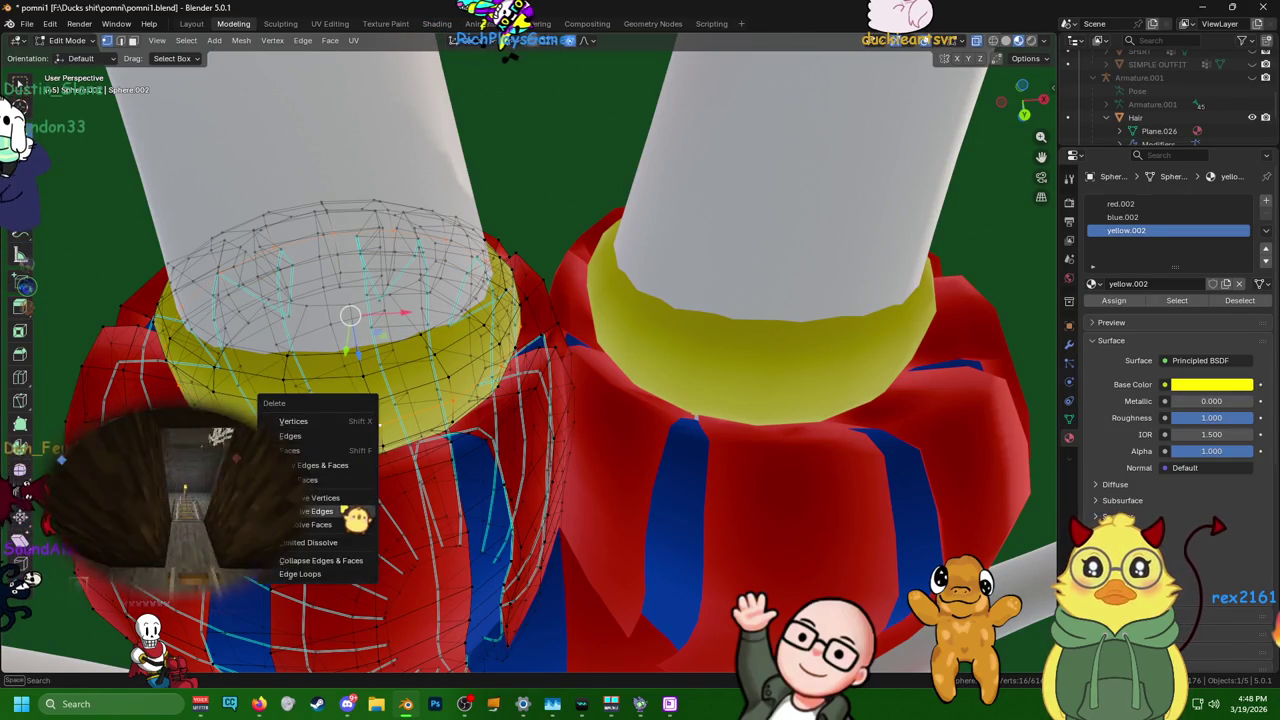
click(330, 511)
- Delete the vertices of the cuff's top ring
mouse_move(330, 511)
middle_down()
mouse_move(486, 320)
mouse_move(492, 336)
middle_up()
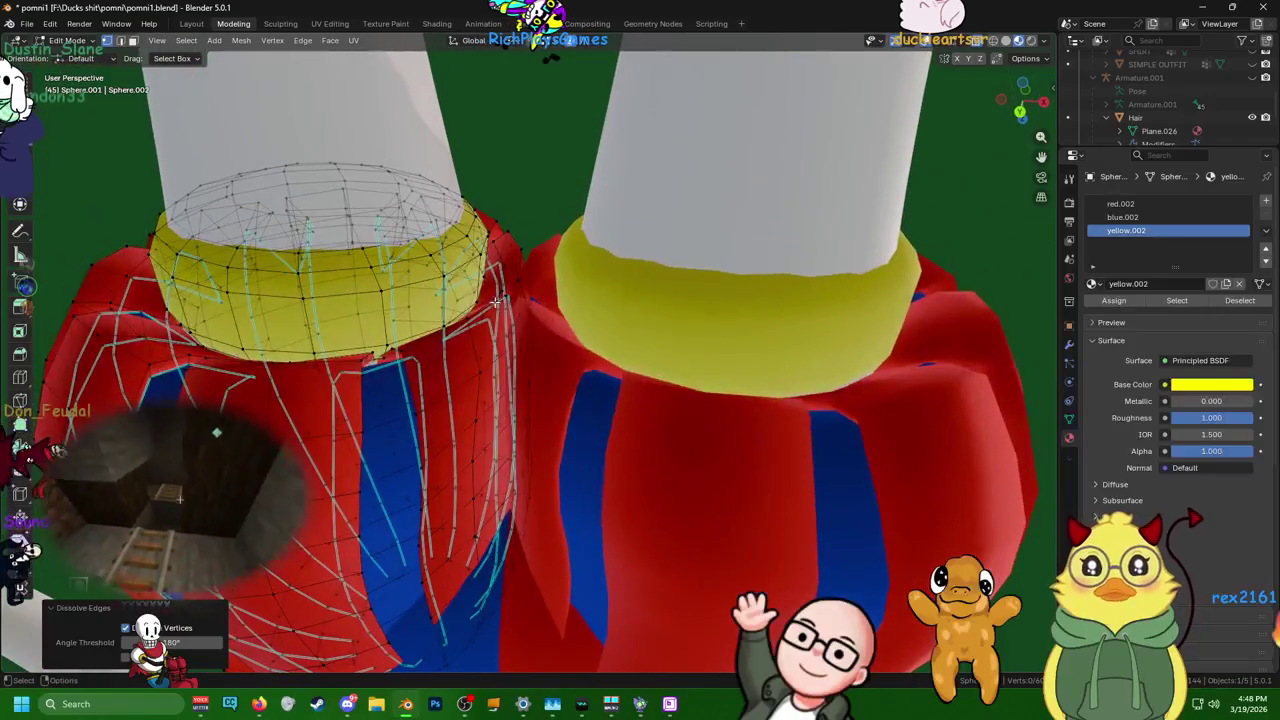
right_click(372, 218)
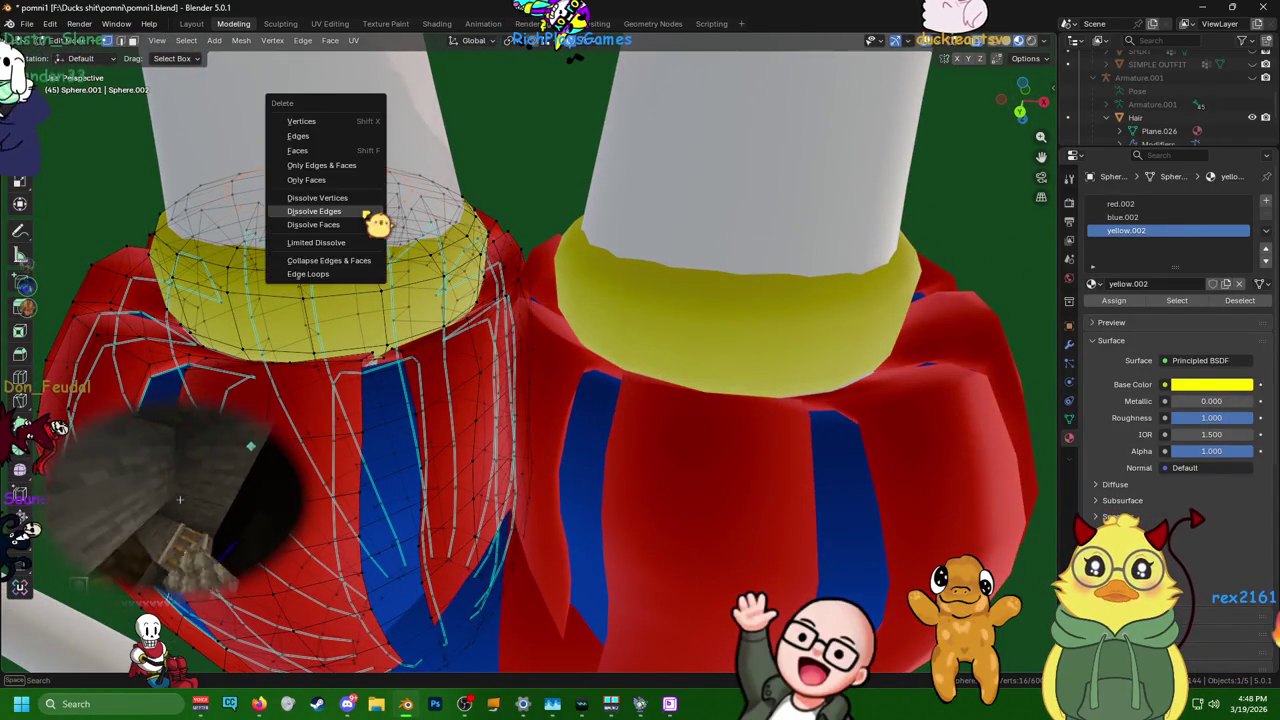
click(370, 219)
key(x)
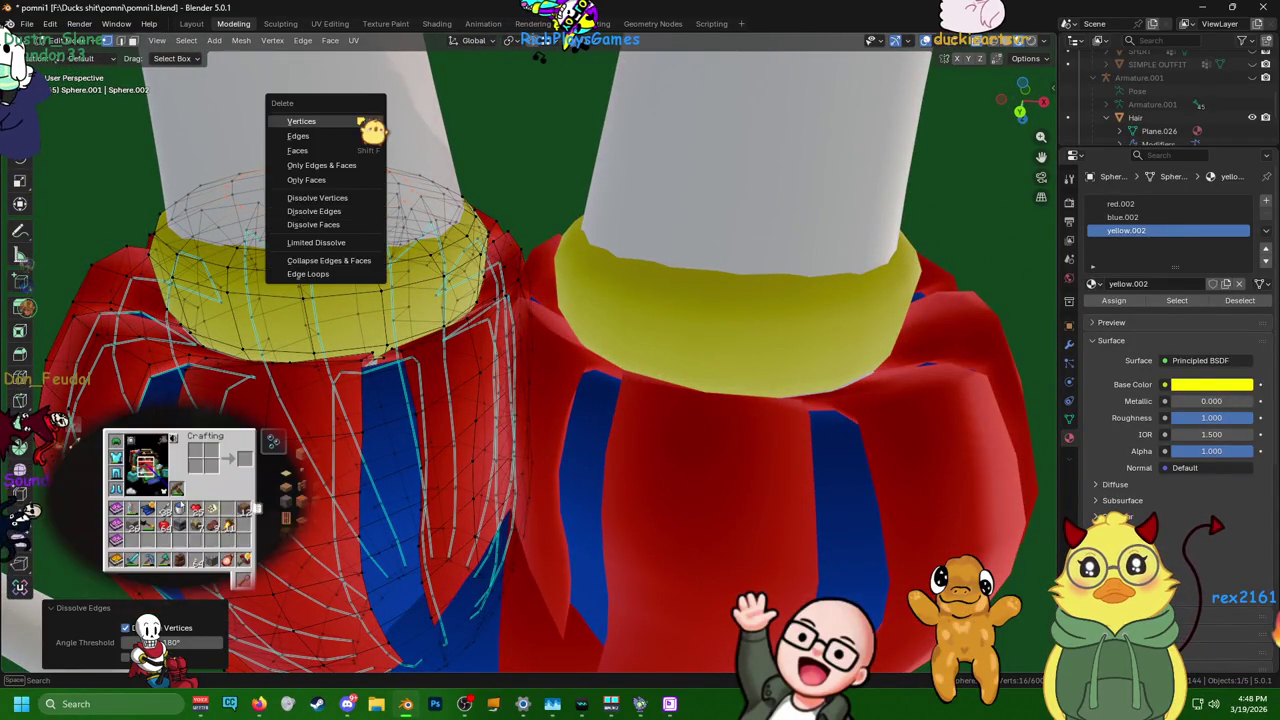
click(360, 122)
mouse_move(360, 122)
middle_down()
mouse_move(505, 230)
mouse_move(652, 277)
mouse_move(608, 272)
middle_up()
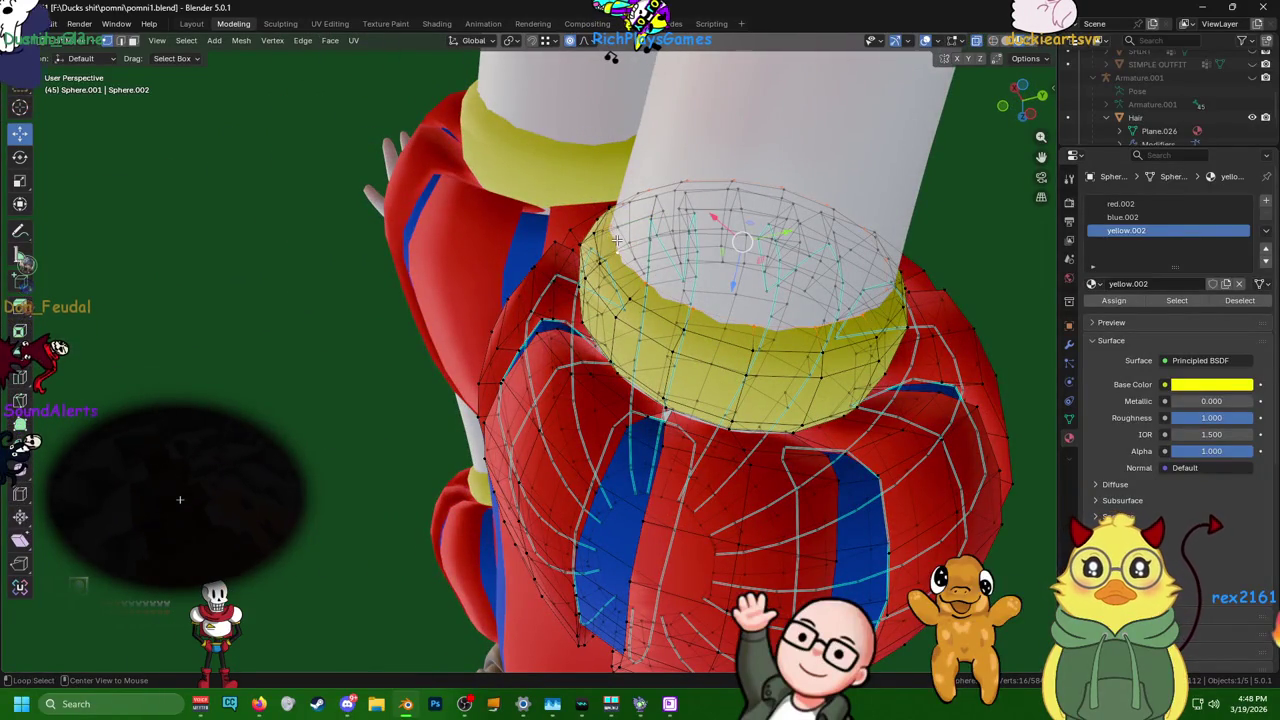
- Shrink the selected cuff ring by scaling
key(s)
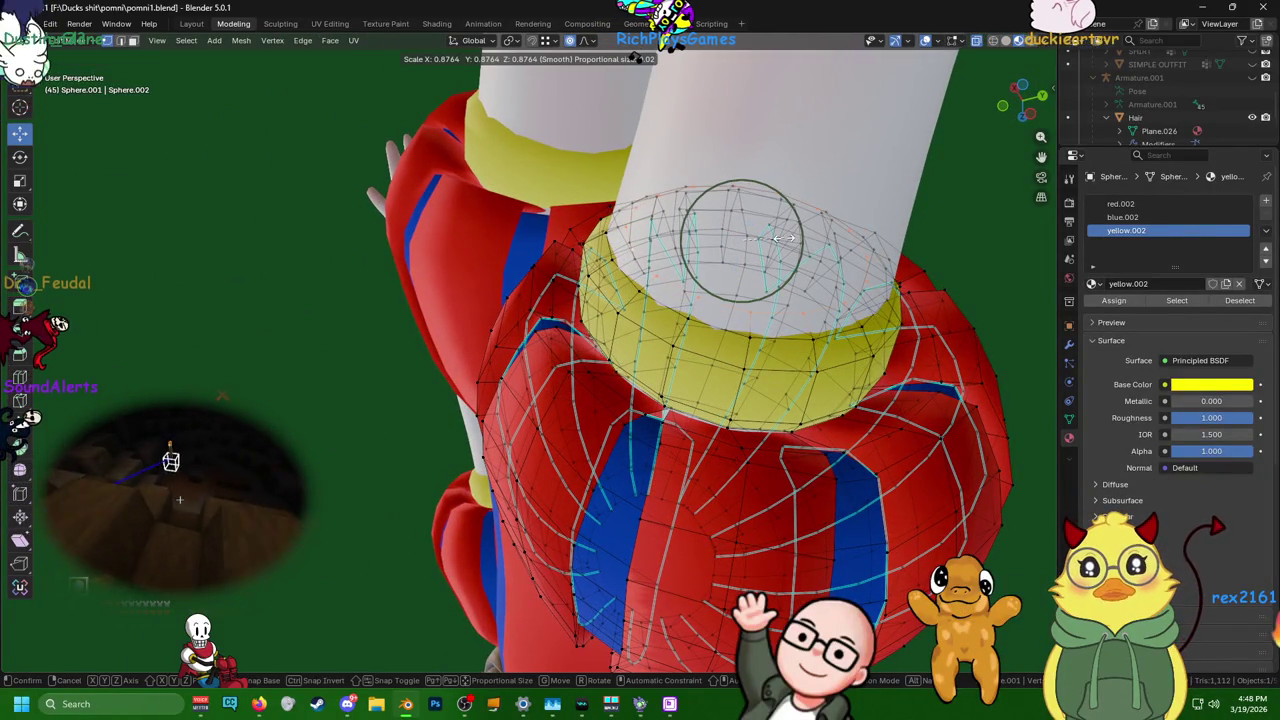
scroll(783, 238, up, 4)
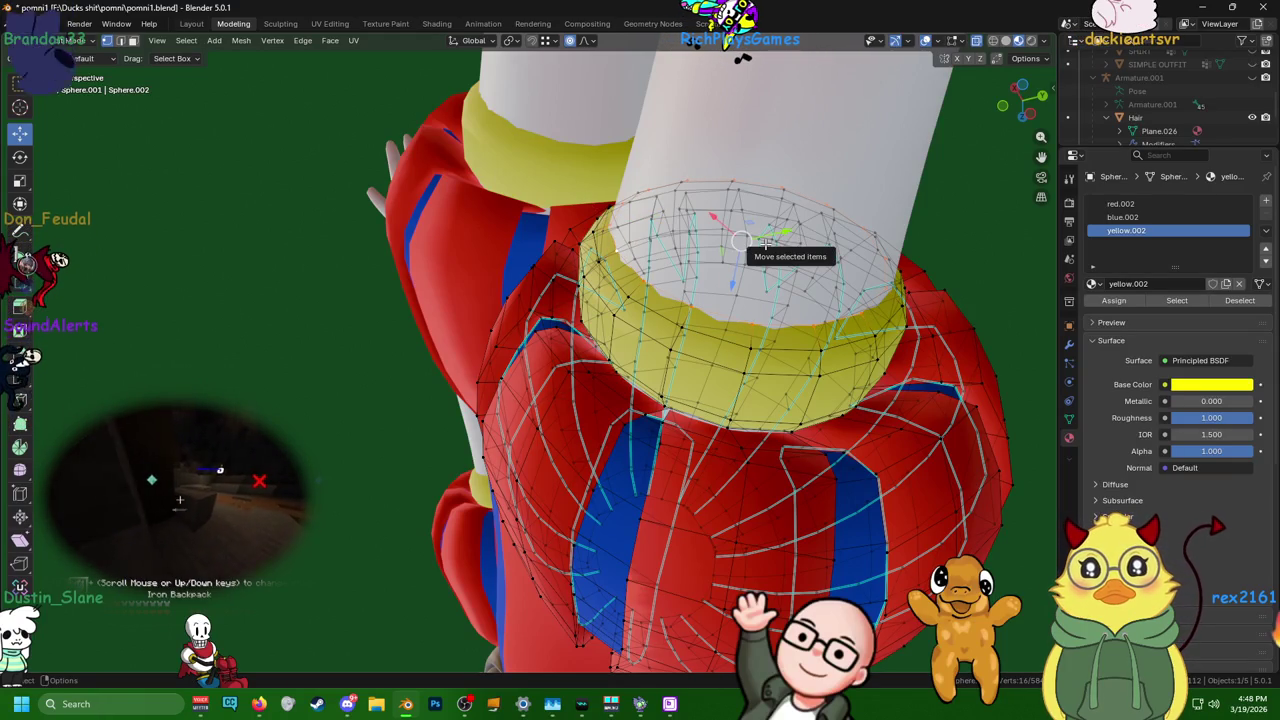
key(s)
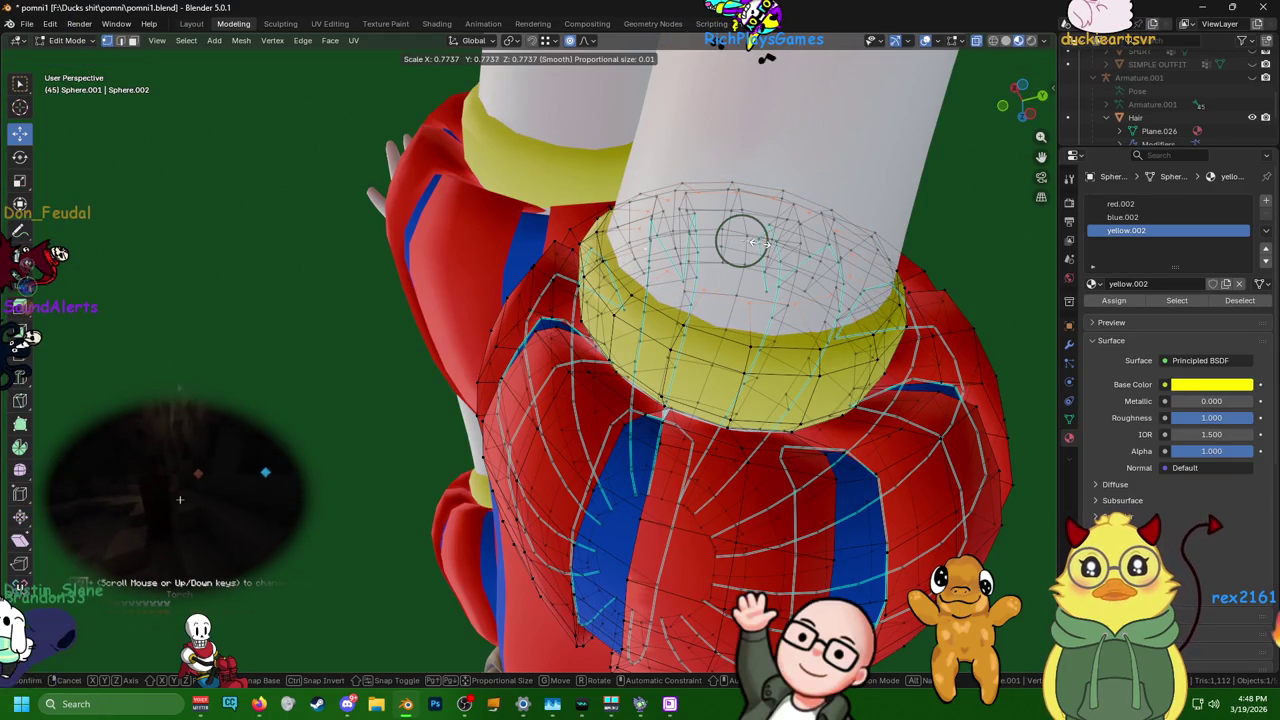
click(760, 242)
- Move the cuff ring vertically with a reduced smooth proportional falloff
drag(735, 277, 735, 271)
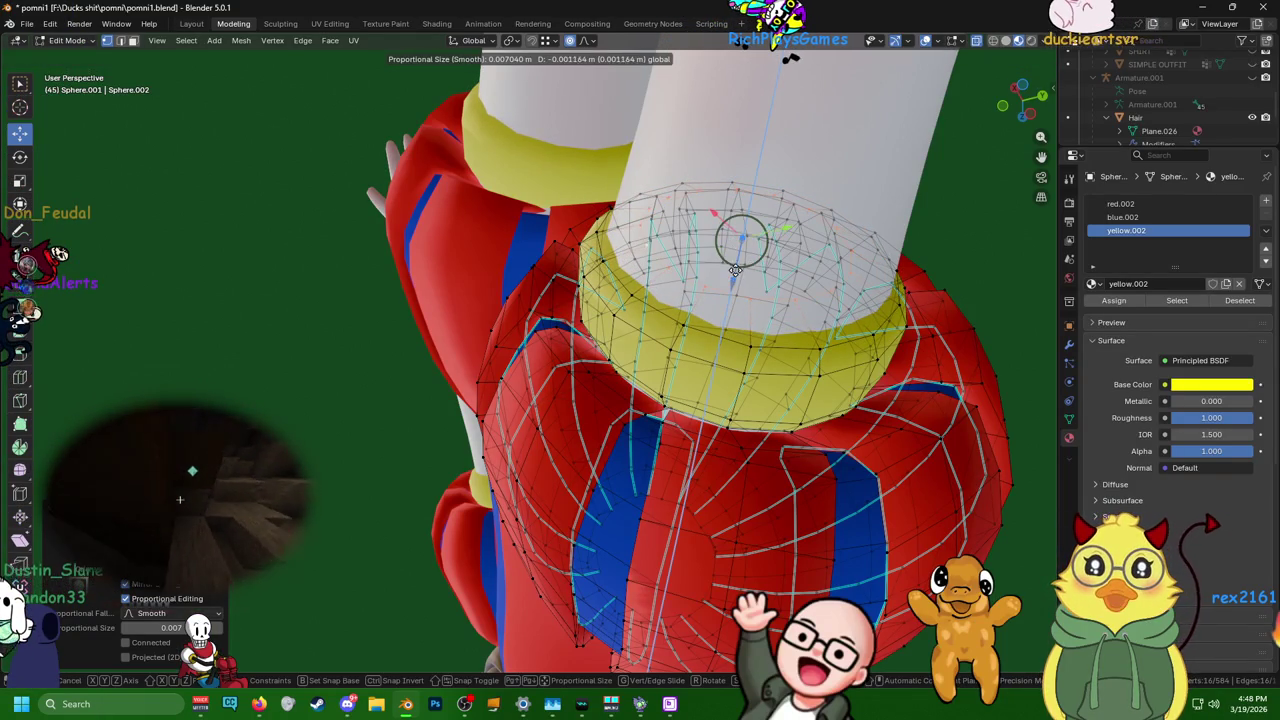
scroll(737, 261, down, 4)
scroll(737, 262, down, 6)
scroll(737, 262, down, 6)
scroll(737, 263, down, 2)
scroll(737, 260, down, 2)
scroll(738, 255, down, 2)
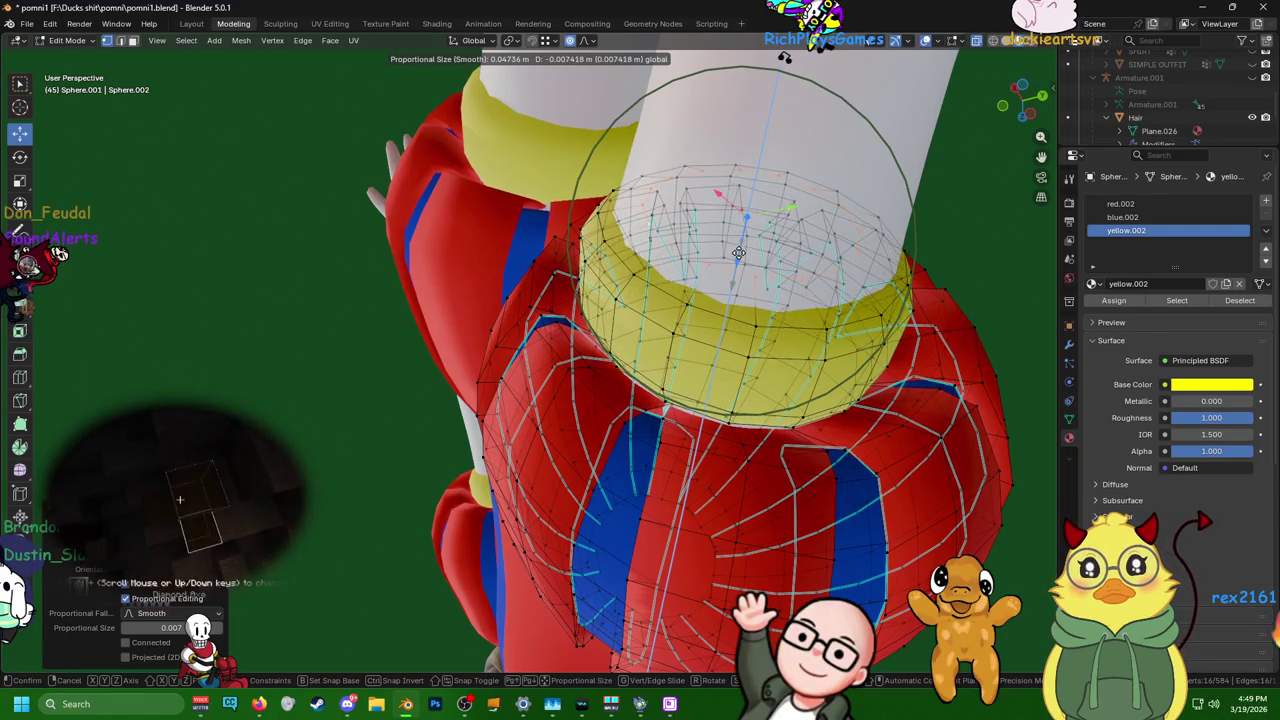
scroll(739, 249, down, 1)
click(740, 247)
- Nudge the cuff ring about 0.004 m and rescale it slightly to 1.011
mouse_move(740, 247)
middle_down()
mouse_move(890, 153)
mouse_move(789, 213)
middle_up()
drag(744, 202, 751, 211)
scroll(751, 211, up, 10)
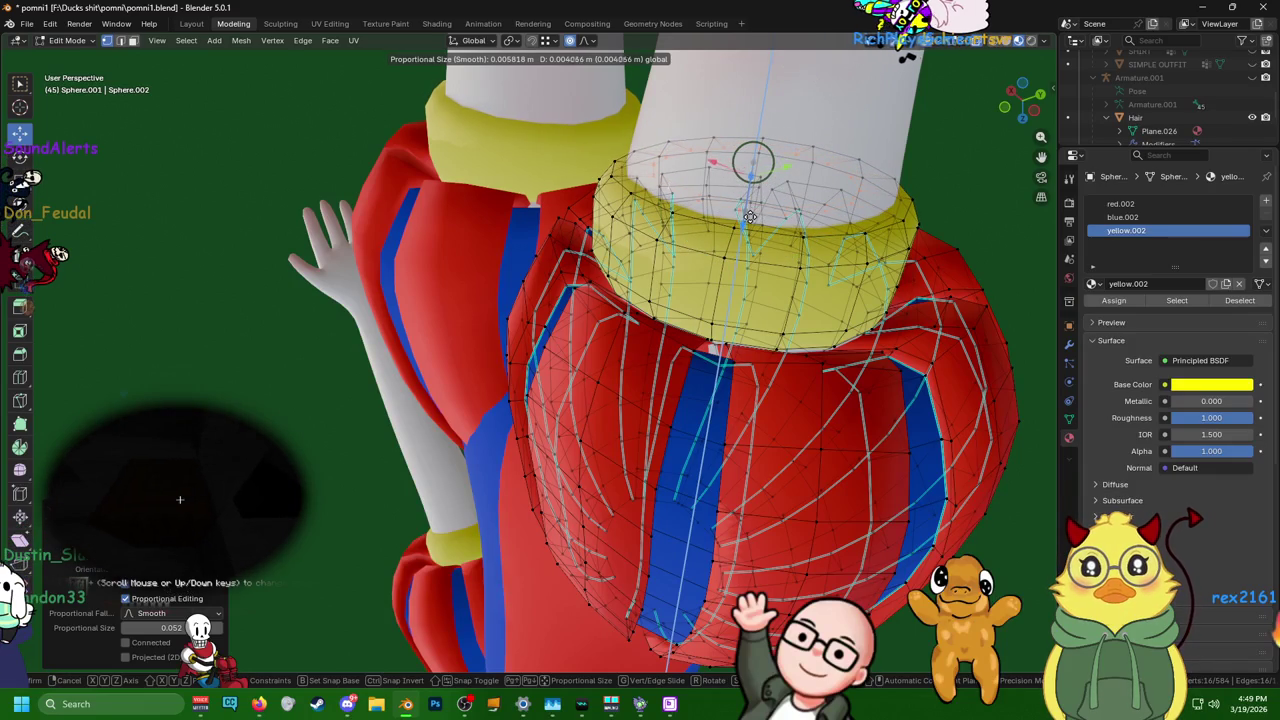
click(749, 215)
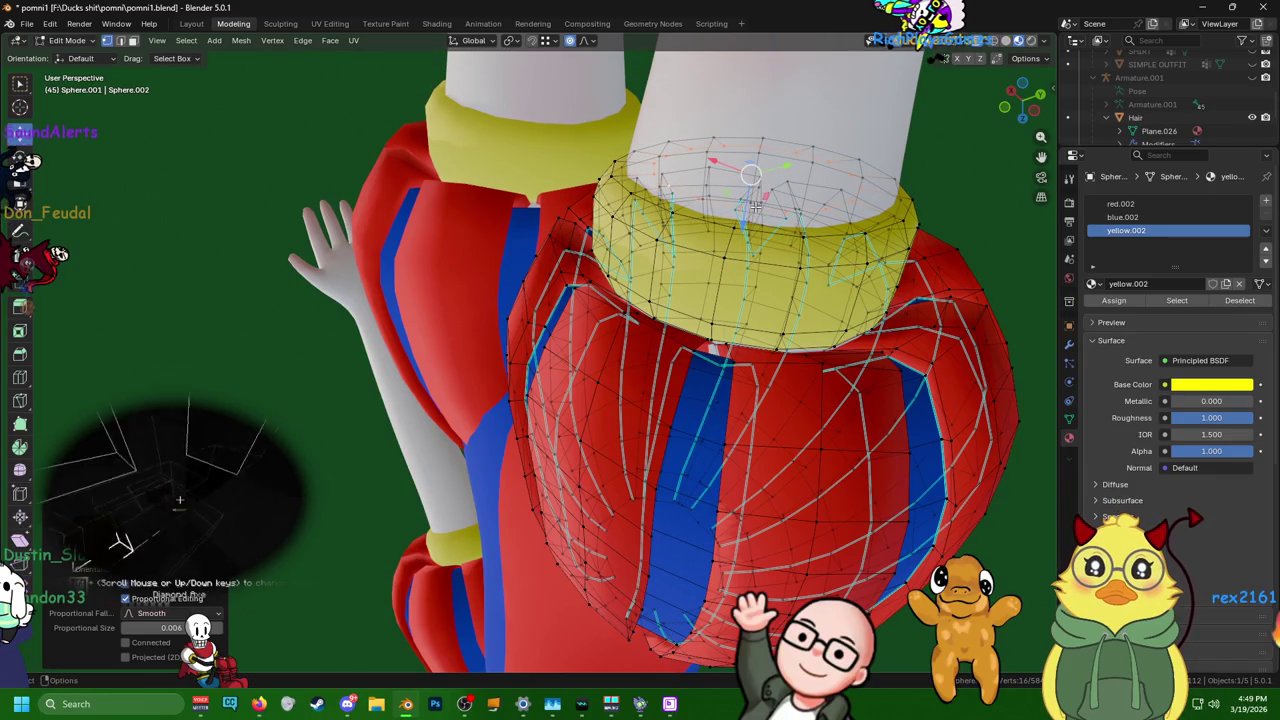
click(767, 229)
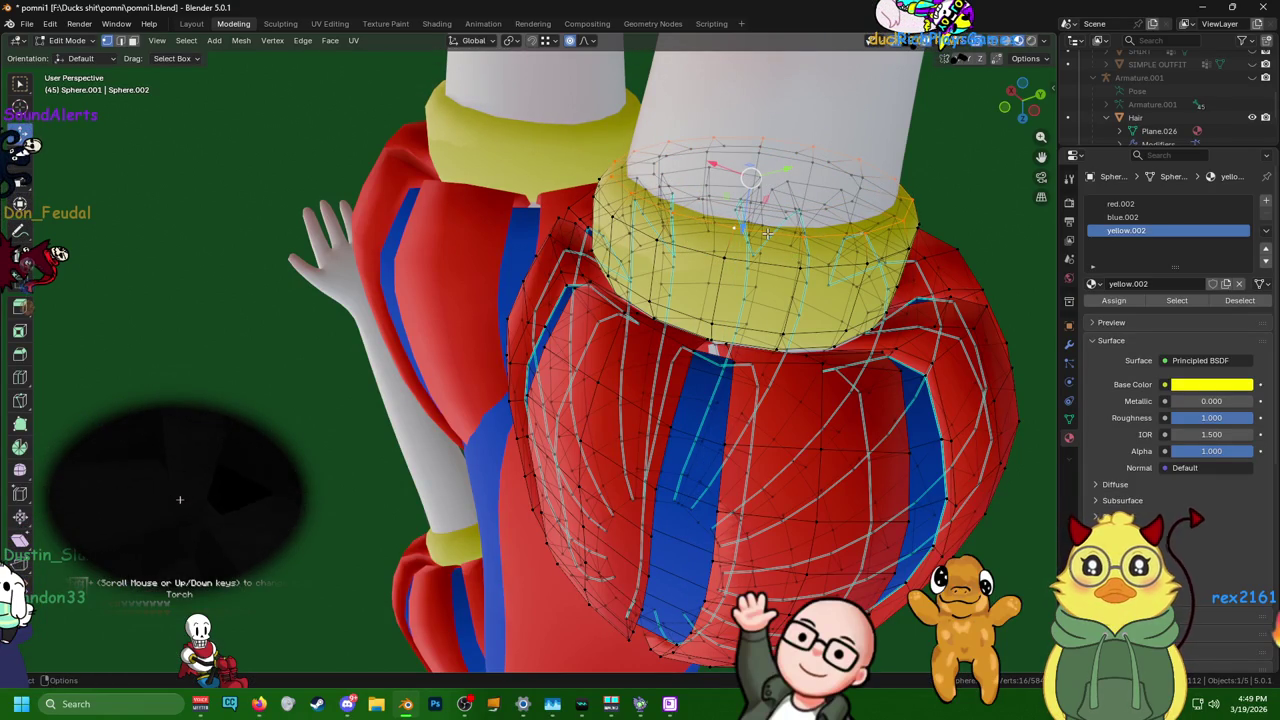
key(s)
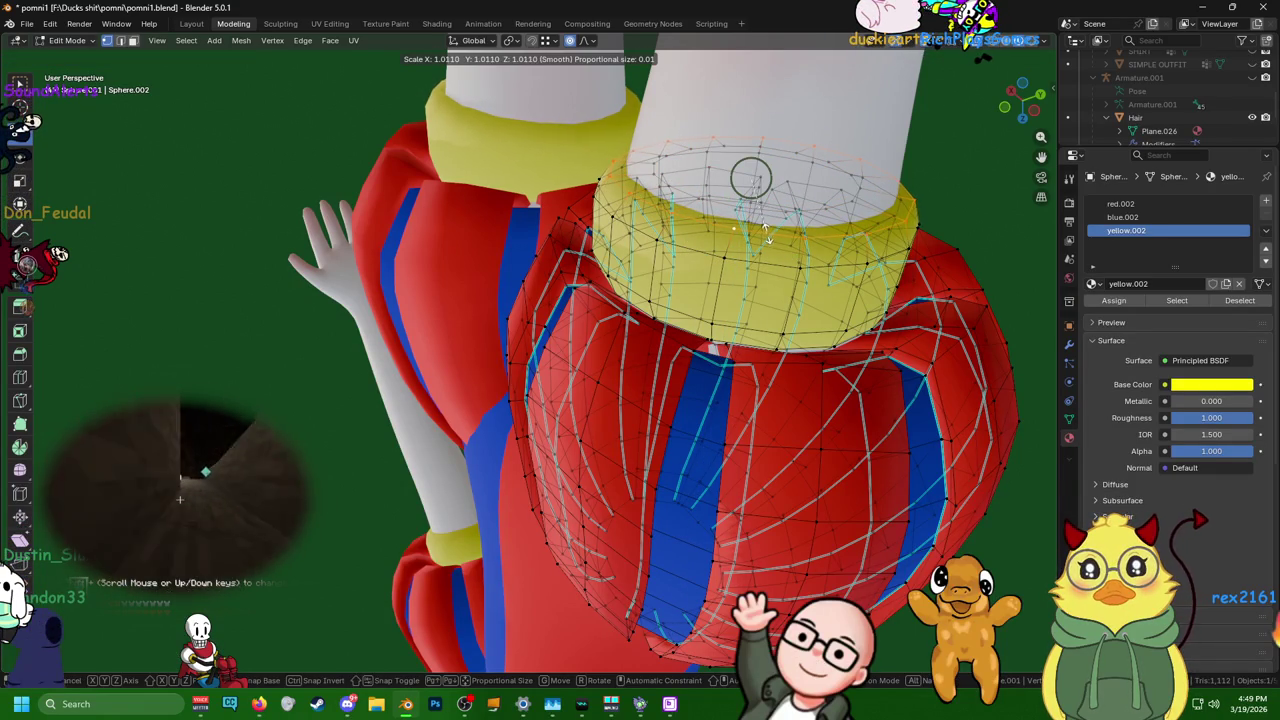
mouse_move(763, 232)
middle_down()
mouse_move(767, 255)
mouse_move(570, 462)
mouse_move(372, 378)
middle_up()
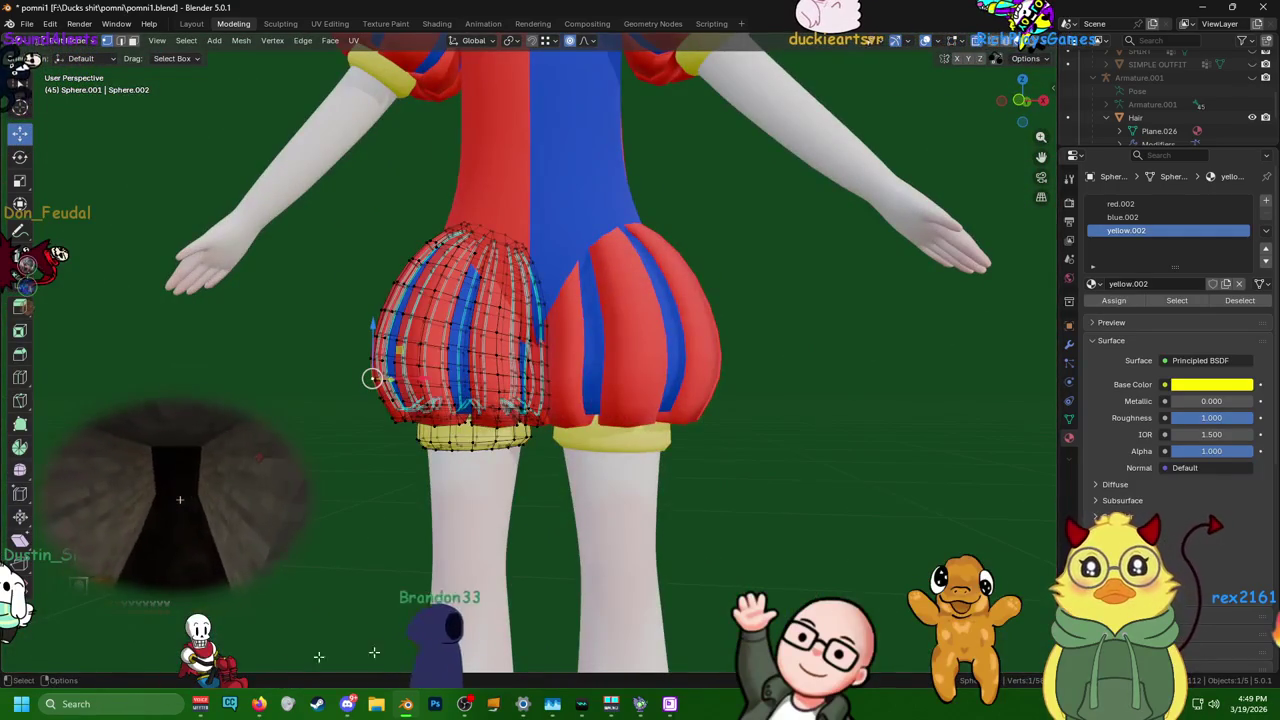
- Switch to Layout and back to Modeling to resume editing the shorts mesh
scroll(764, 417, down, 3)
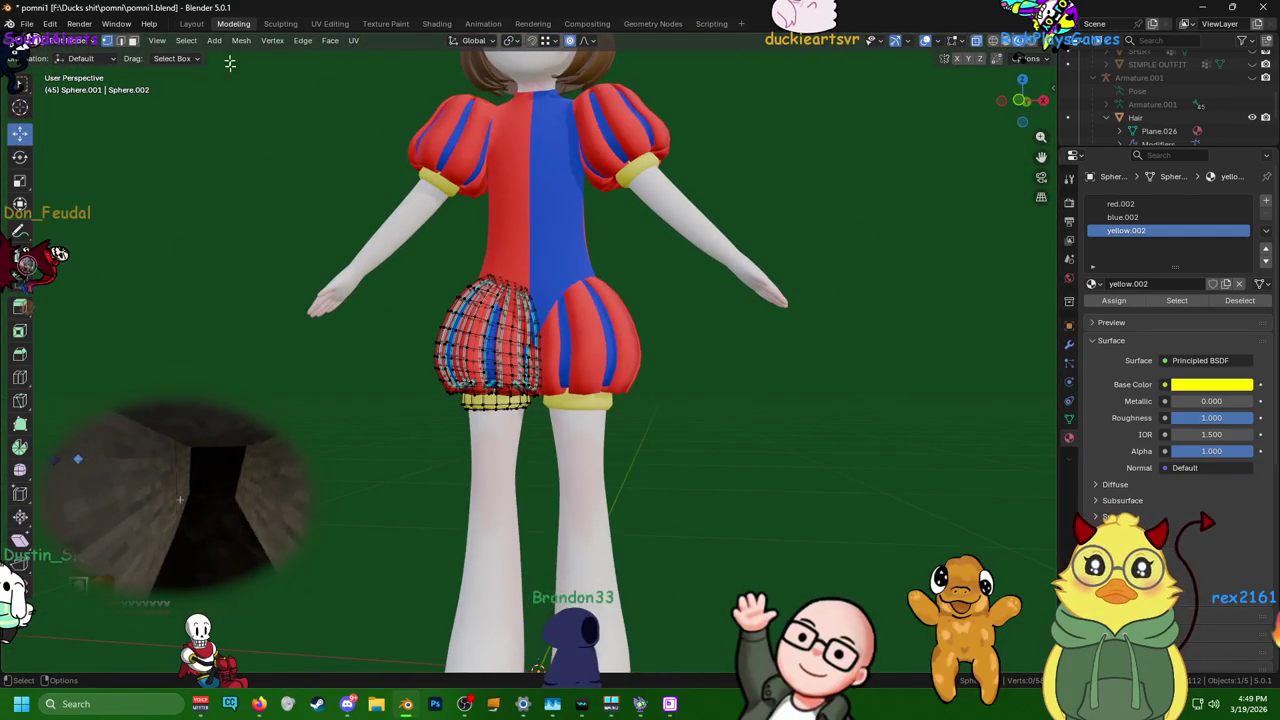
click(191, 23)
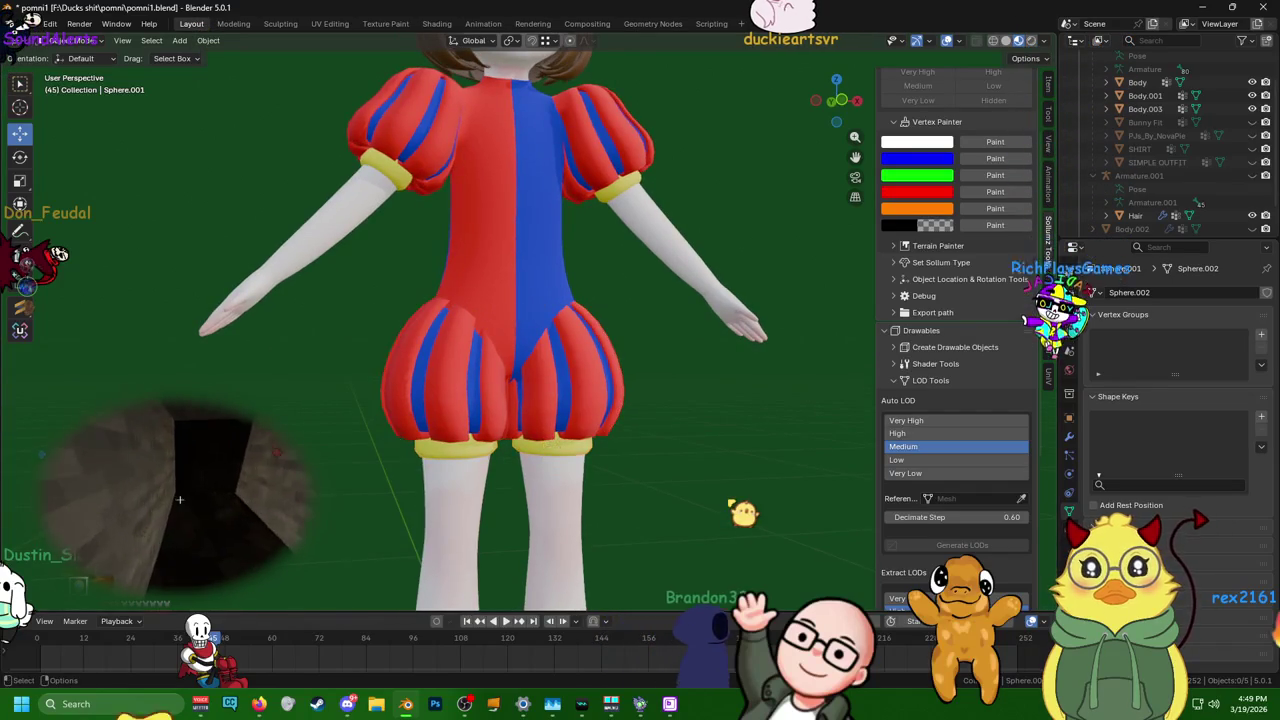
scroll(677, 461, down, 3)
scroll(686, 471, down, 1)
scroll(606, 391, up, 5)
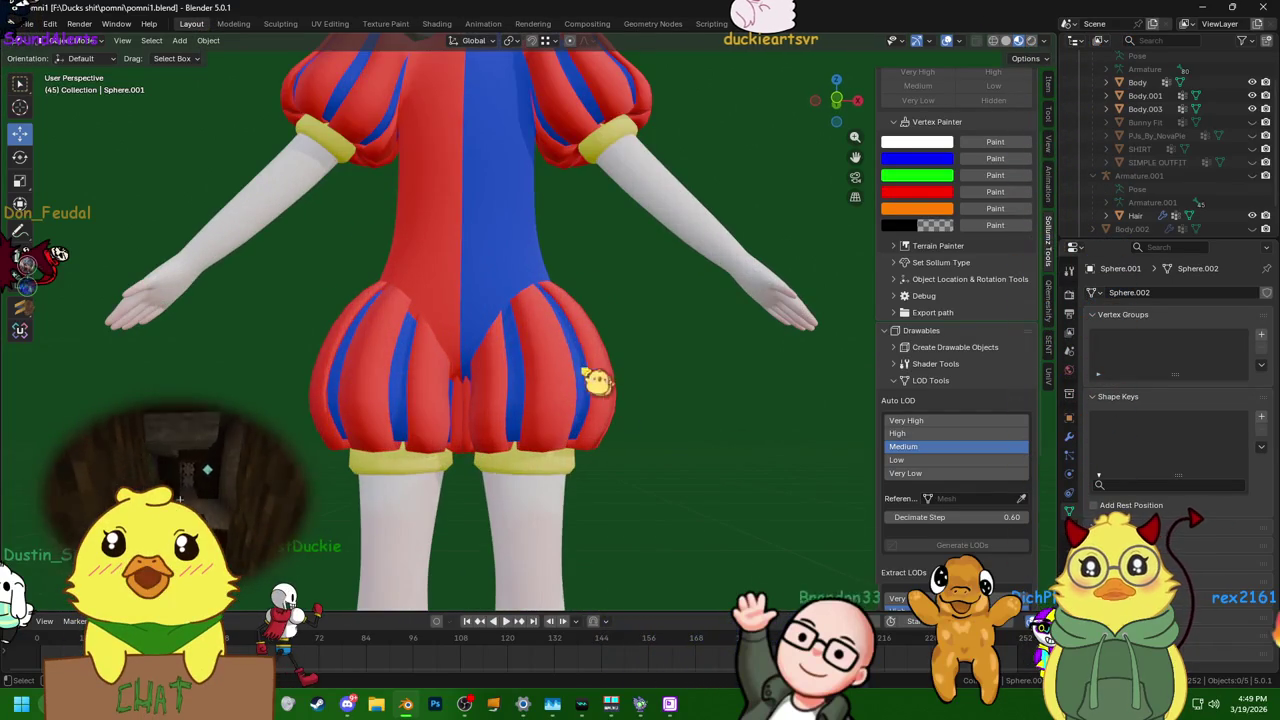
click(236, 24)
scroll(484, 183, up, 1)
scroll(484, 183, up, 3)
scroll(484, 183, up, 1)
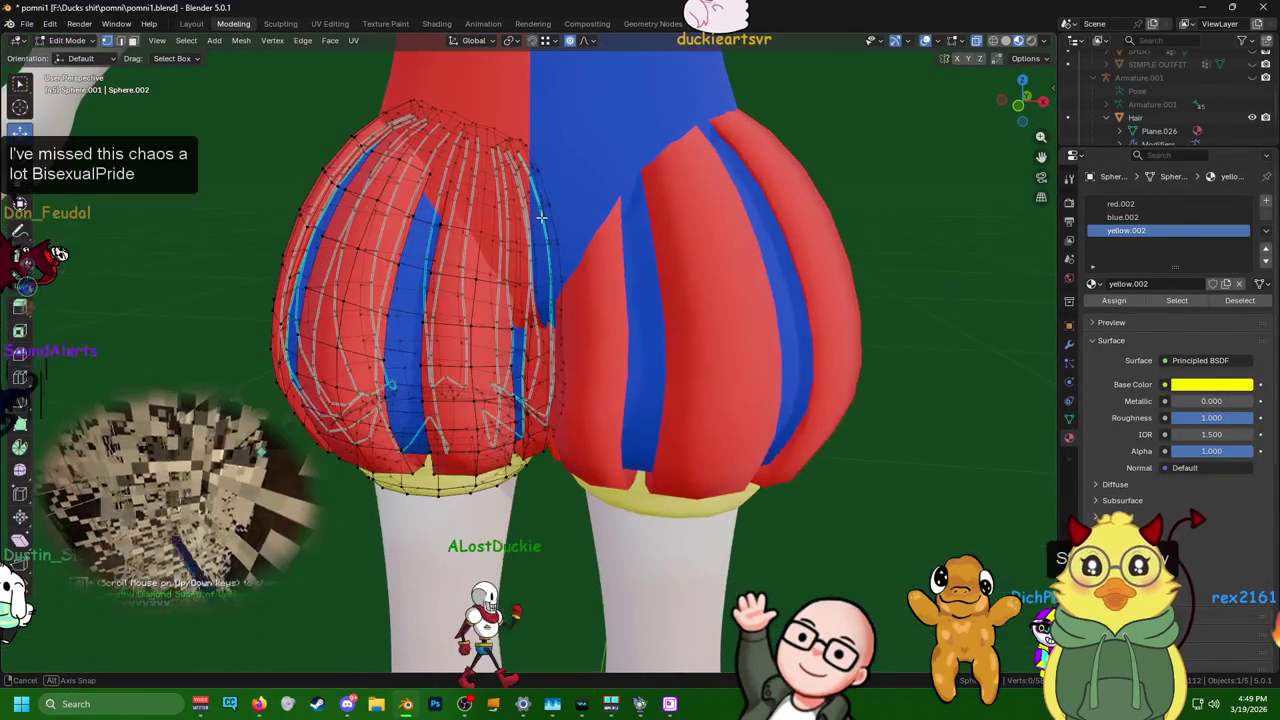
scroll(484, 183, up, 1)
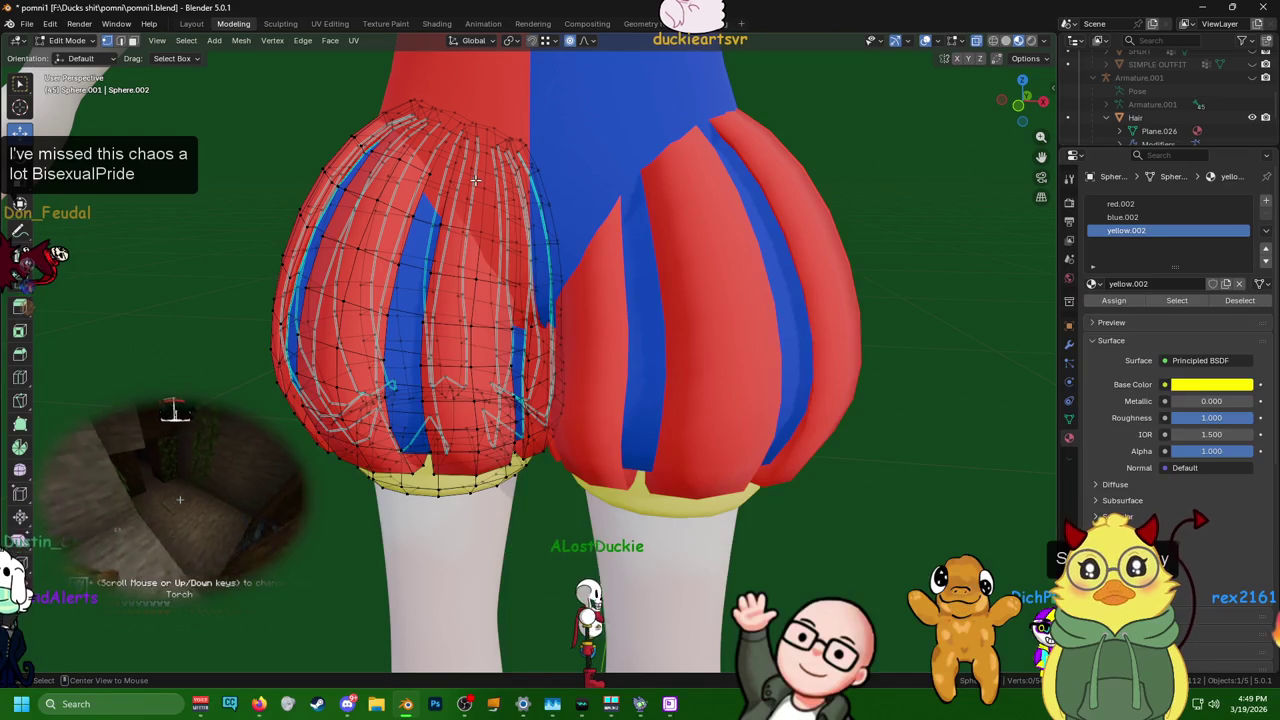
- Scale the left puff's topmost edge loop inward with a 0.043 smooth falloff
alt+click(464, 155)
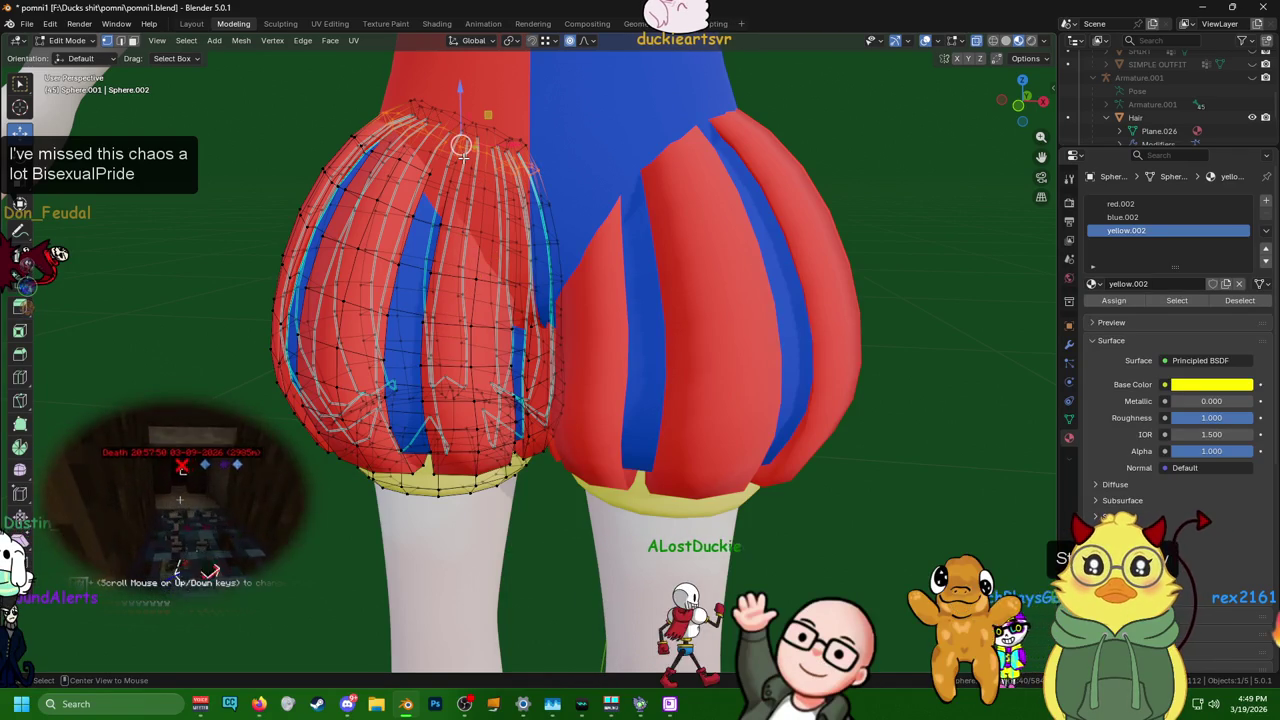
alt+click(445, 158)
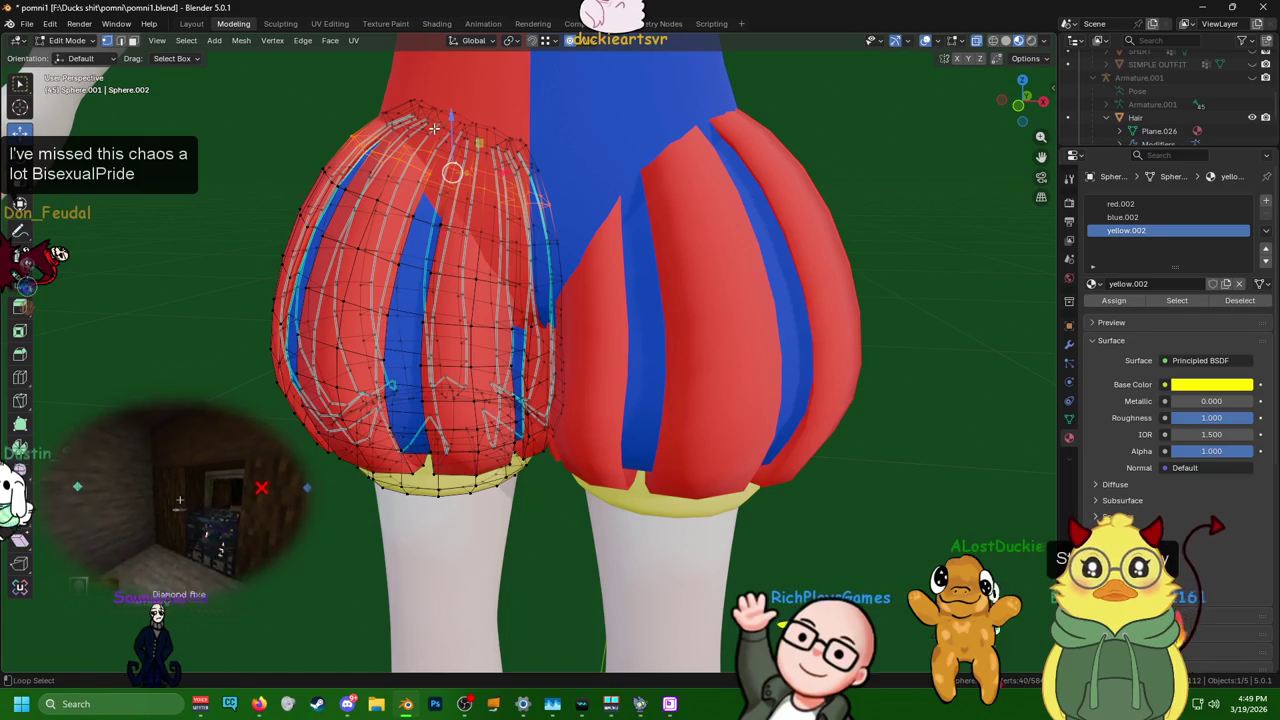
alt+click(430, 125)
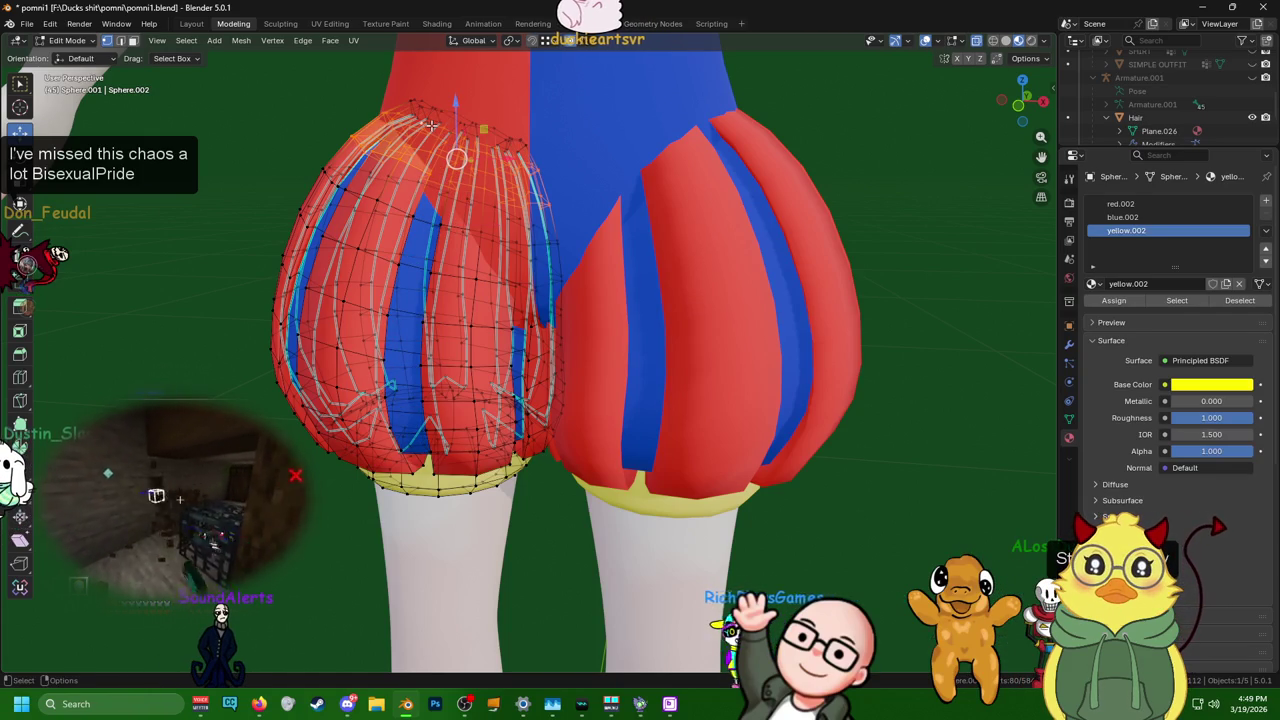
key(s)
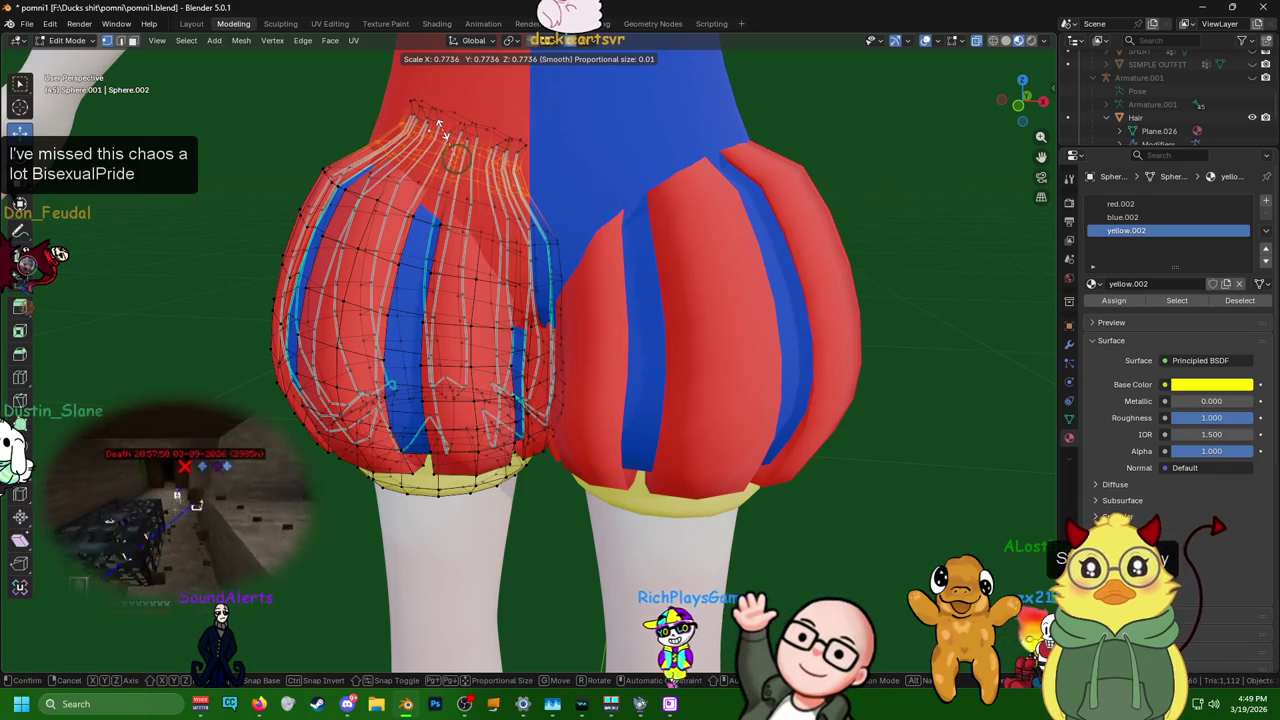
scroll(444, 128, down, 10)
scroll(448, 130, down, 7)
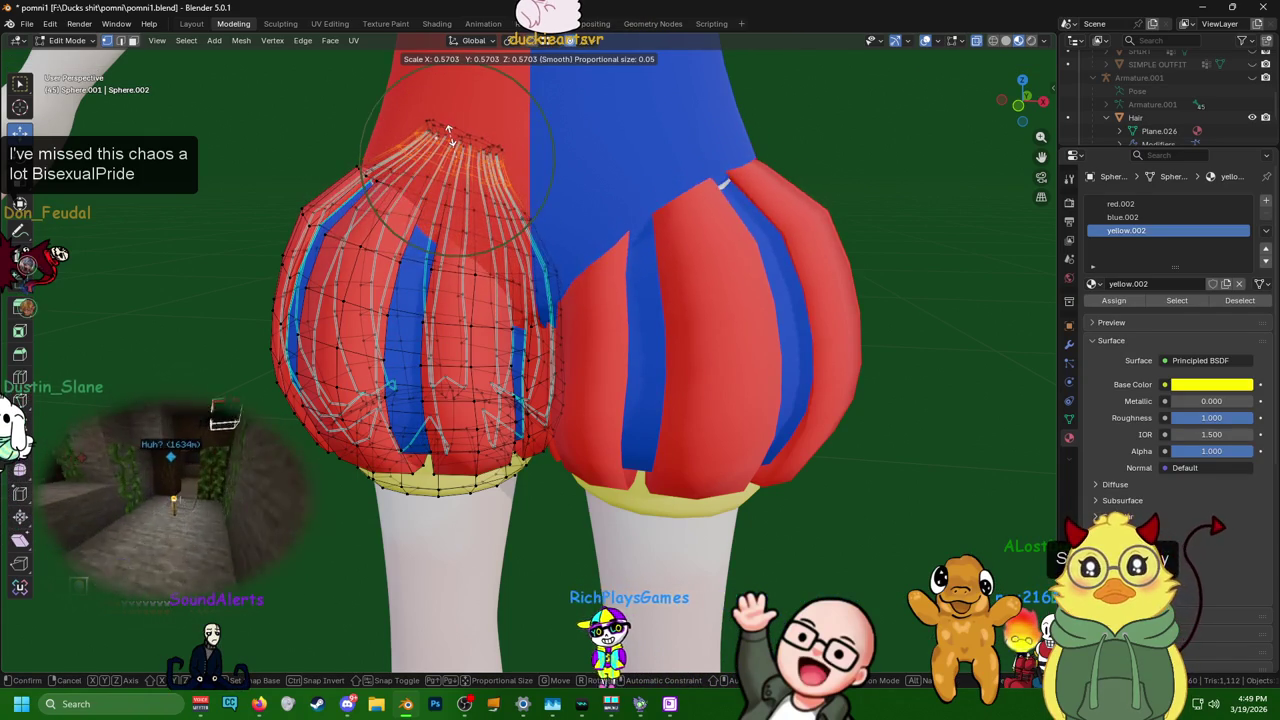
scroll(450, 125, down, 2)
scroll(450, 125, down, 2)
scroll(449, 123, down, 2)
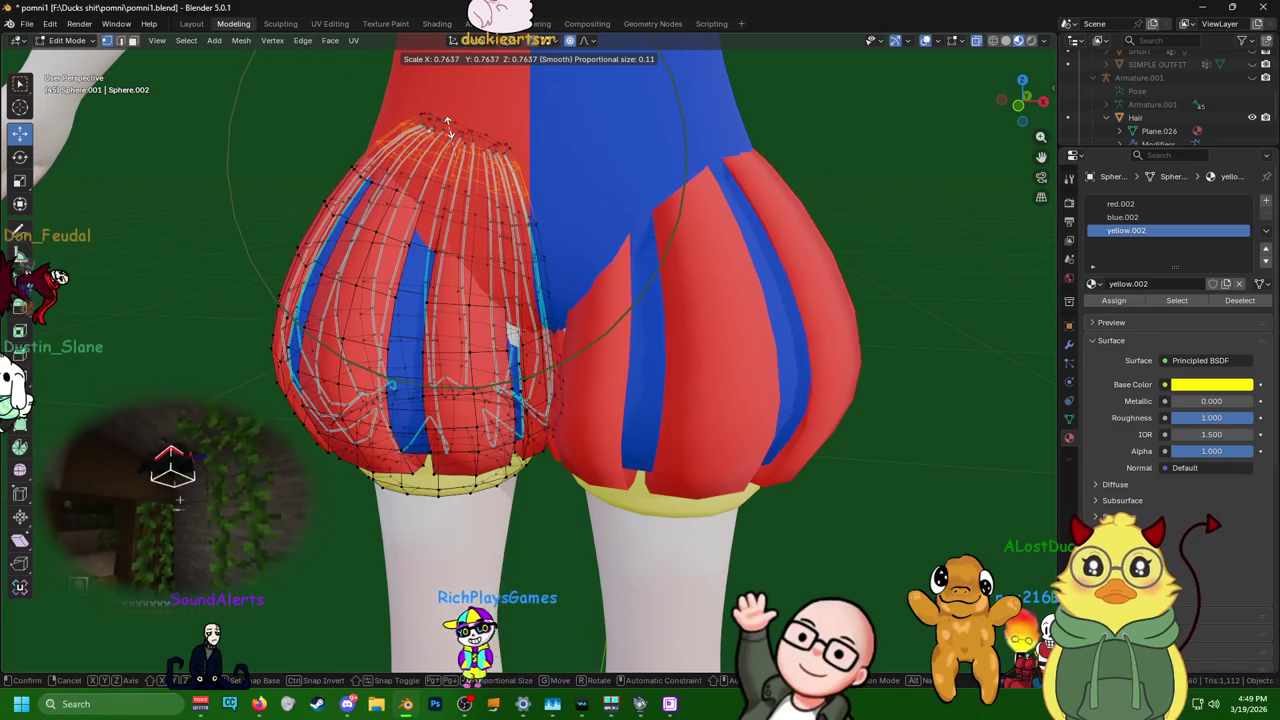
scroll(445, 122, down, 2)
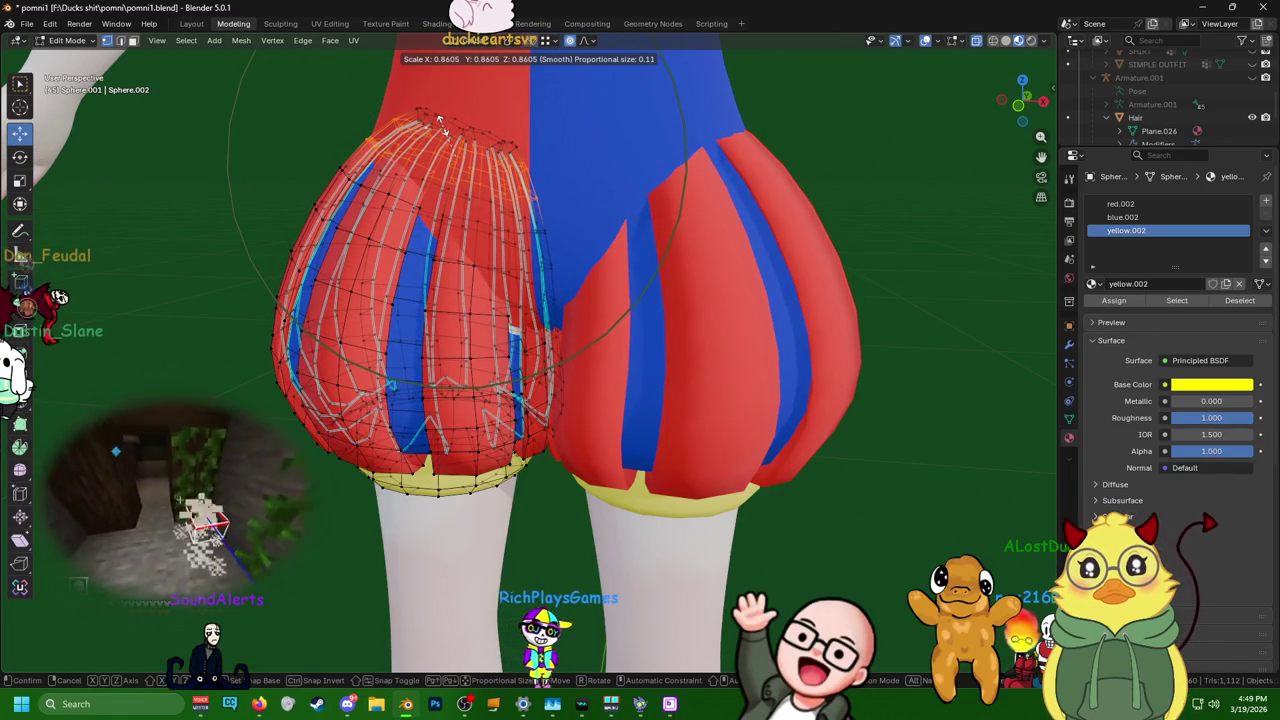
scroll(440, 121, down, 1)
scroll(440, 121, down, 1)
scroll(440, 122, down, 1)
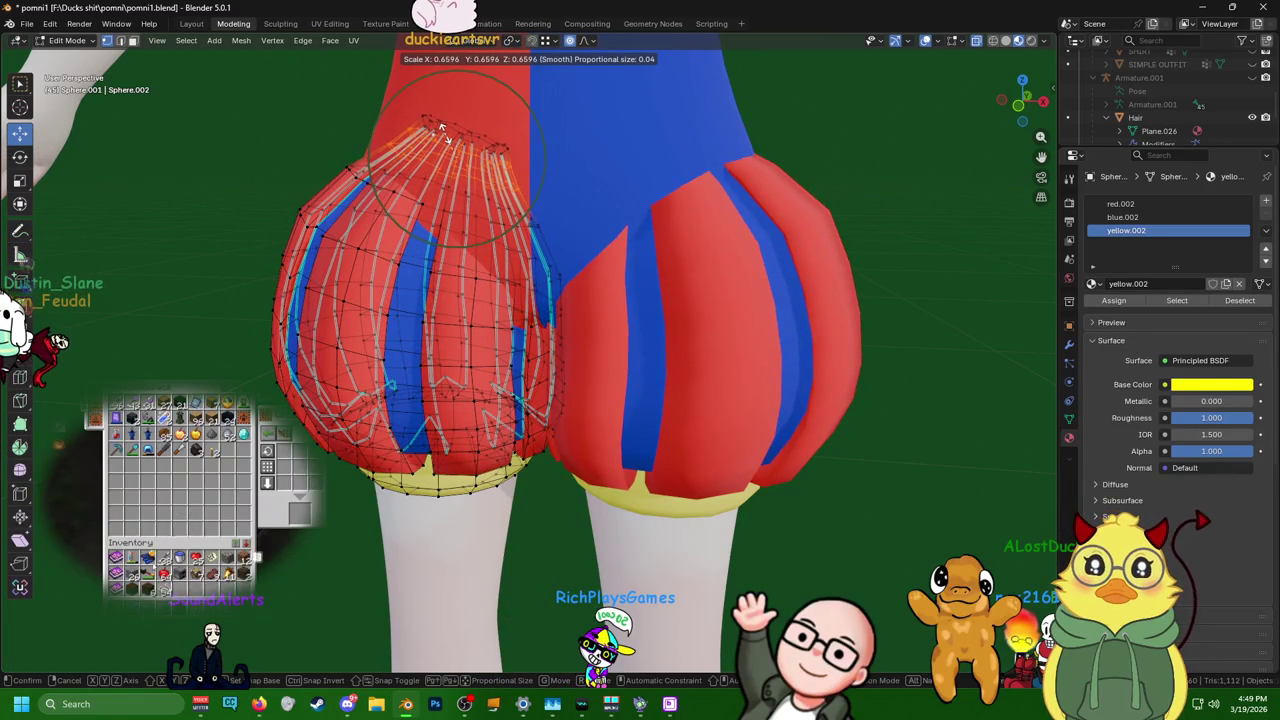
click(449, 131)
mouse_move(841, 246)
middle_down()
mouse_move(1047, 235)
mouse_move(693, 252)
mouse_move(437, 246)
mouse_move(626, 280)
mouse_move(427, 50)
middle_up()
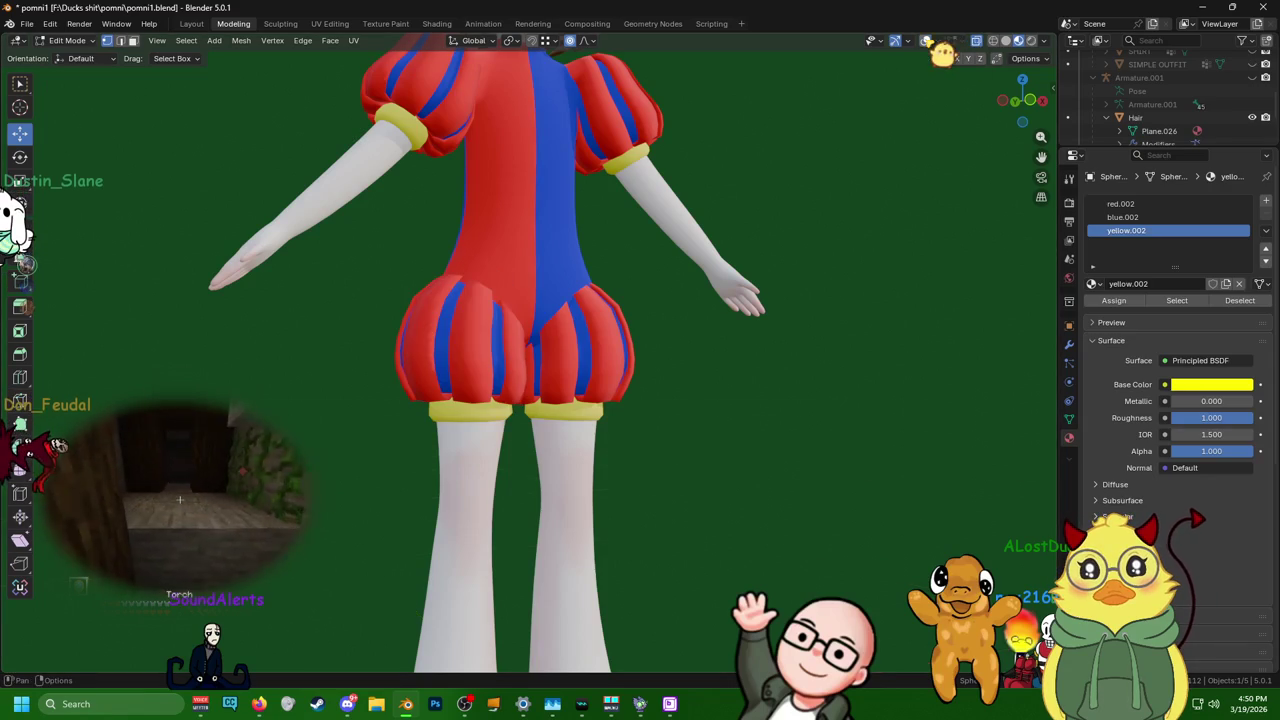
- Inspect the shorts from several angles, then switch to the Sculpting workspace
mouse_move(926, 34)
middle_down()
mouse_move(814, 143)
mouse_move(737, 143)
mouse_move(834, 203)
mouse_move(627, 194)
mouse_move(677, 259)
middle_up()
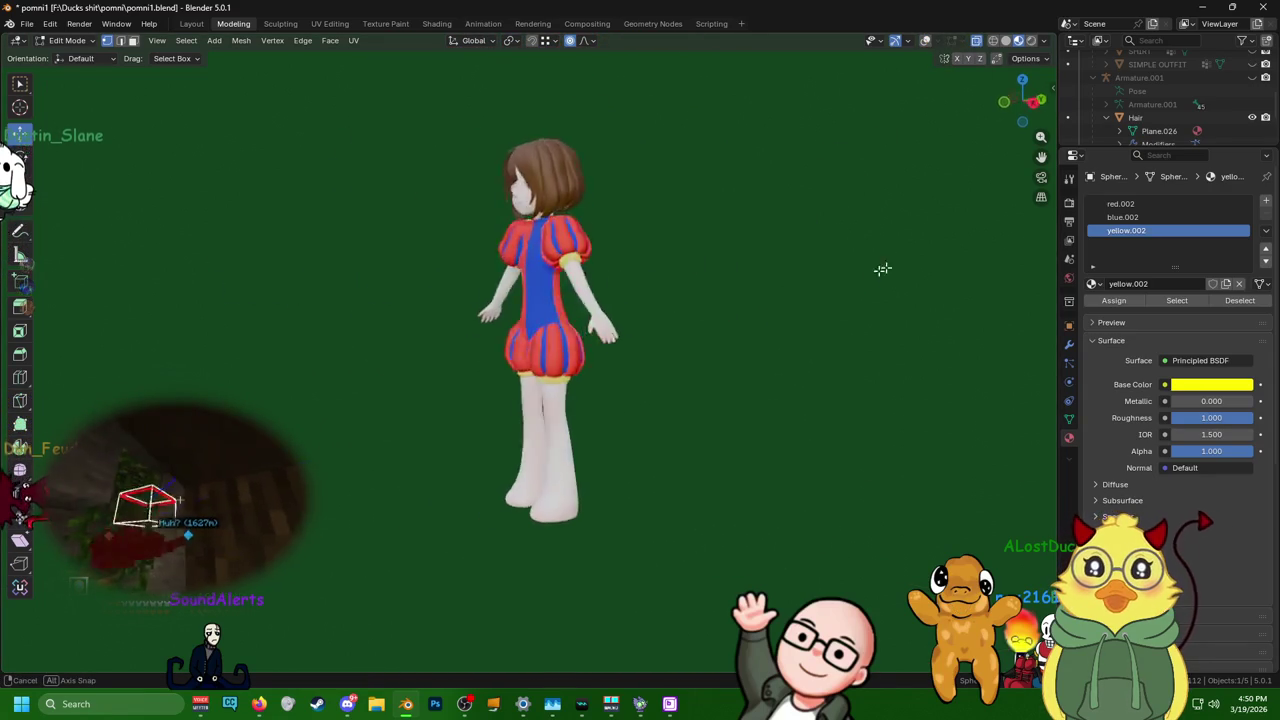
scroll(709, 409, up, 3)
mouse_move(709, 409)
middle_down()
mouse_move(726, 374)
mouse_move(703, 457)
mouse_move(618, 317)
mouse_move(580, 189)
mouse_move(598, 205)
middle_up()
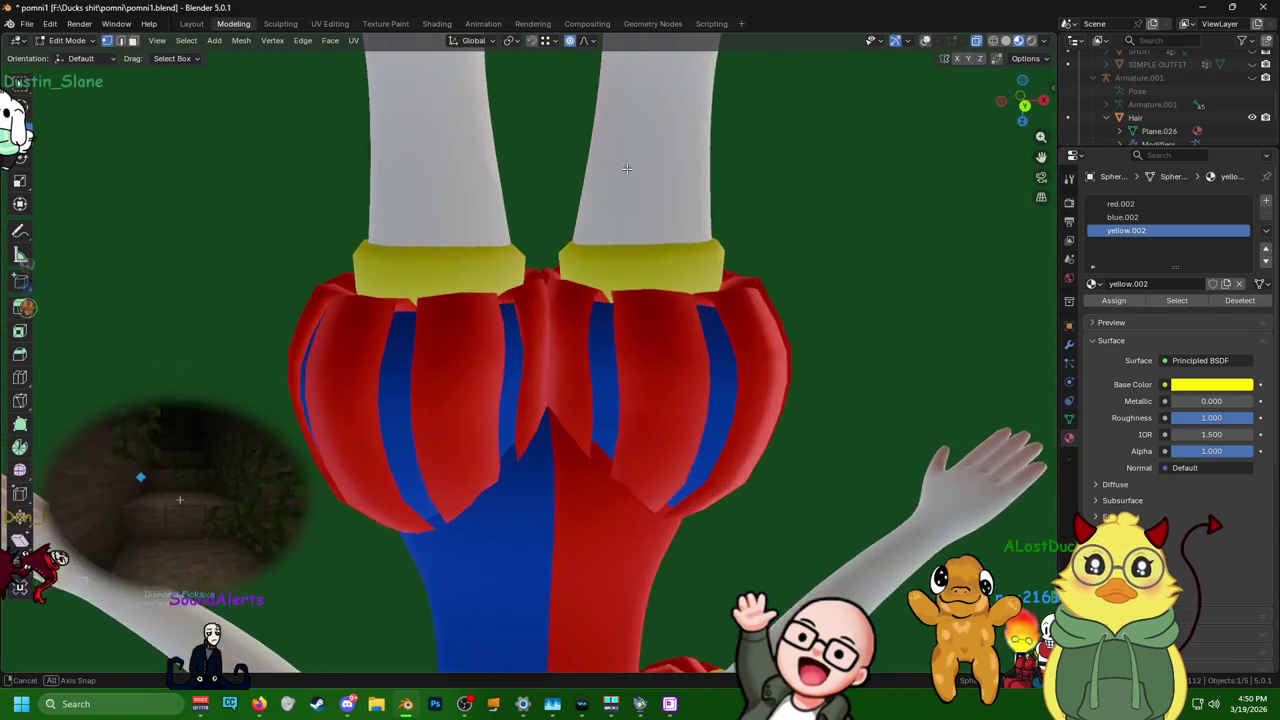
scroll(600, 209, up, 2)
scroll(589, 237, up, 2)
scroll(614, 251, down, 3)
middle_drag(614, 251, 670, 197)
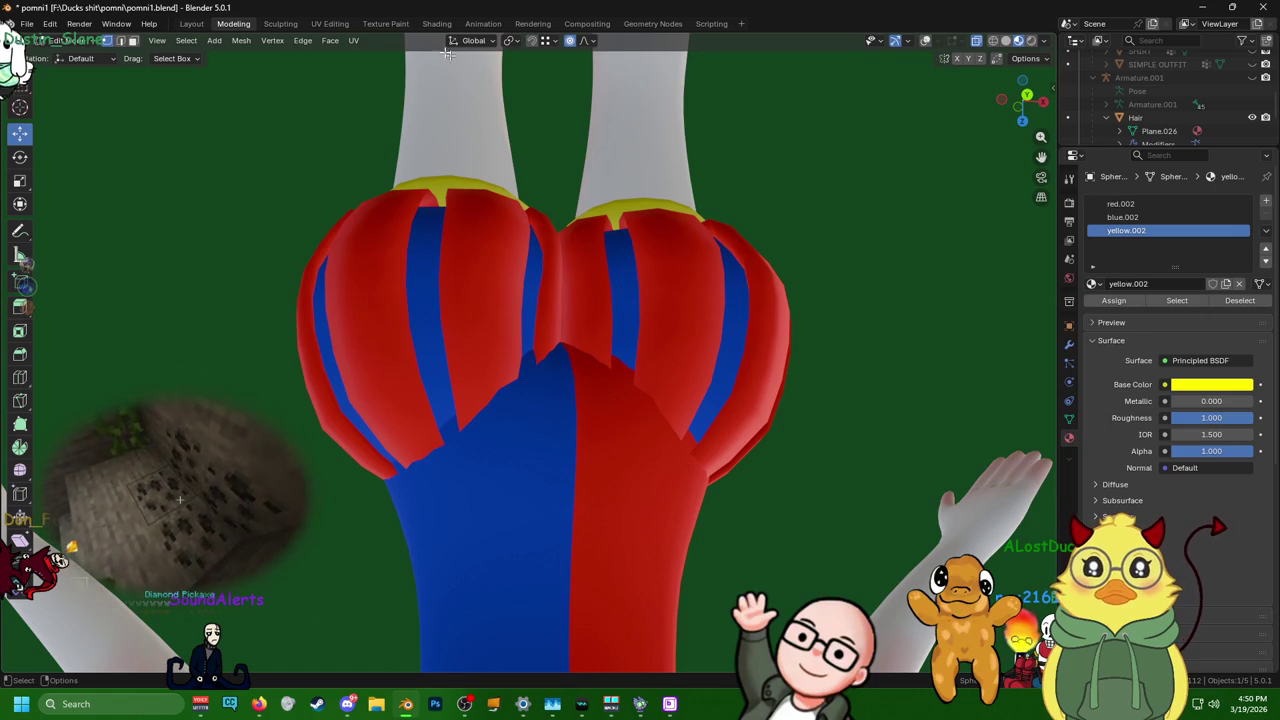
click(285, 23)
mouse_move(560, 260)
middle_down()
mouse_move(581, 247)
mouse_move(609, 457)
mouse_move(500, 237)
mouse_move(571, 177)
middle_up()
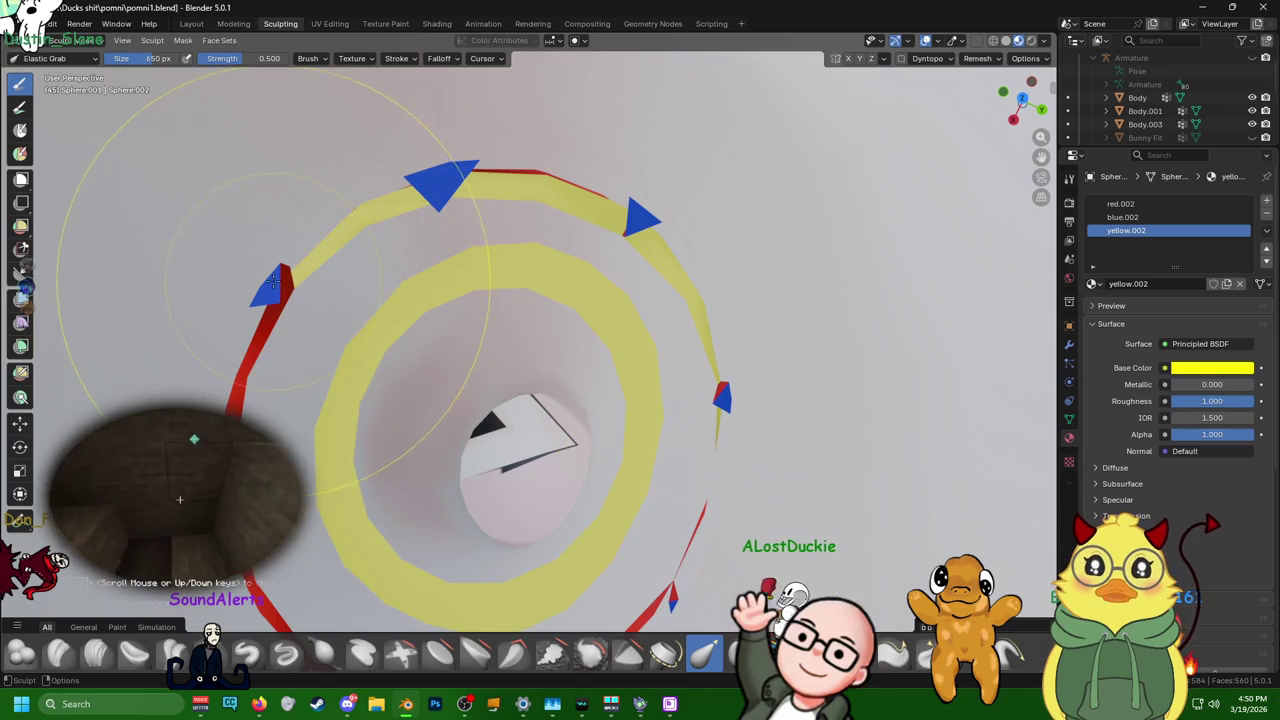
- Orbit and zoom to look up under the striped puffy shorts
mouse_move(265, 272)
middle_down()
mouse_move(428, 329)
mouse_move(640, 292)
mouse_move(605, 75)
mouse_move(640, 200)
mouse_move(700, 190)
mouse_move(642, 184)
mouse_move(603, 236)
mouse_move(571, 200)
mouse_move(558, 291)
mouse_move(661, 316)
middle_up()
scroll(640, 200, down, 3)
scroll(642, 184, up, 3)
scroll(603, 236, up, 2)
scroll(560, 215, down, 3)
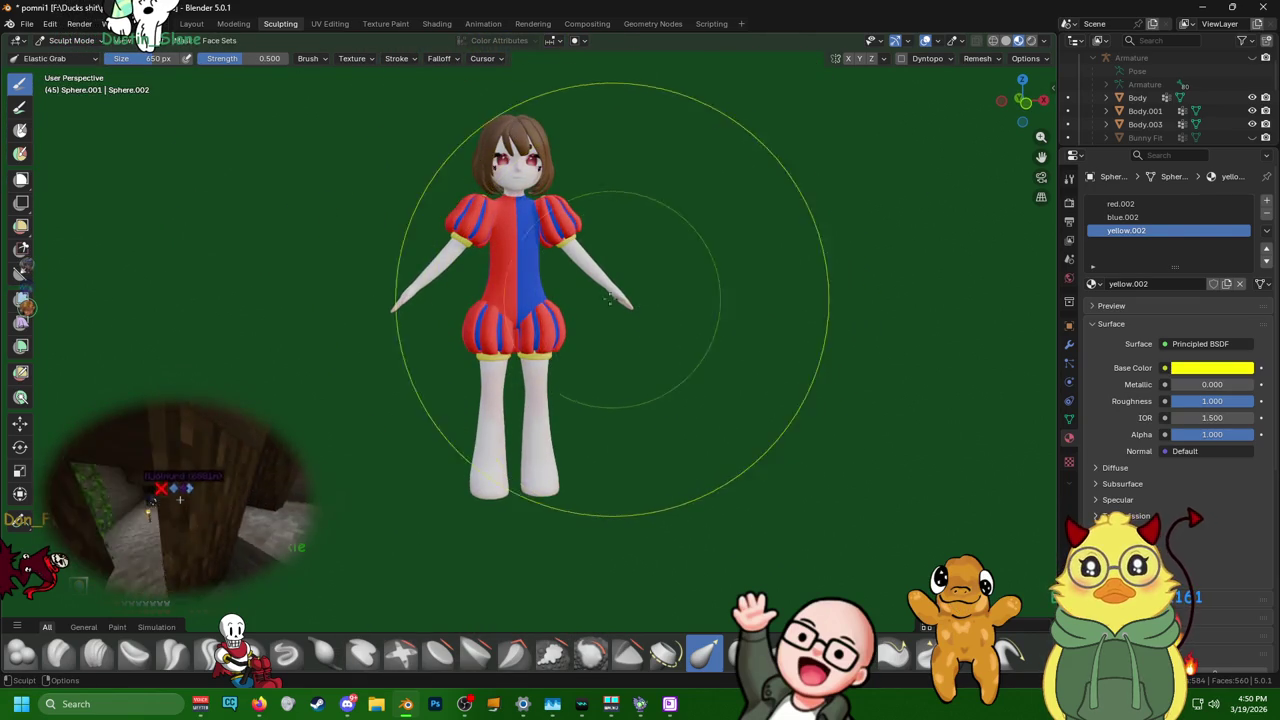
scroll(530, 290, up, 3)
scroll(561, 307, up, 2)
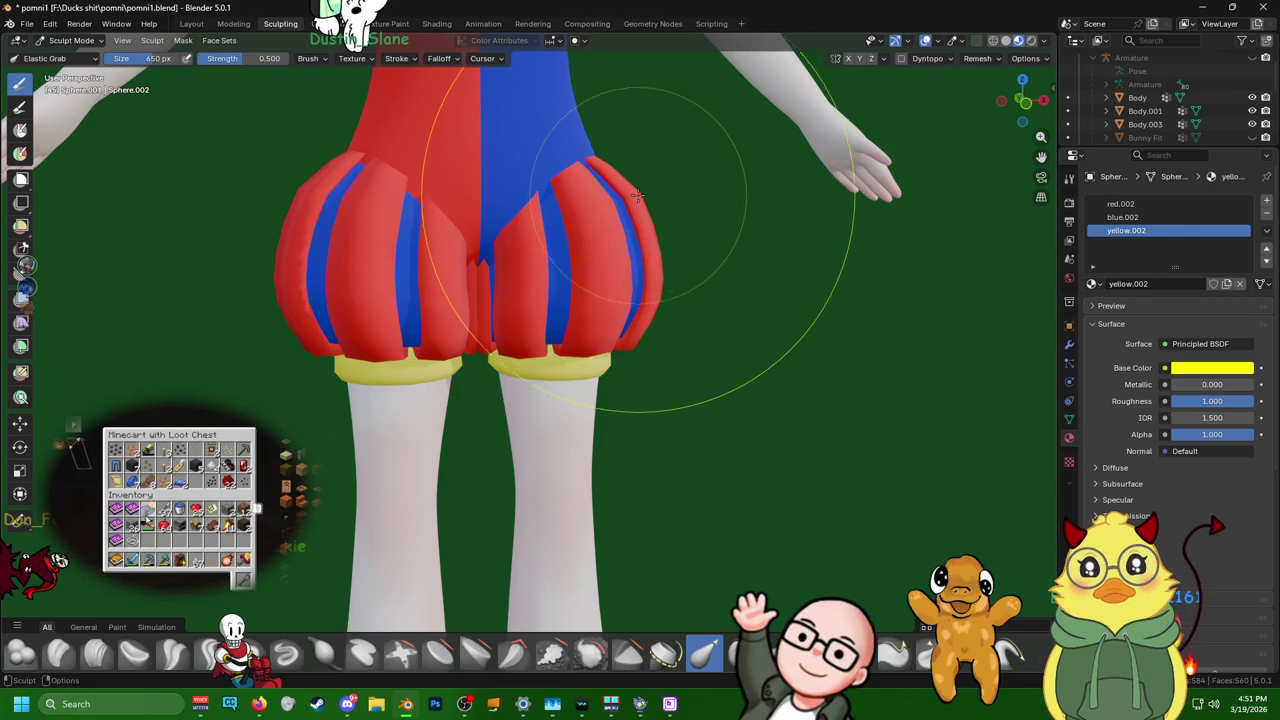
scroll(598, 268, up, 2)
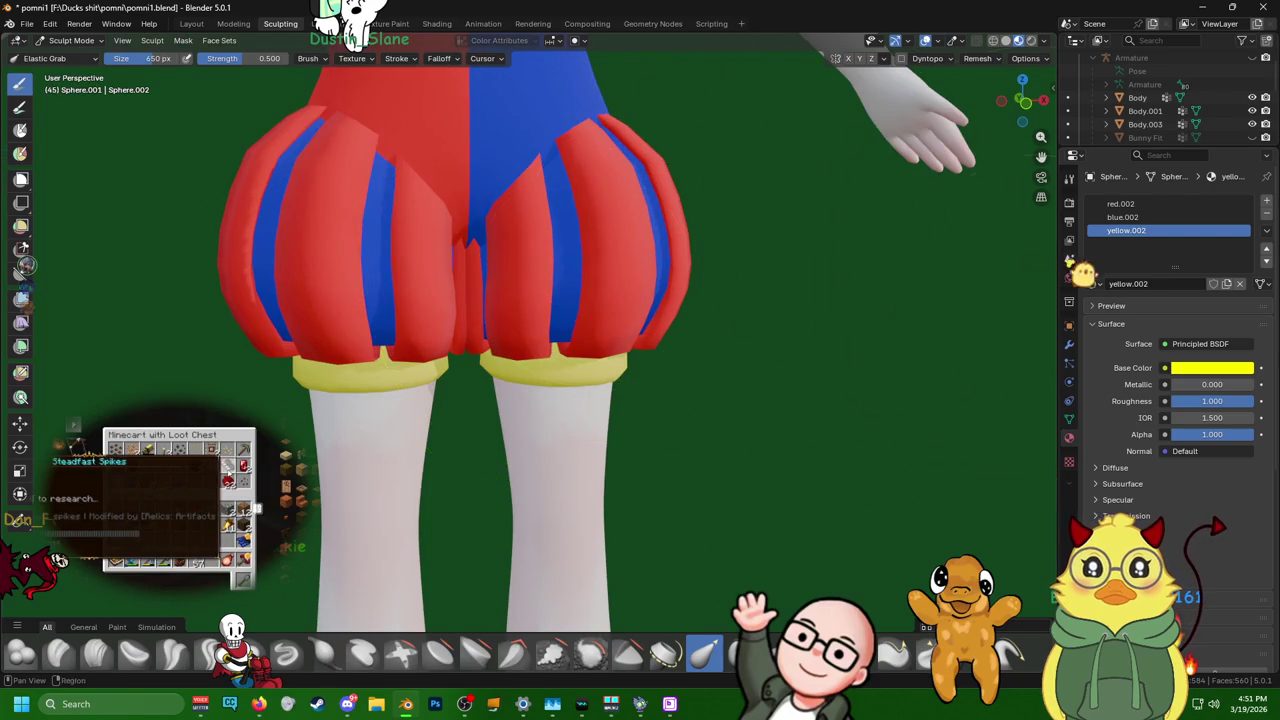
scroll(365, 228, up, 1)
scroll(365, 228, up, 2)
scroll(365, 228, up, 2)
- Pull the upper shorts surface outward with an Elastic Grab stroke and inspect it
drag(365, 228, 397, 247)
mouse_move(388, 270)
middle_down()
mouse_move(572, 362)
mouse_move(528, 318)
mouse_move(672, 236)
middle_up()
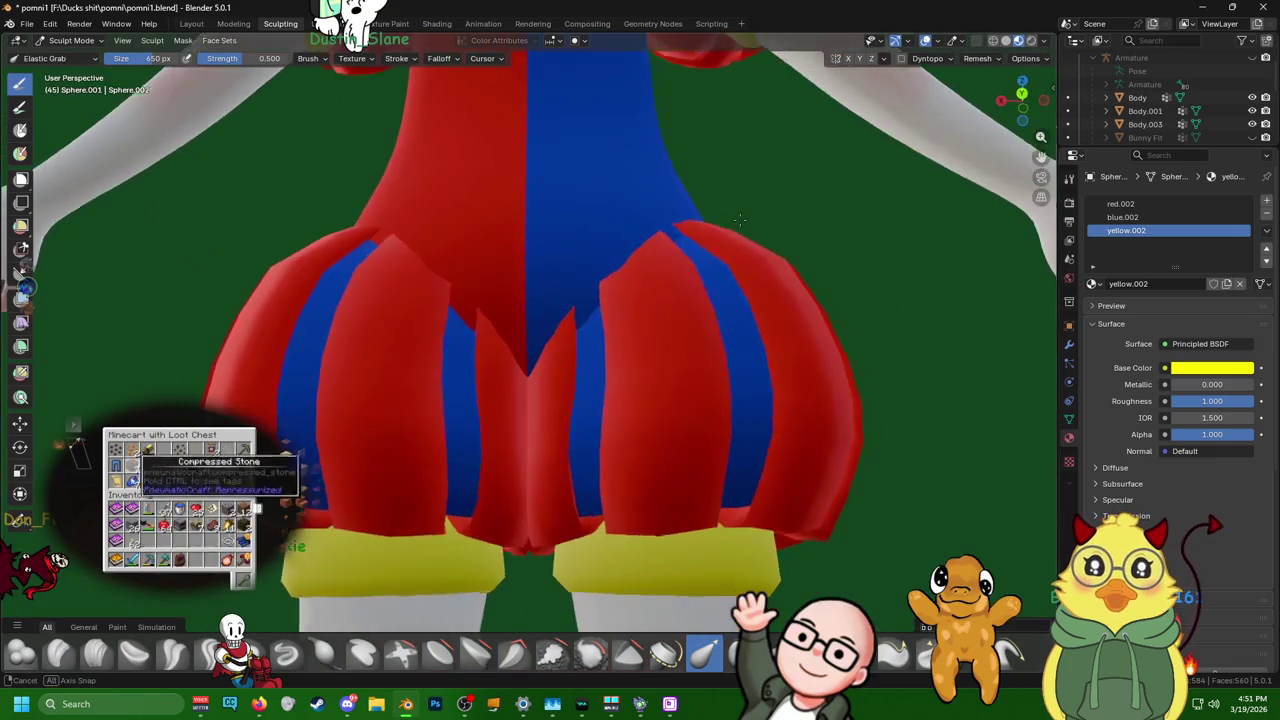
scroll(600, 300, up, 3)
scroll(536, 291, up, 3)
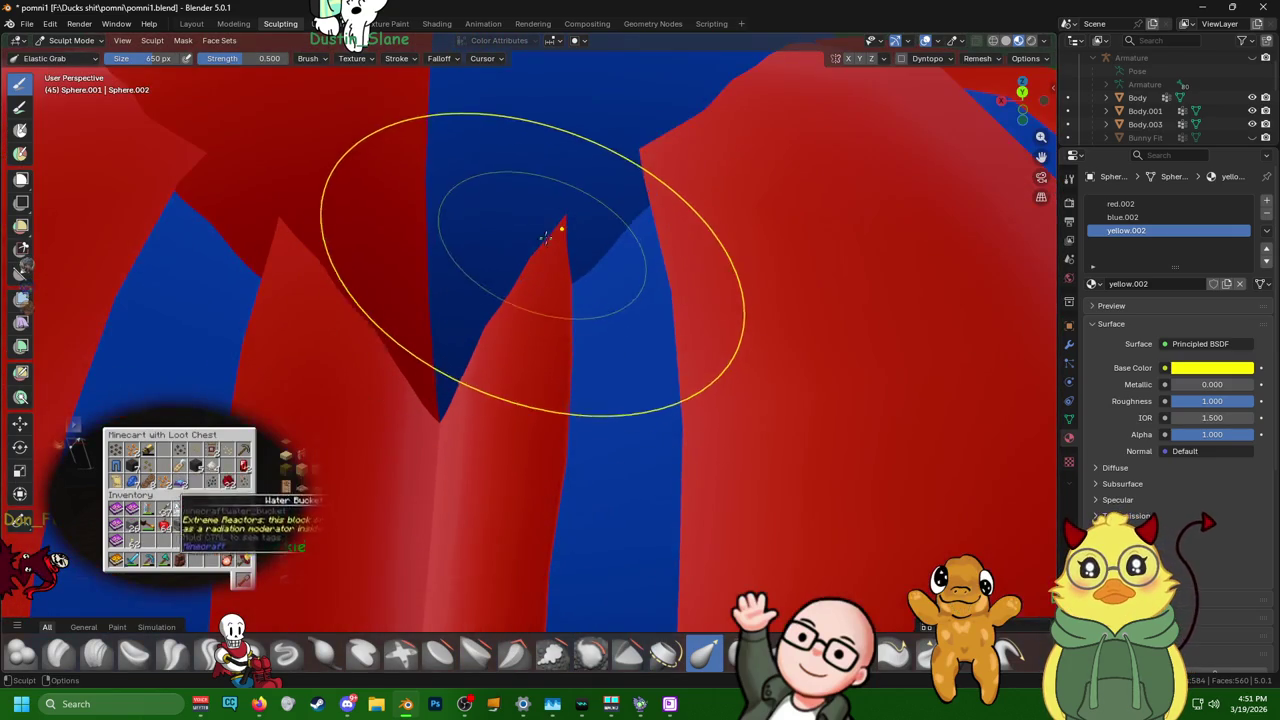
mouse_move(606, 262)
middle_down()
mouse_move(369, 411)
mouse_move(270, 139)
mouse_move(643, 214)
mouse_move(643, 229)
mouse_move(557, 301)
mouse_move(612, 284)
middle_up()
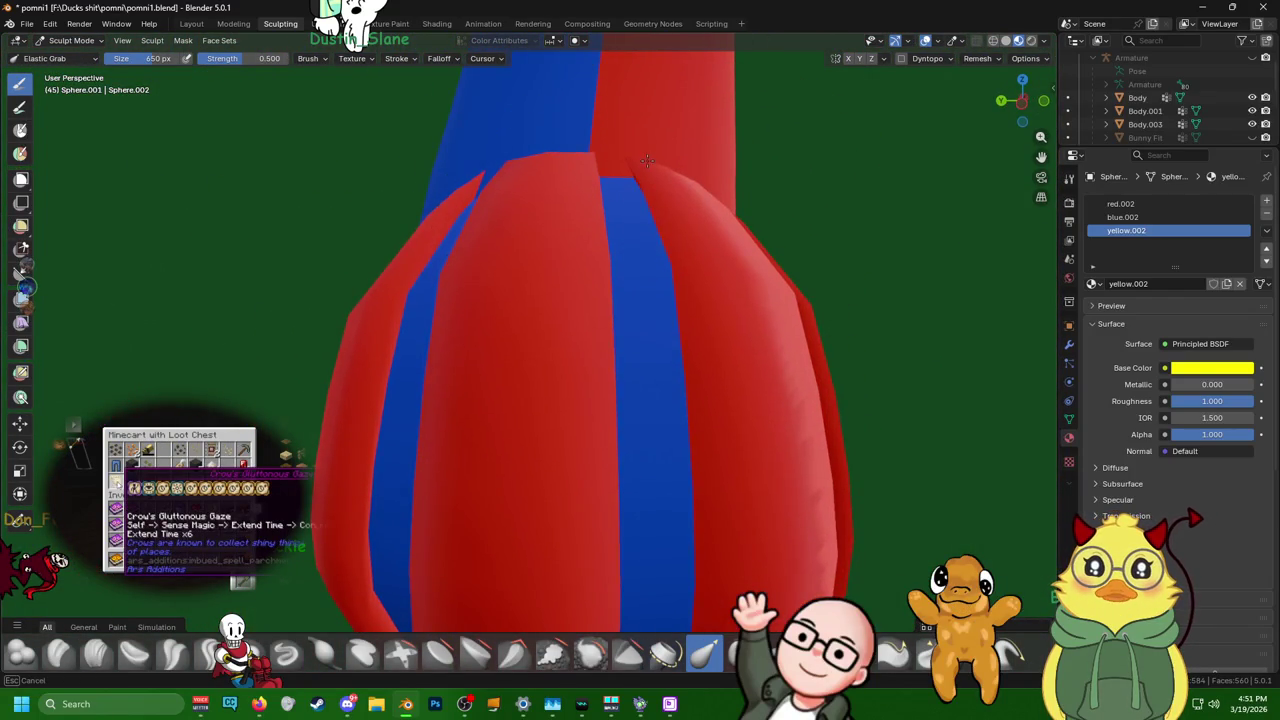
- Return to a front view and zoom in close on the puffy shorts
mouse_move(638, 162)
middle_down()
mouse_move(531, 183)
mouse_move(471, 166)
mouse_move(543, 125)
middle_up()
scroll(543, 125, down, 5)
scroll(563, 202, up, 1)
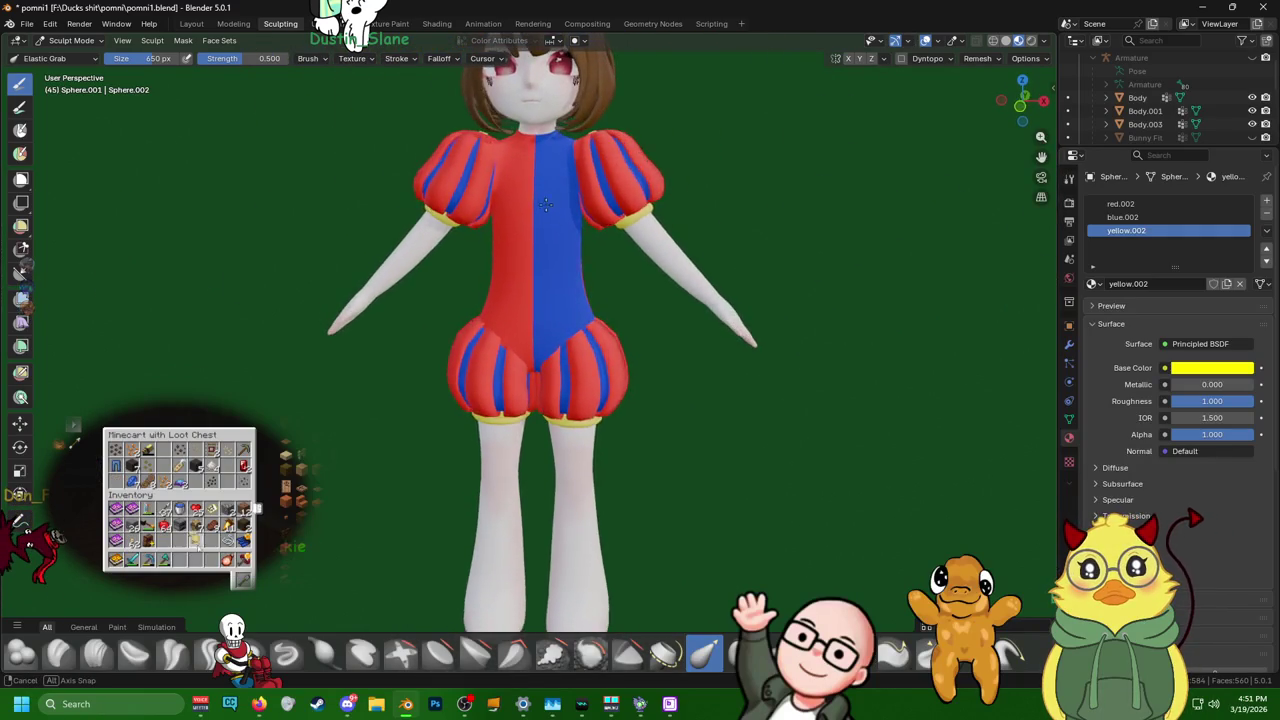
scroll(449, 537, up, 3)
scroll(628, 271, up, 2)
mouse_move(628, 271)
middle_down()
mouse_move(499, 275)
mouse_move(451, 228)
middle_up()
scroll(451, 228, up, 2)
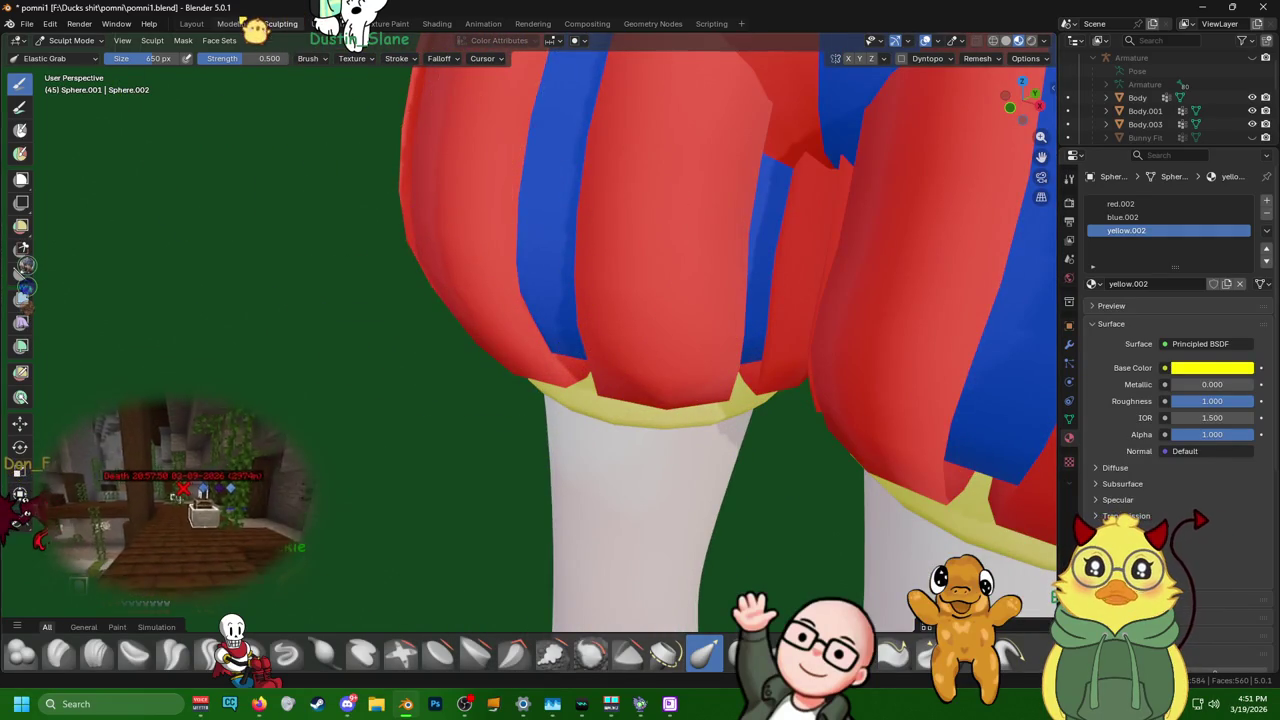
- In the Modeling workspace, shrink the selected puff vertices to about 0.95
click(233, 23)
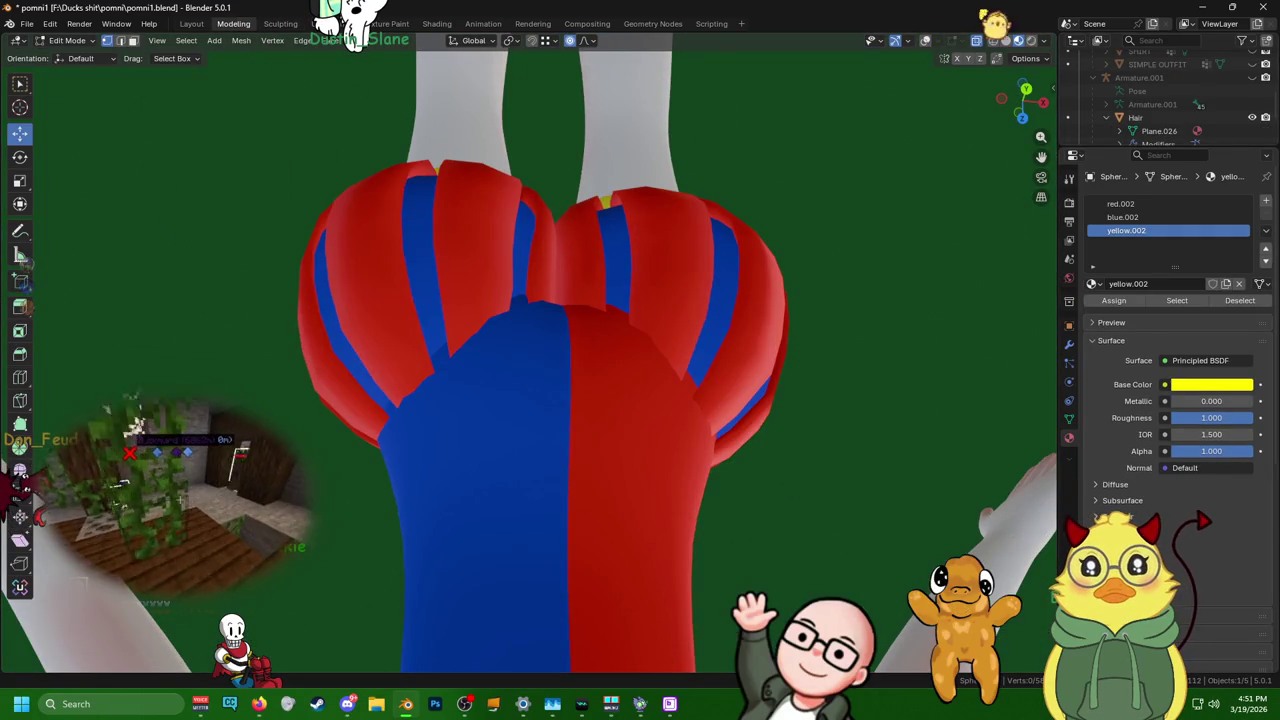
middle_drag(460, 340, 782, 371)
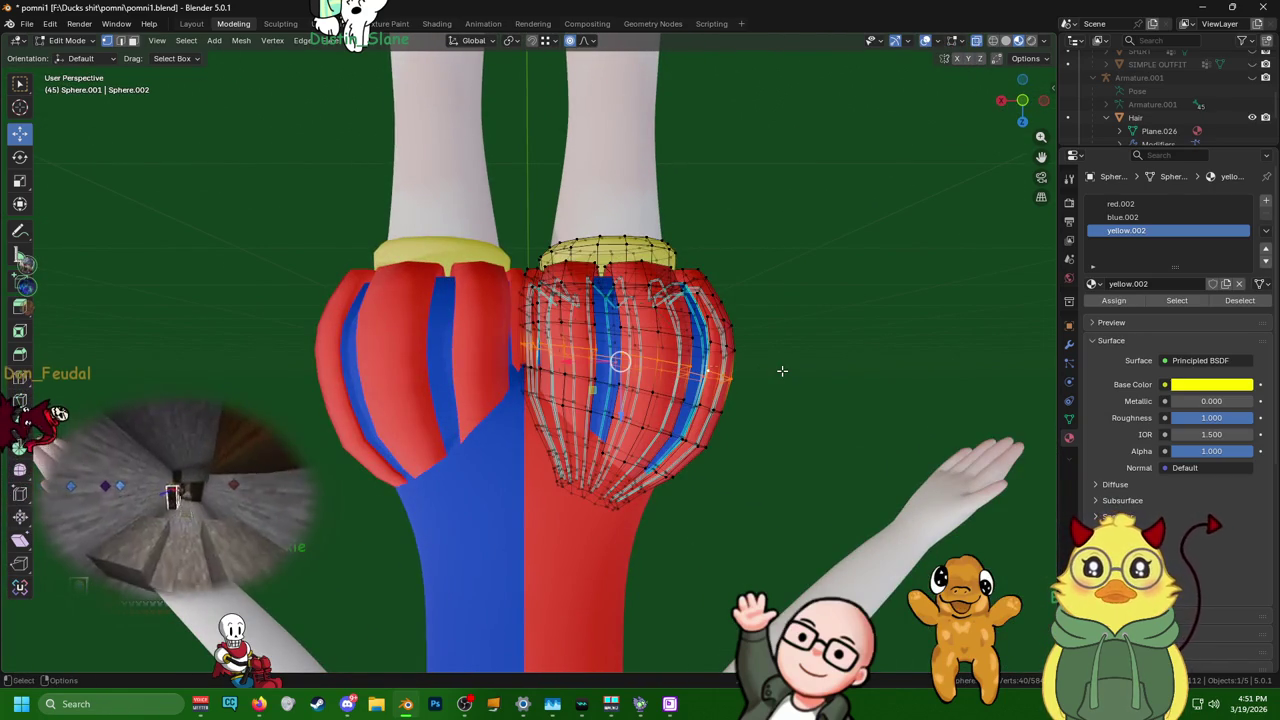
key(s)
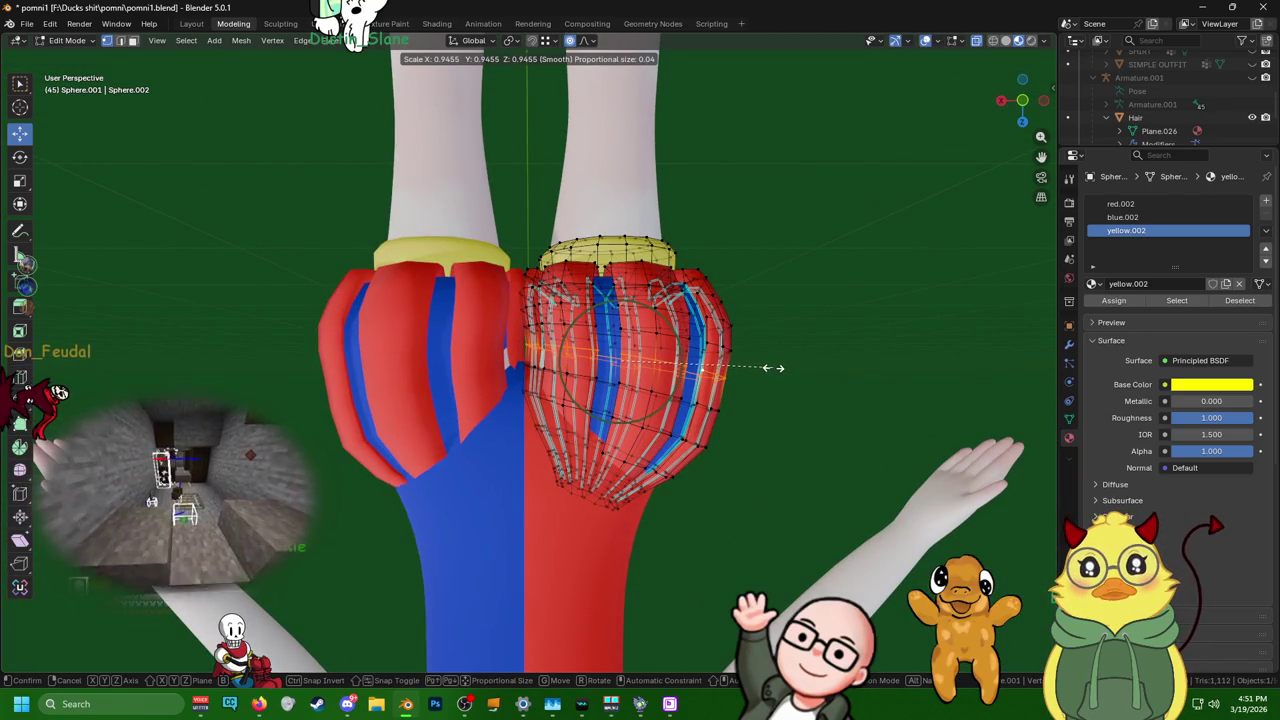
click(773, 368)
middle_drag(773, 368, 555, 347)
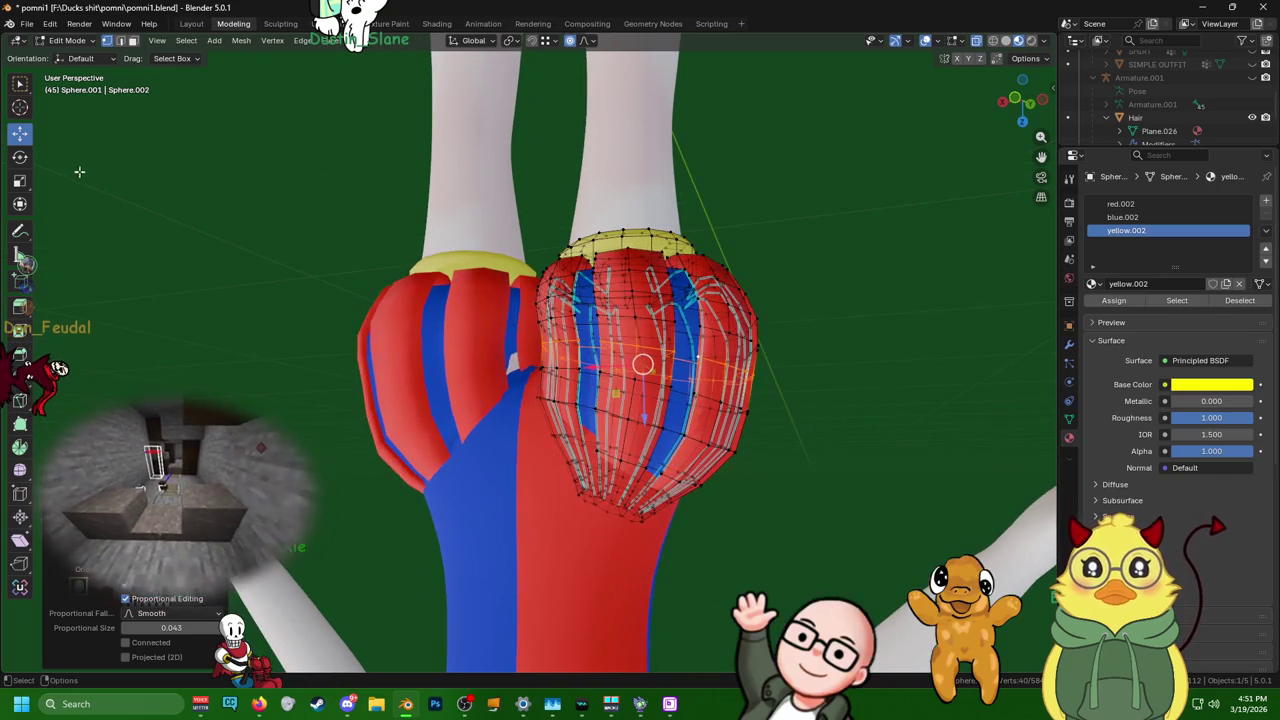
middle_drag(650, 360, 611, 362)
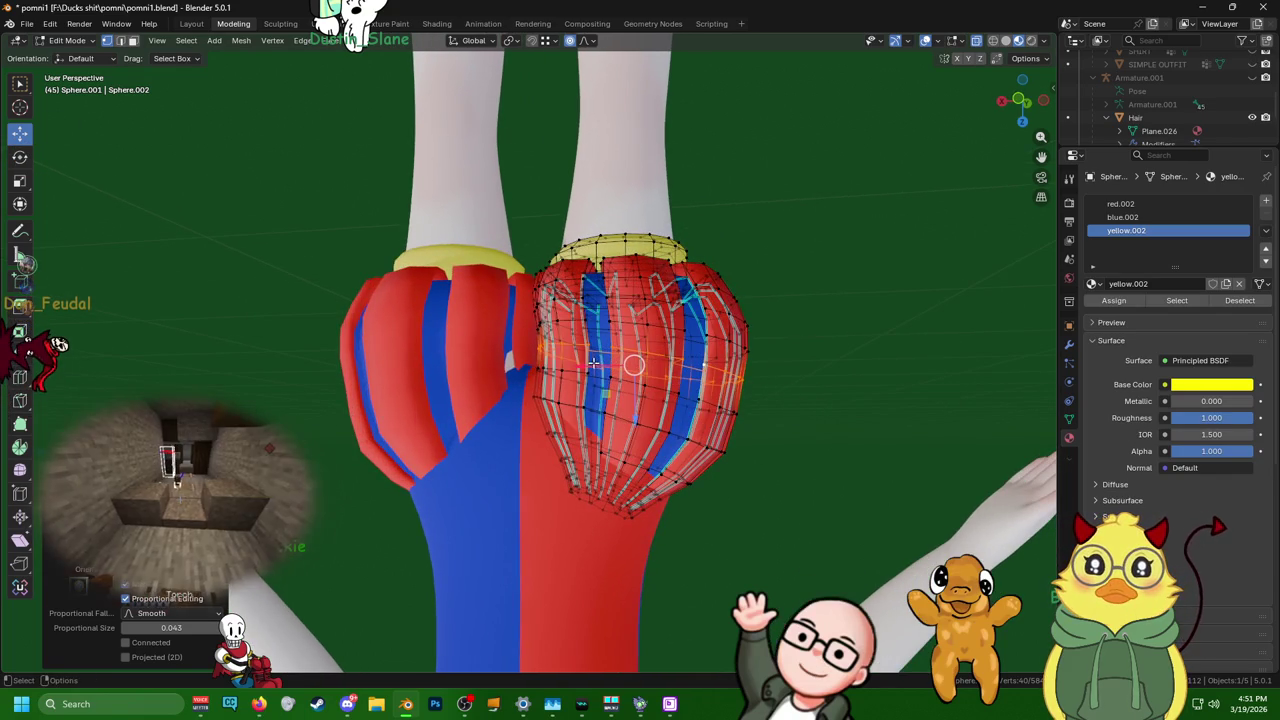
- Shift the puff along X with smooth proportional falloff widened to 0.112
key(g)
key(x)
scroll(580, 366, down, 2)
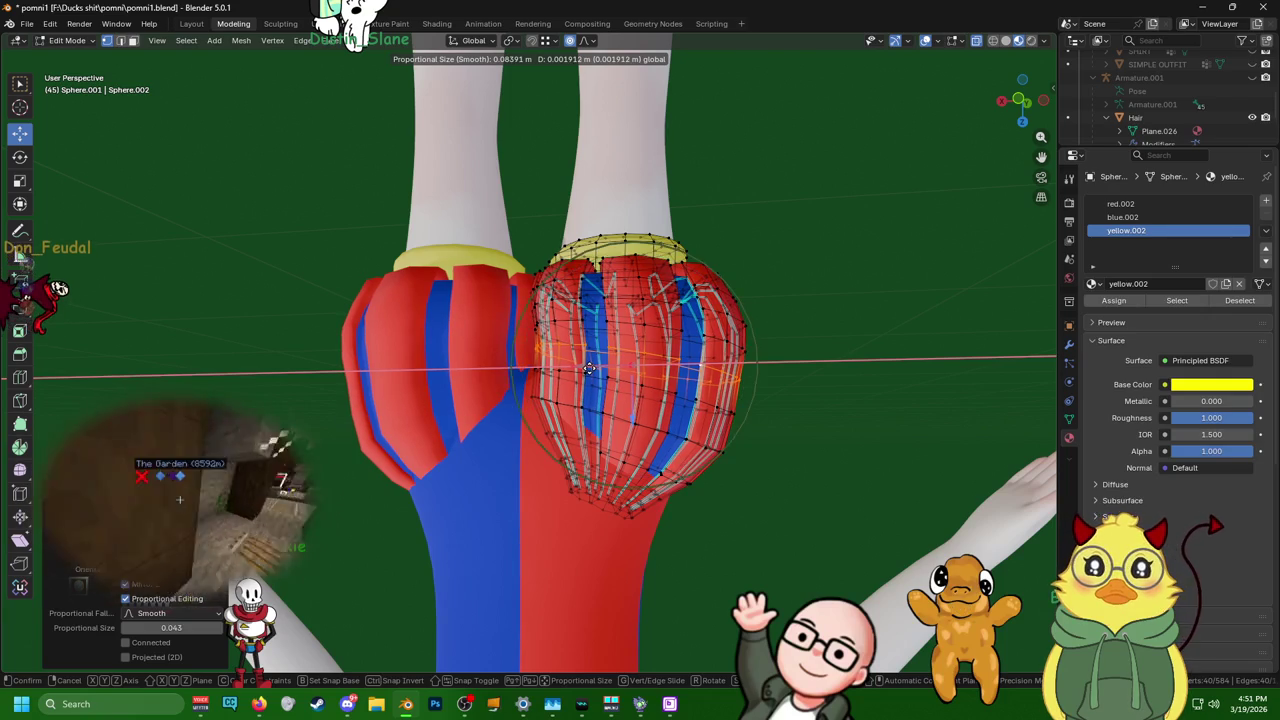
click(590, 369)
mouse_move(590, 369)
middle_down()
mouse_move(631, 266)
mouse_move(594, 263)
mouse_move(880, 220)
mouse_move(54, 160)
mouse_move(271, 189)
mouse_move(163, 477)
mouse_move(675, 146)
mouse_move(843, 166)
mouse_move(574, 589)
mouse_move(743, 543)
mouse_move(694, 580)
mouse_move(592, 521)
middle_up()
scroll(163, 477, up, 3)
key(F3)
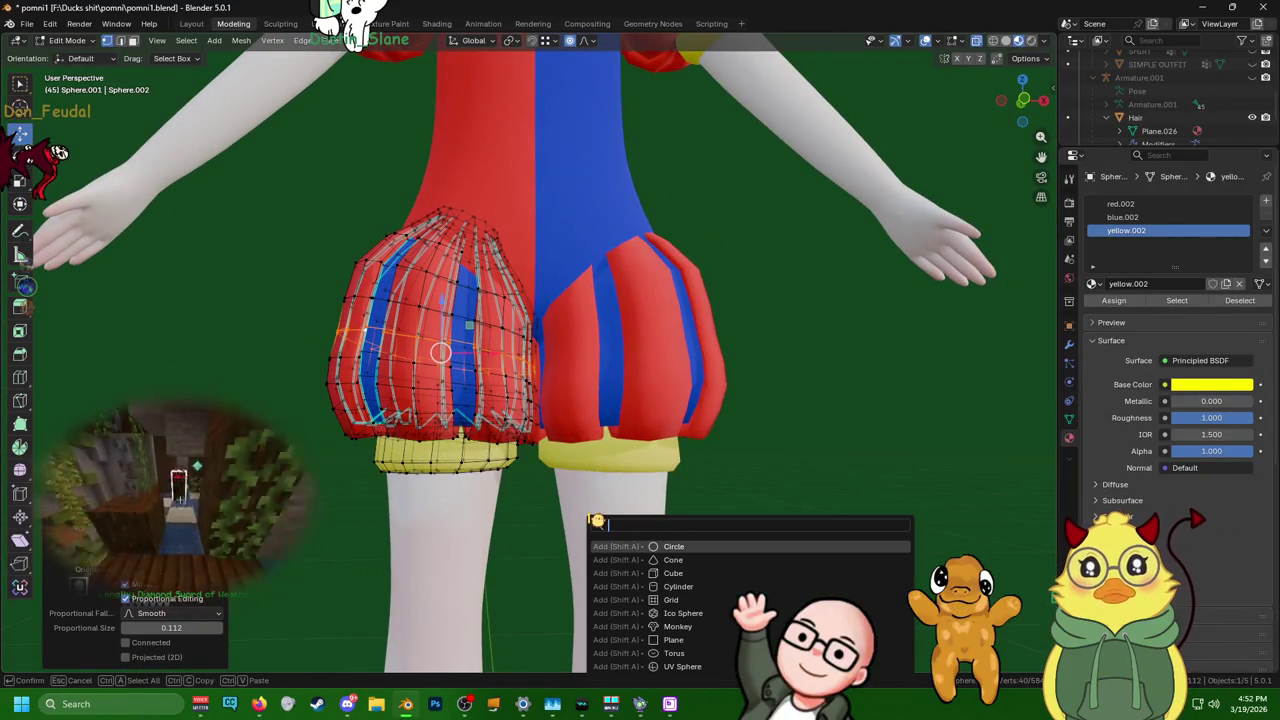
- Rescale the puff vertices slightly with a tighter proportional falloff
key(Escape)
key(s)
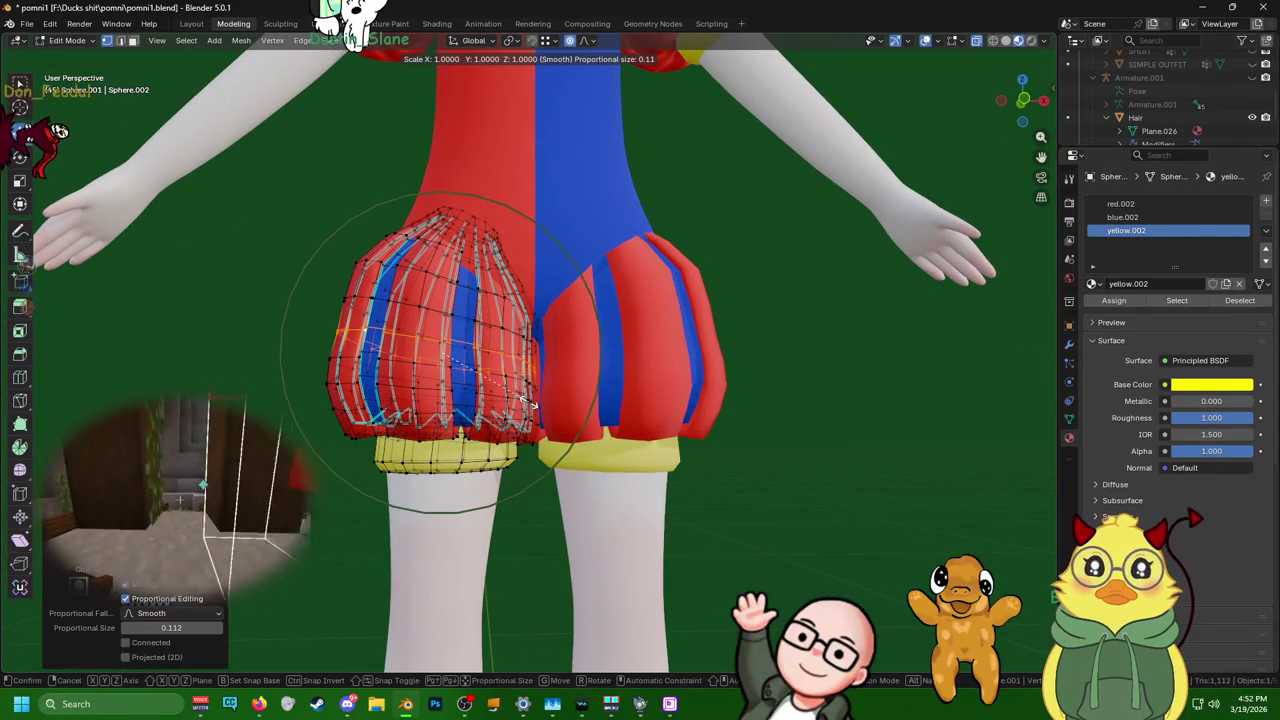
scroll(530, 400, up, 3)
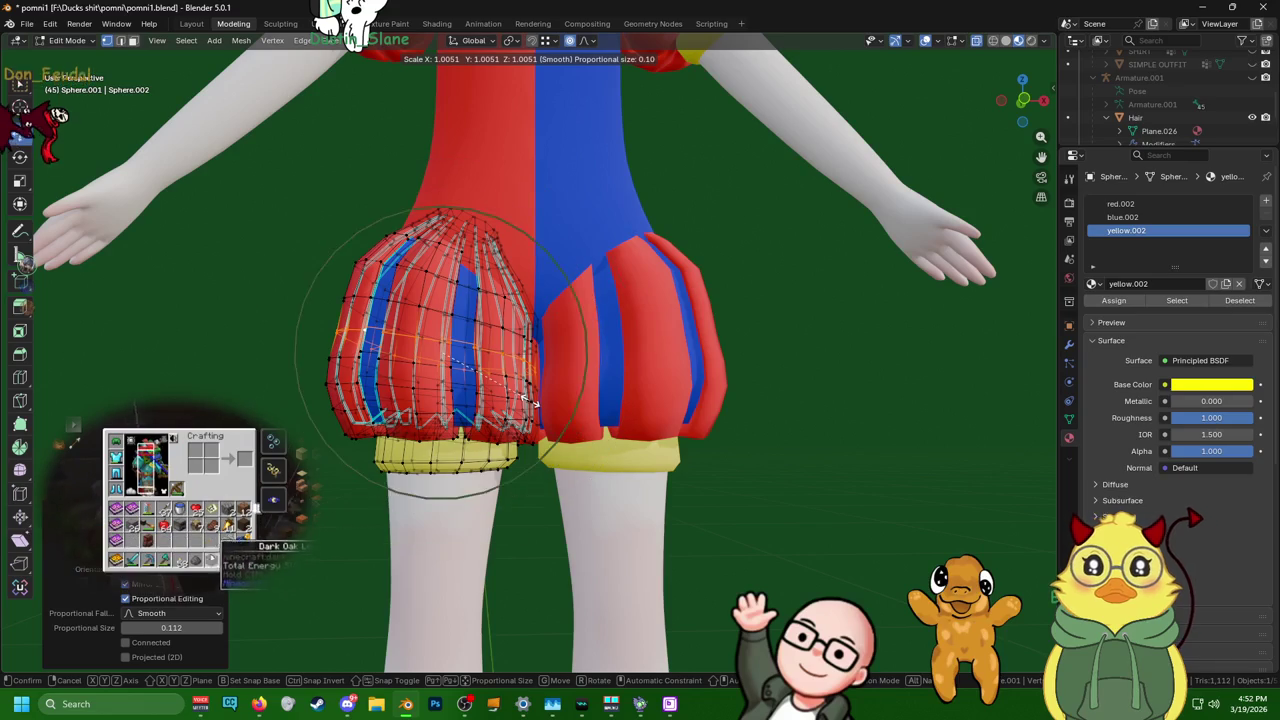
scroll(530, 400, up, 3)
click(530, 400)
mouse_move(530, 400)
middle_down()
mouse_move(621, 445)
mouse_move(550, 390)
middle_up()
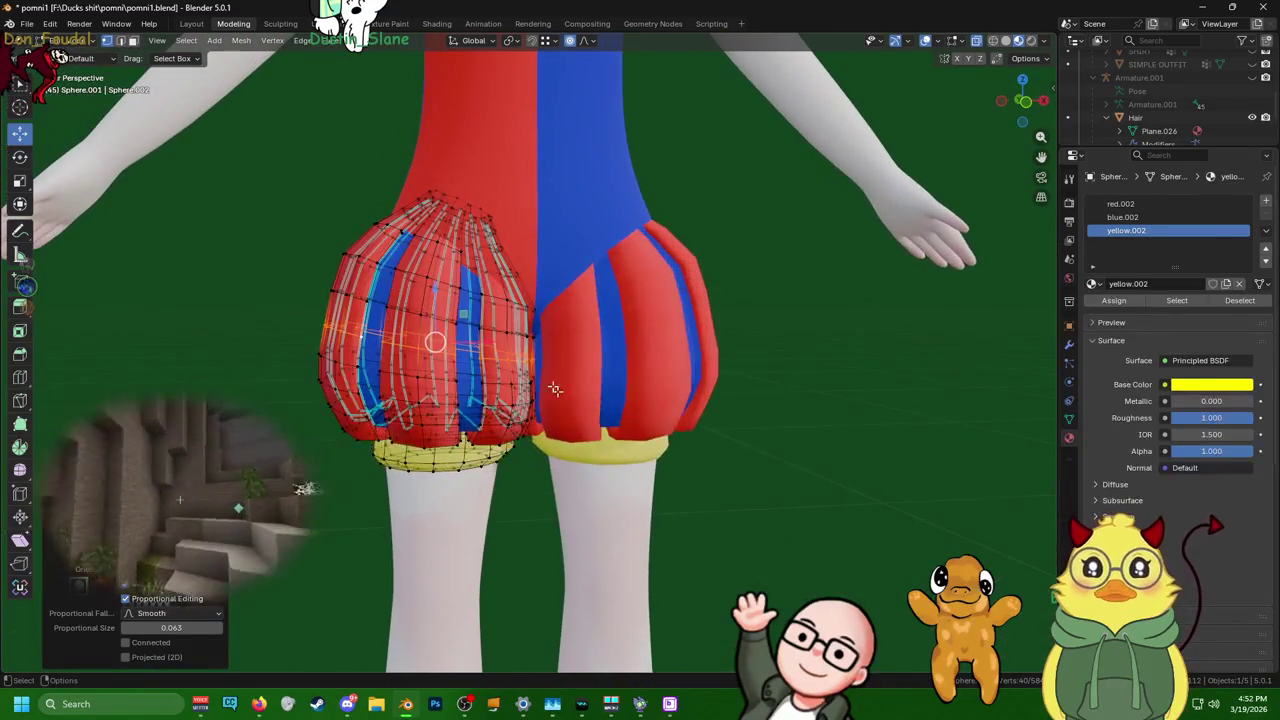
- Move the puff sideways along the X axis
key(g)
key(x)
click(490, 340)
middle_drag(808, 466, 630, 370)
middle_drag(457, 266, 468, 240)
- Select the puff's vertical edge loops and raise its top along Z toward the waist
alt+click(441, 222)
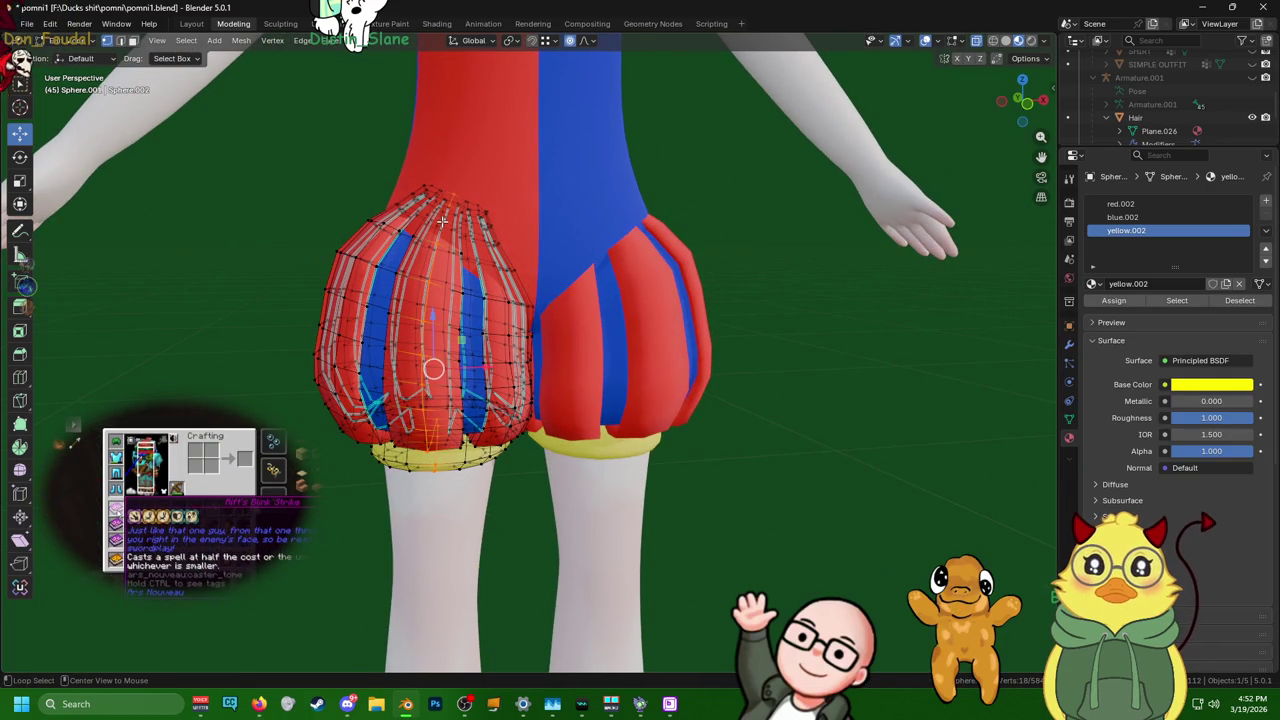
alt+click(441, 222)
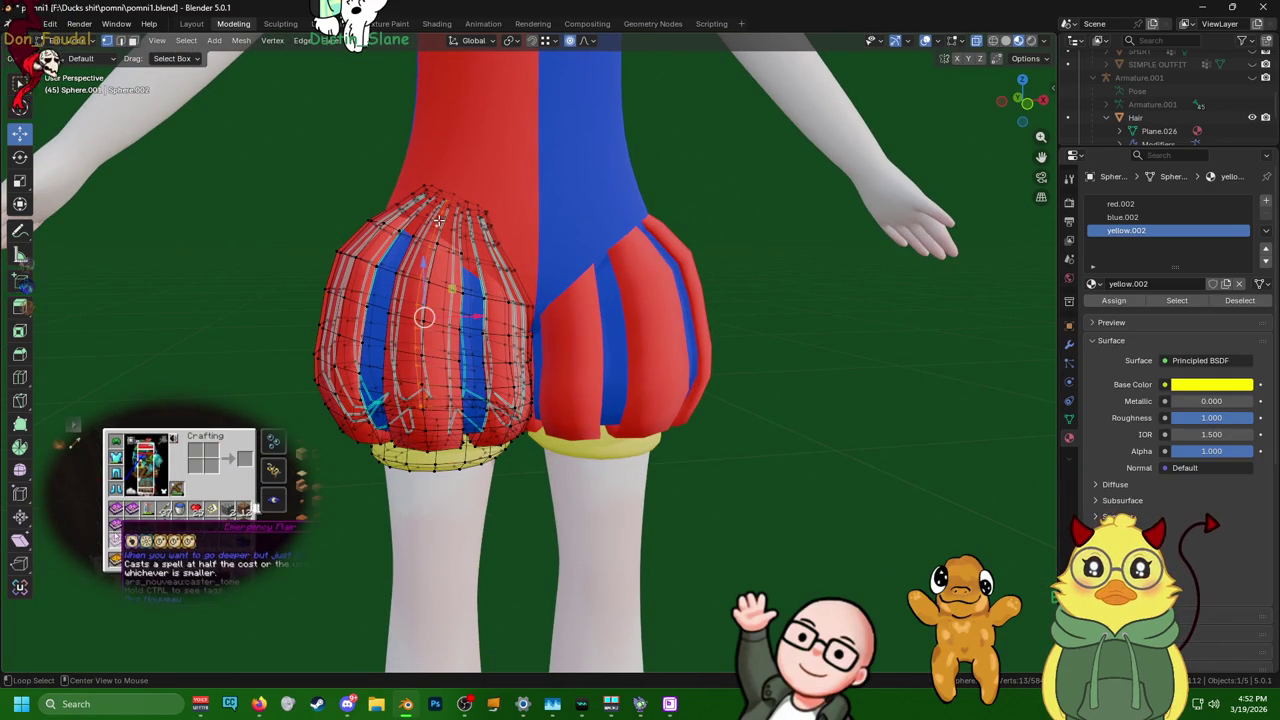
key(g)
key(z)
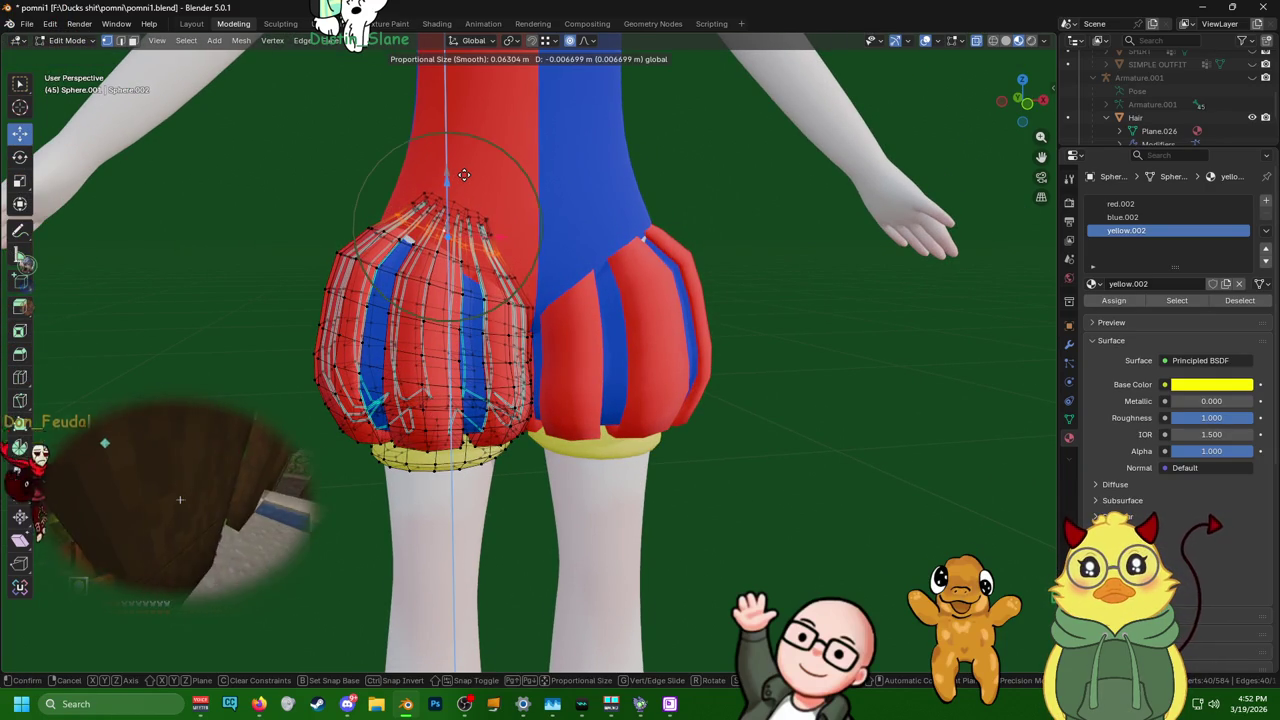
scroll(464, 175, up, 9)
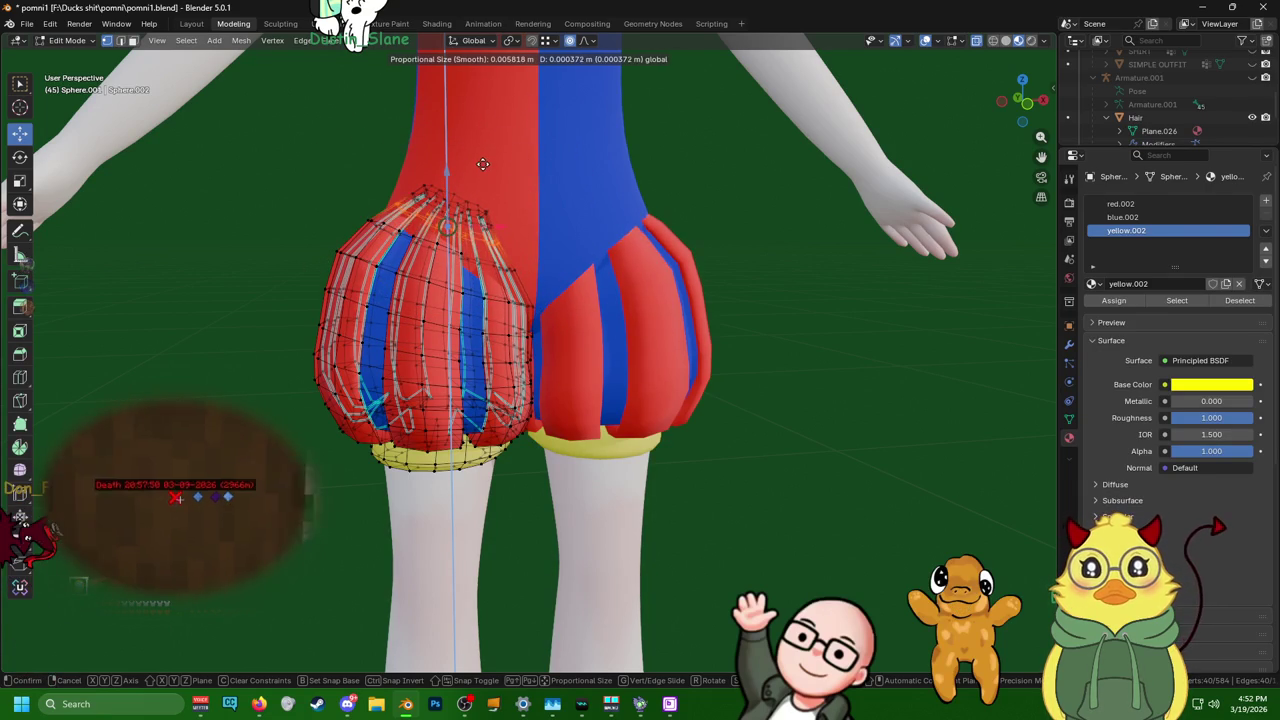
click(488, 169)
mouse_move(488, 169)
middle_down()
mouse_move(347, 131)
mouse_move(293, 183)
middle_up()
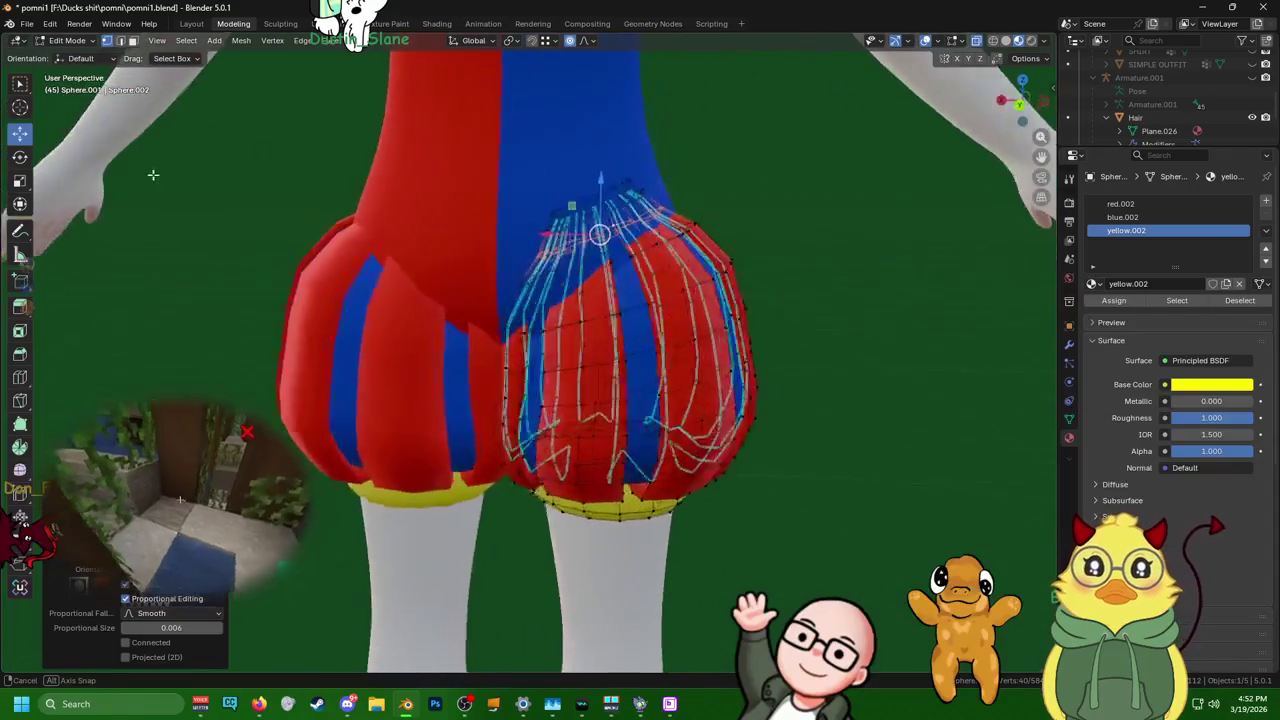
- Narrow the top of the puff to about 0.79 scale
key(s)
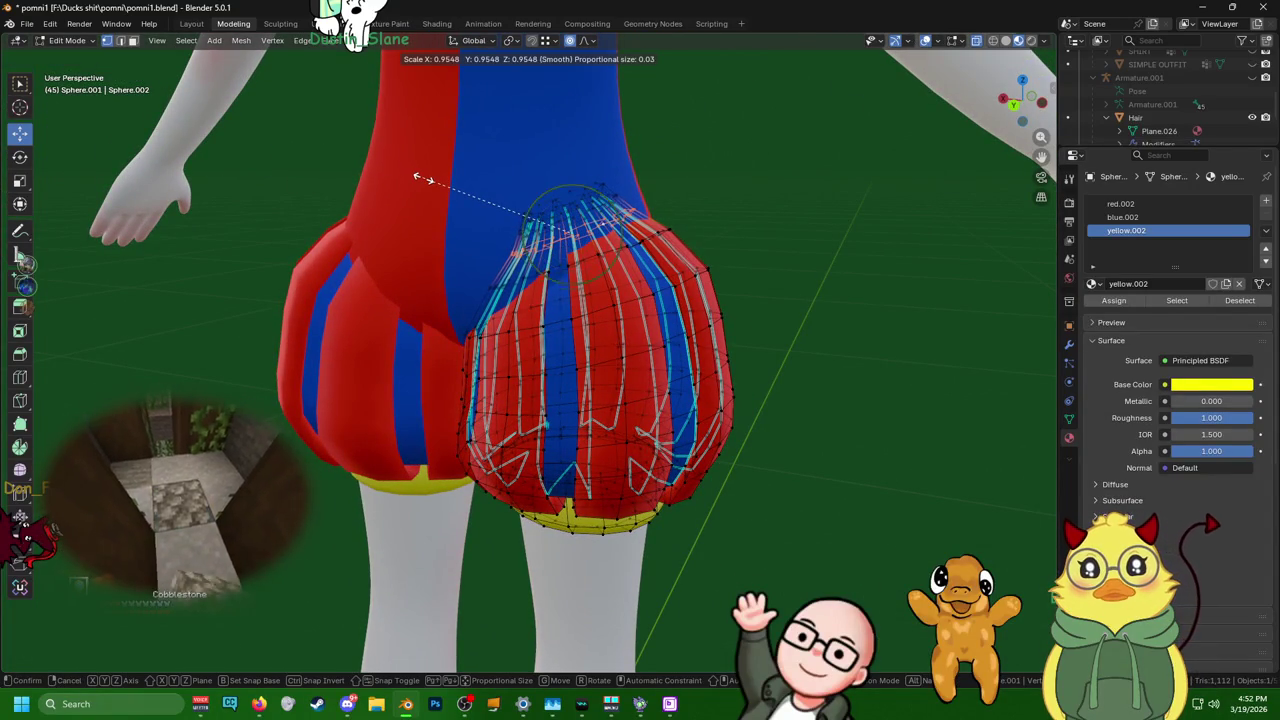
scroll(426, 183, down, 1)
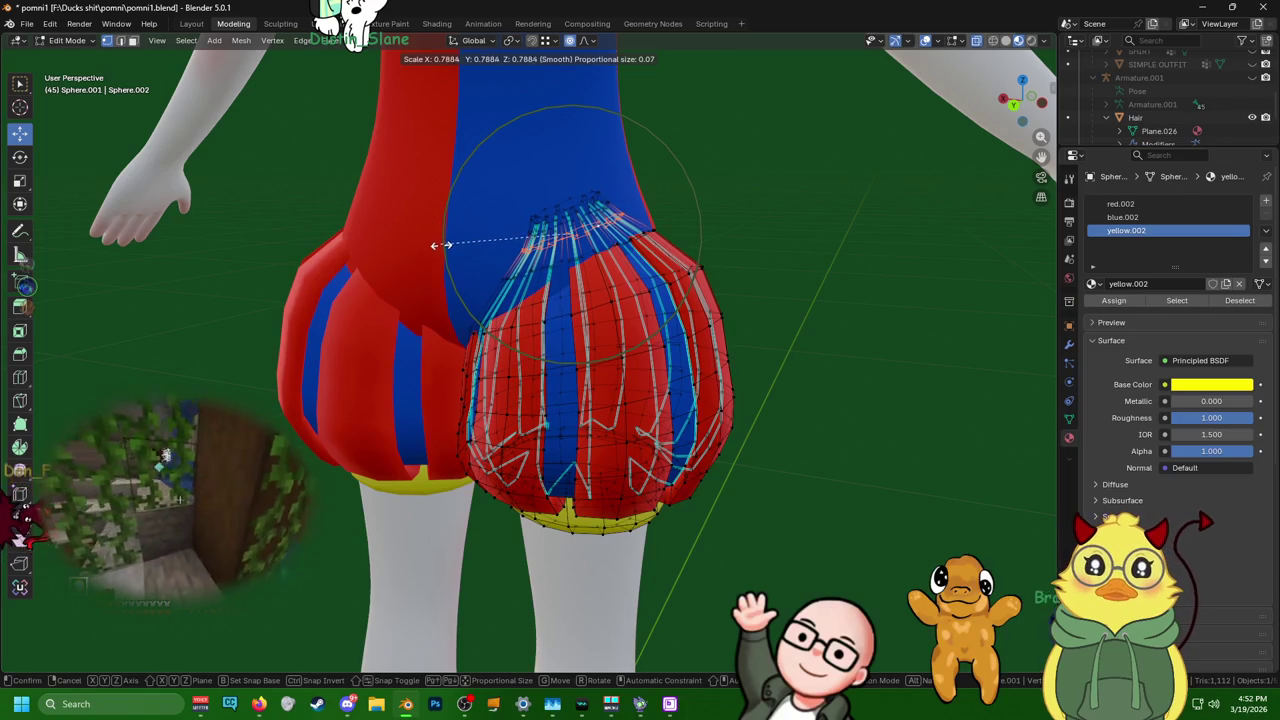
scroll(434, 243, down, 2)
scroll(436, 242, down, 3)
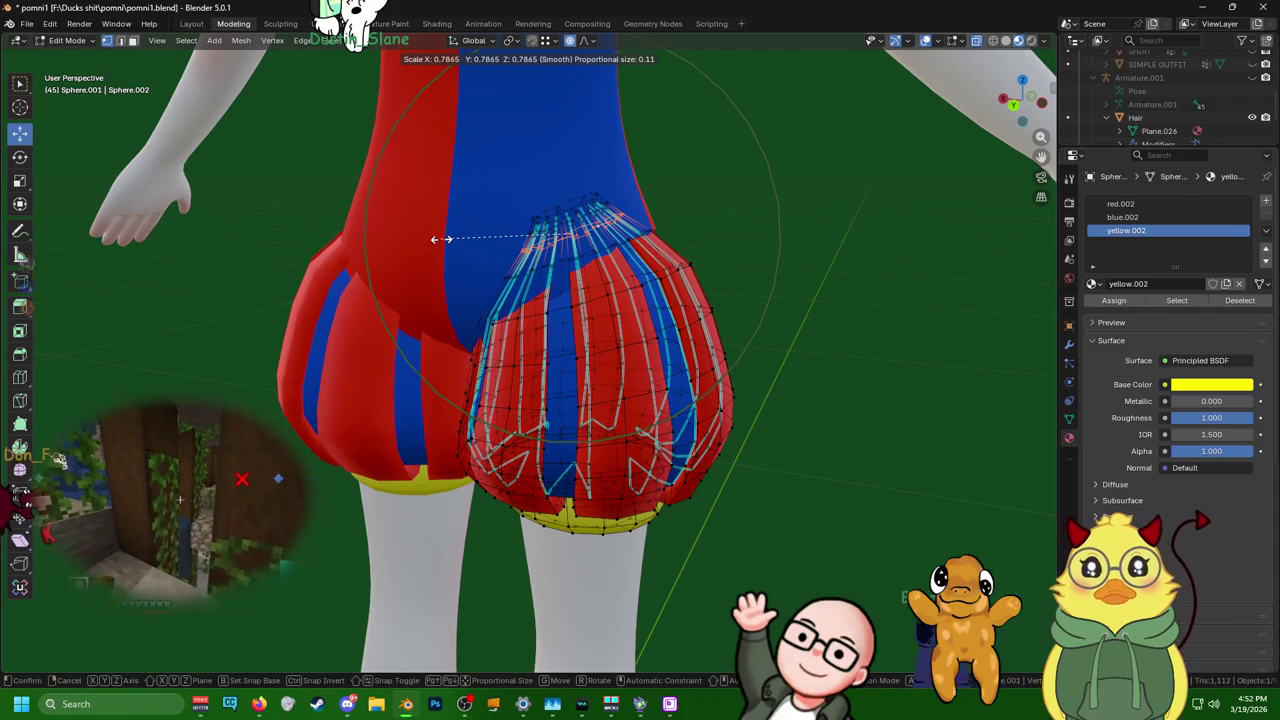
click(441, 240)
middle_drag(441, 240, 250, 225)
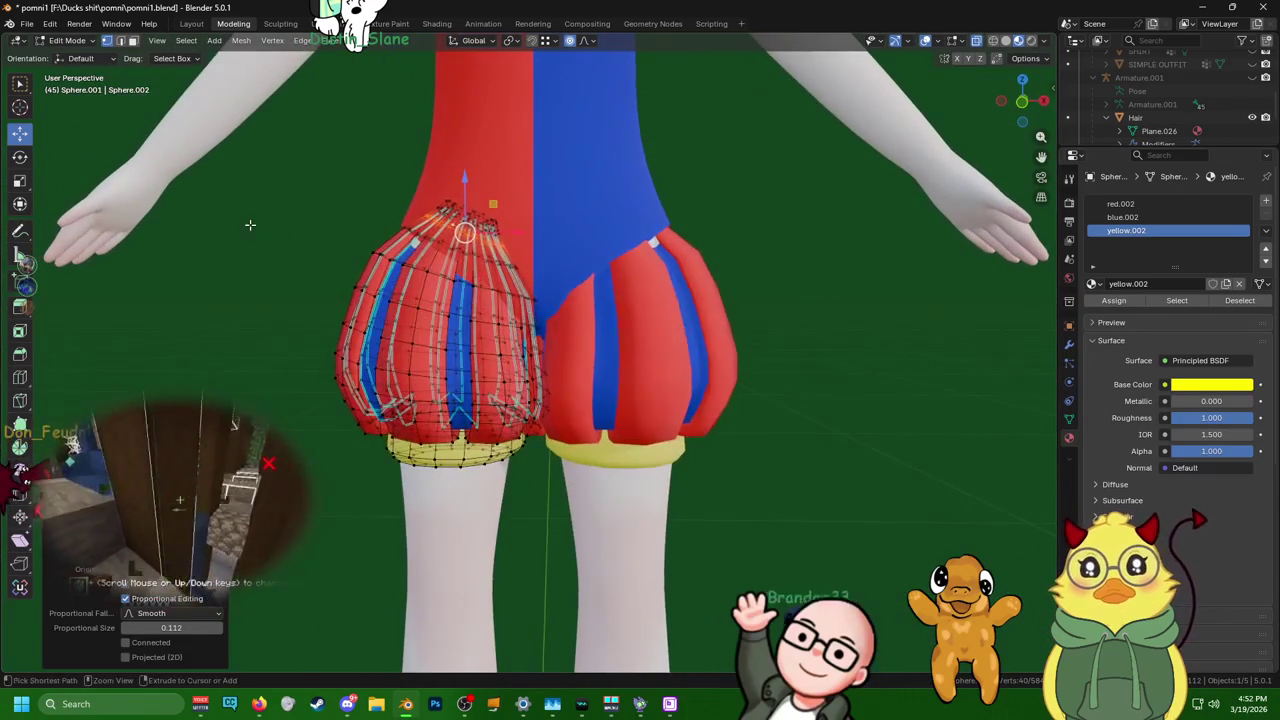
- Box-select the puff's top vertices, scale them up, then shrink them back slightly
drag(414, 193, 490, 228)
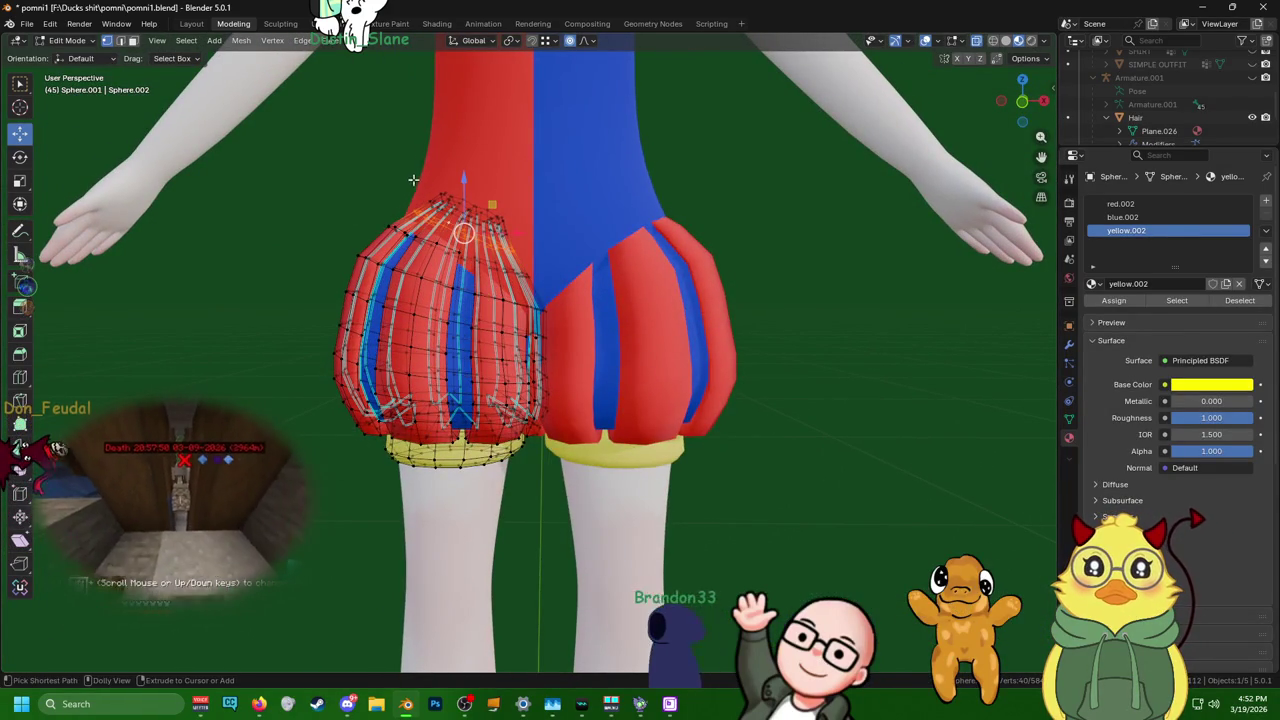
key(s)
scroll(490, 219, up, 10)
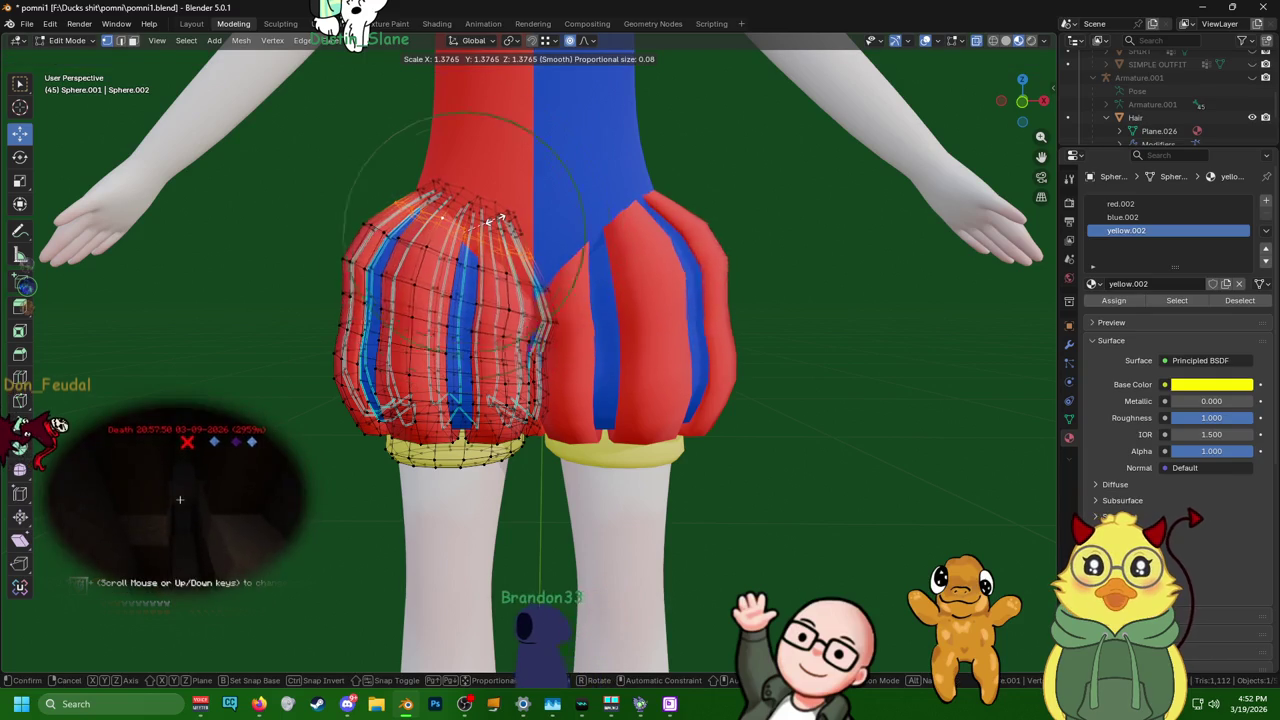
scroll(495, 219, down, 1)
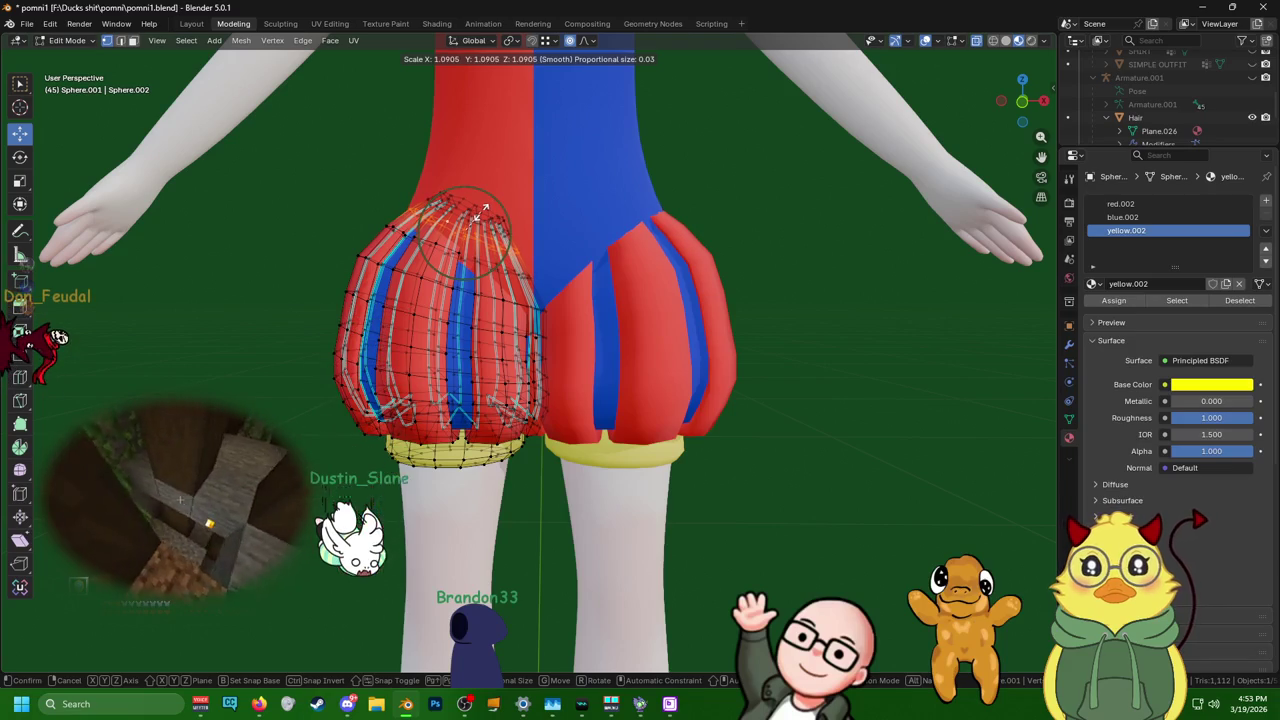
click(465, 233)
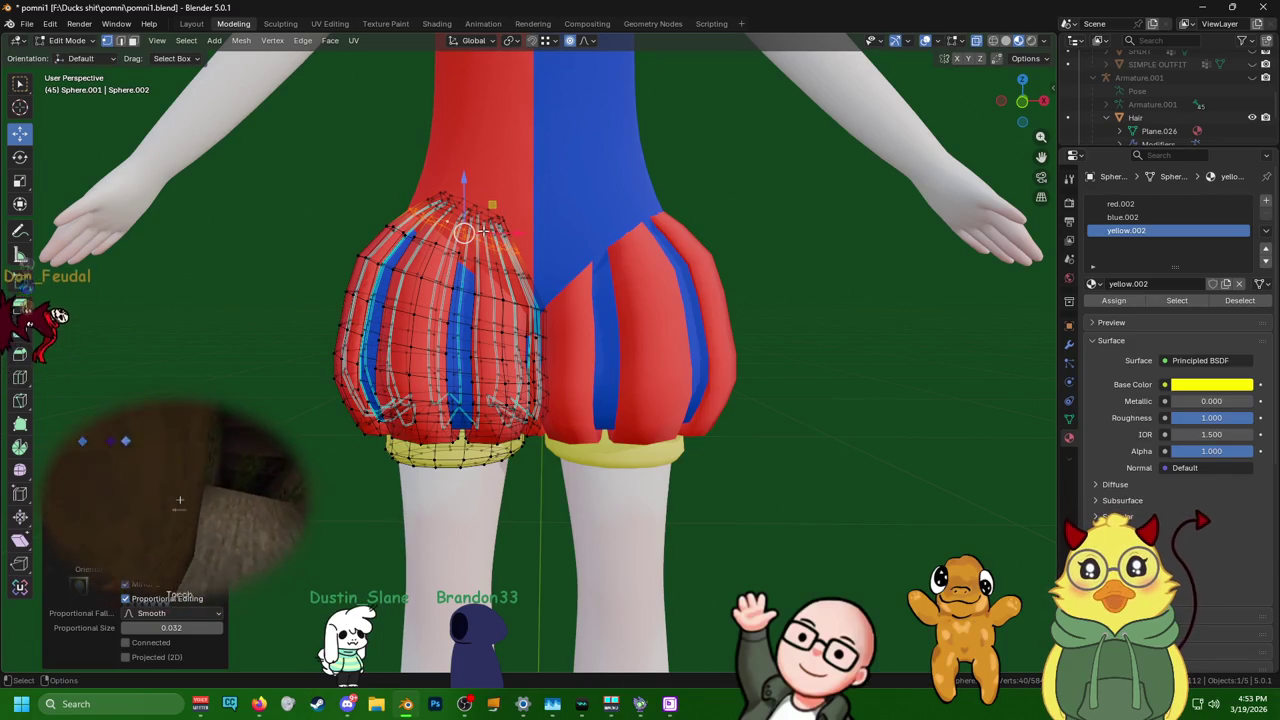
key(s)
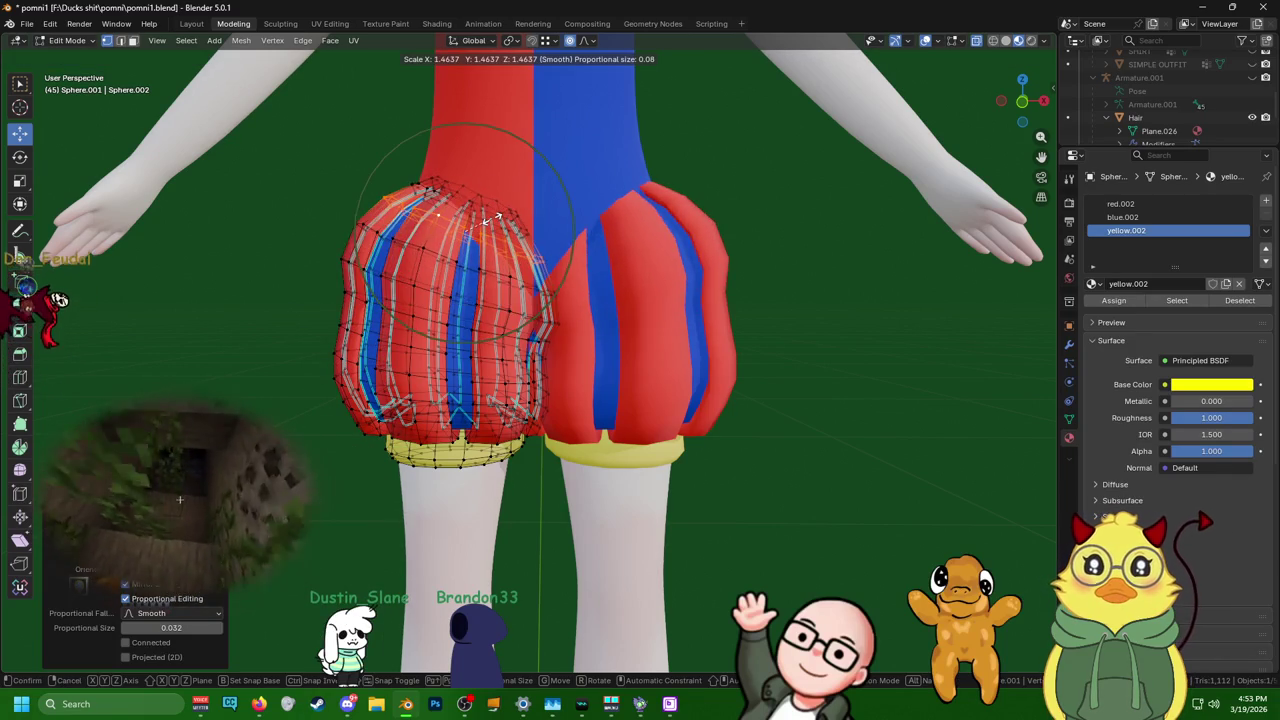
scroll(480, 222, down, 5)
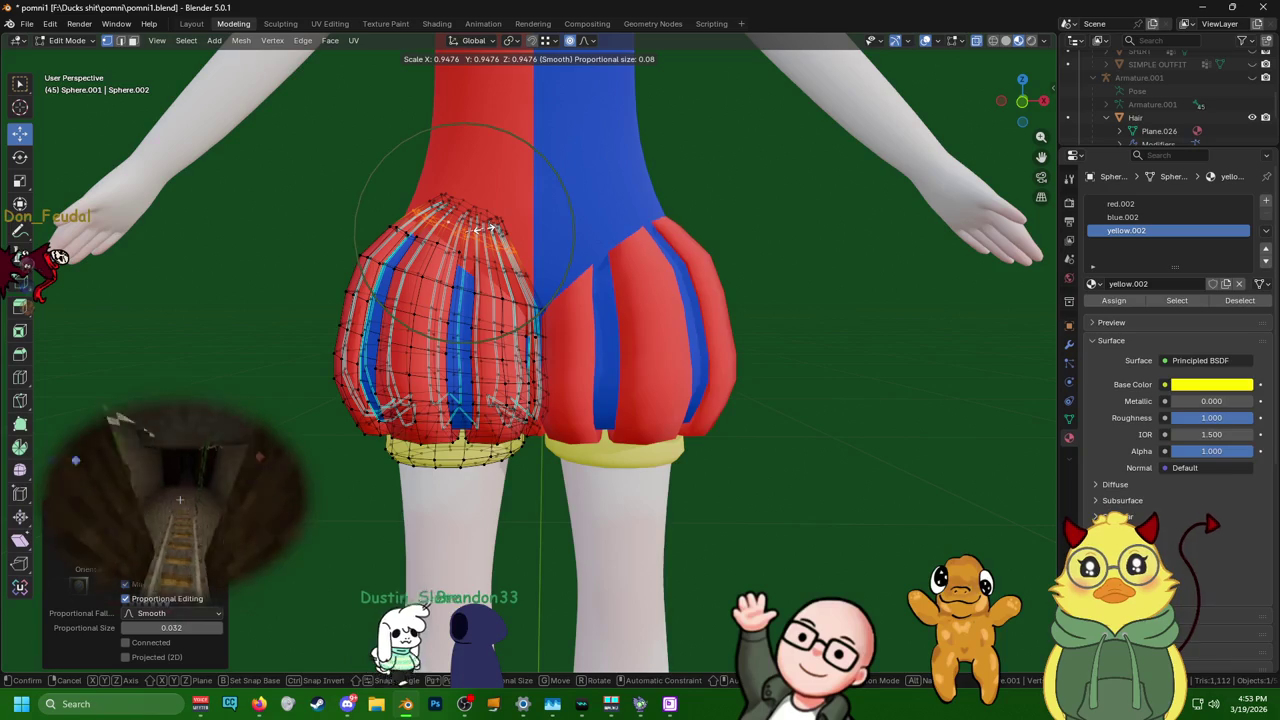
click(480, 232)
- Turn off viewport overlays and review the shorts from the rear and side
mouse_move(480, 232)
middle_down()
mouse_move(611, 231)
mouse_move(634, 260)
mouse_move(631, 300)
mouse_move(780, 286)
mouse_move(811, 229)
mouse_move(476, 225)
mouse_move(800, 150)
mouse_move(979, 83)
middle_up()
scroll(620, 200, down, 2)
click(926, 40)
mouse_move(926, 40)
middle_down()
mouse_move(780, 243)
mouse_move(834, 249)
mouse_move(780, 291)
mouse_move(732, 250)
mouse_move(737, 226)
middle_up()
scroll(775, 249, down, 2)
scroll(775, 249, down, 3)
scroll(734, 286, up, 3)
mouse_move(734, 286)
middle_down()
mouse_move(891, 296)
mouse_move(854, 306)
mouse_move(771, 263)
mouse_move(715, 278)
mouse_move(855, 270)
mouse_move(802, 275)
middle_up()
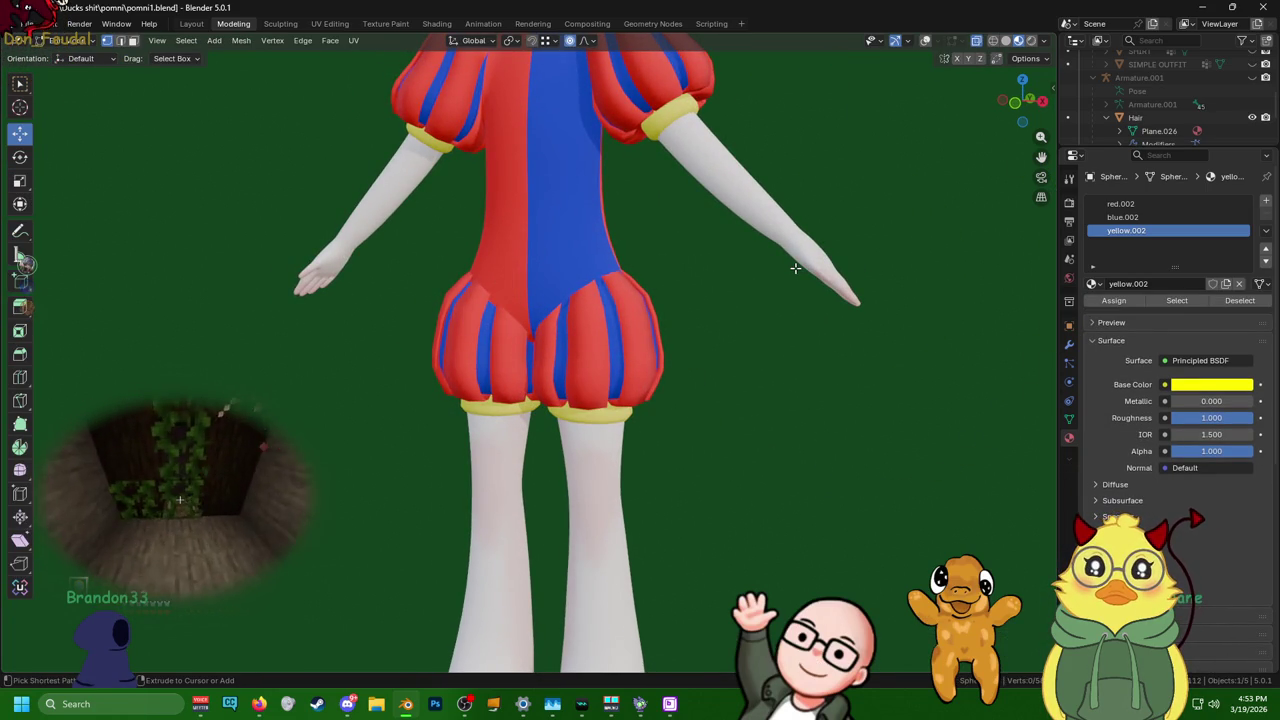
- Orbit and zoom around the character, looking up at the outfit from below
middle_drag(795, 268, 873, 282)
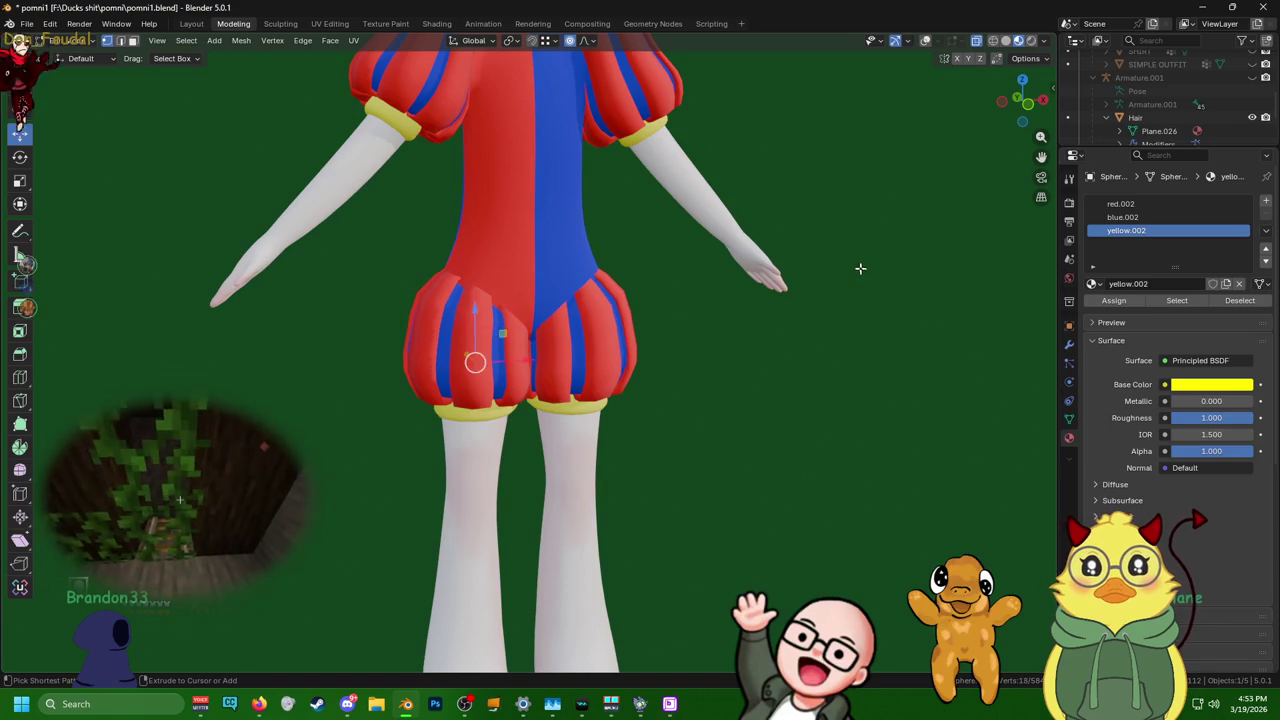
middle_drag(861, 269, 859, 288)
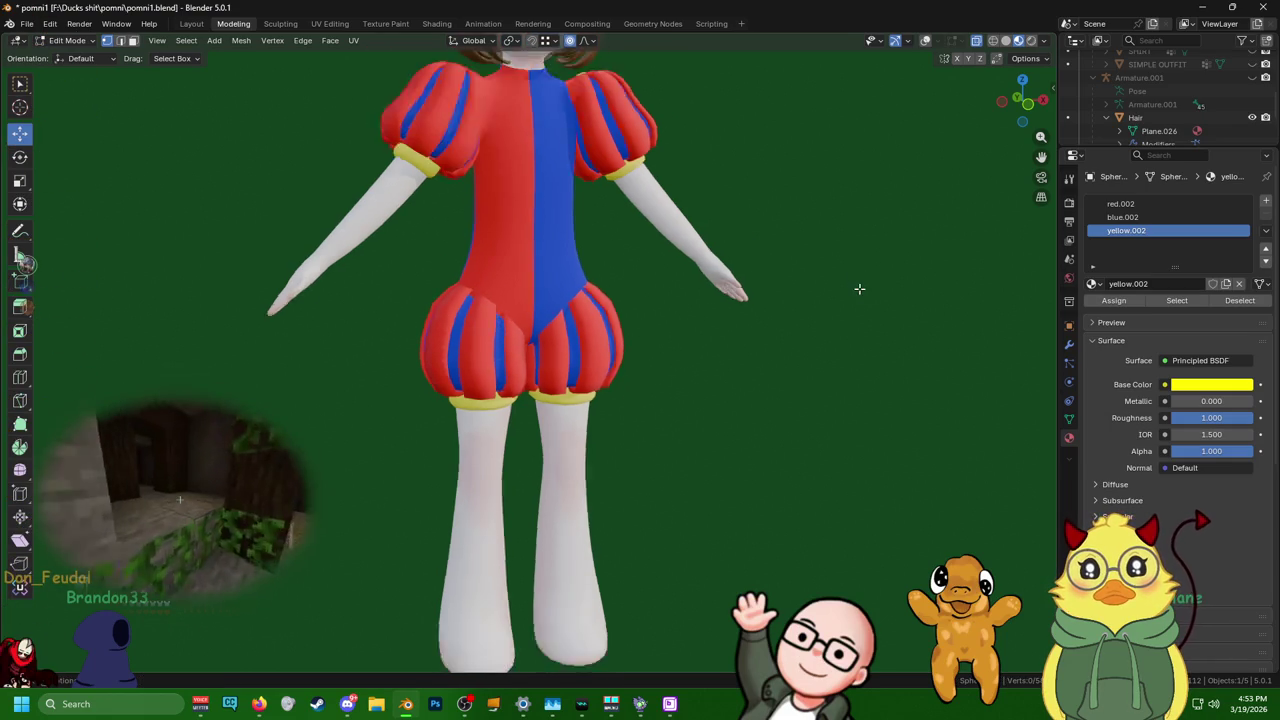
scroll(859, 288, down, 2)
scroll(771, 306, up, 4)
scroll(757, 286, up, 1)
scroll(763, 309, up, 2)
mouse_move(743, 295)
middle_down()
mouse_move(734, 257)
mouse_move(1009, 190)
mouse_move(908, 211)
mouse_move(851, 240)
mouse_move(820, 236)
mouse_move(572, 410)
middle_up()
scroll(820, 236, down, 4)
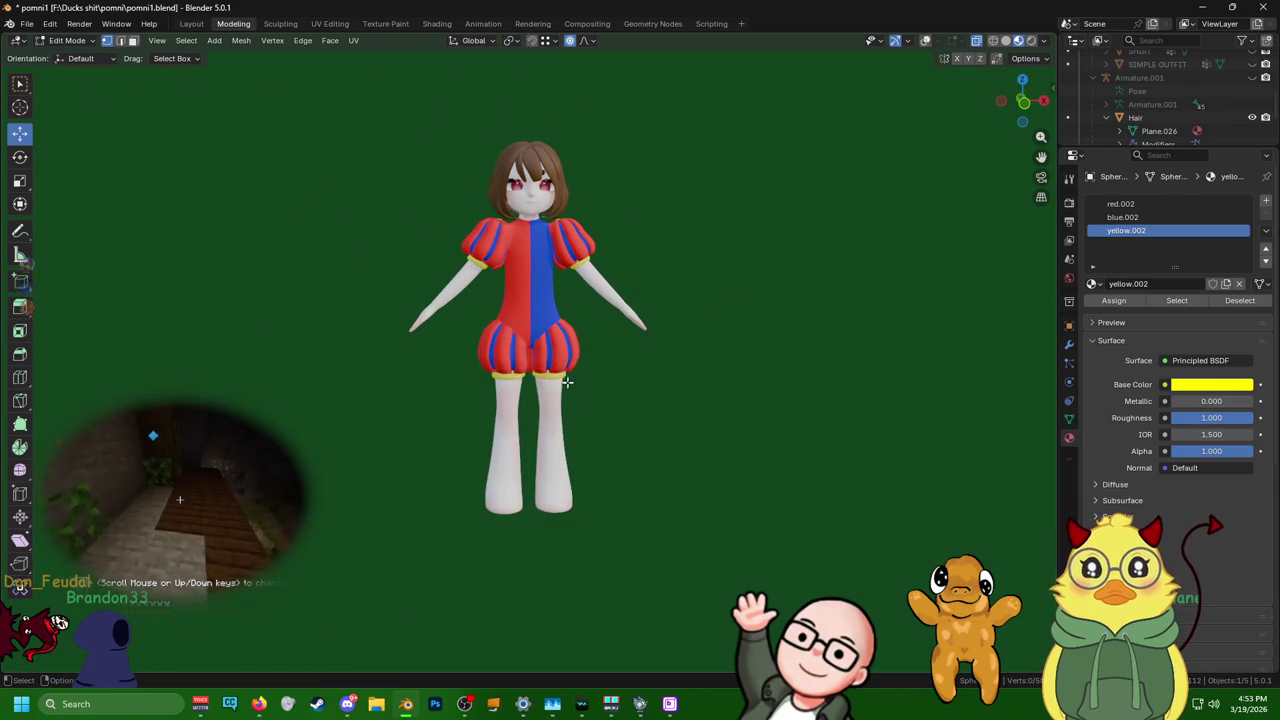
scroll(492, 244, up, 2)
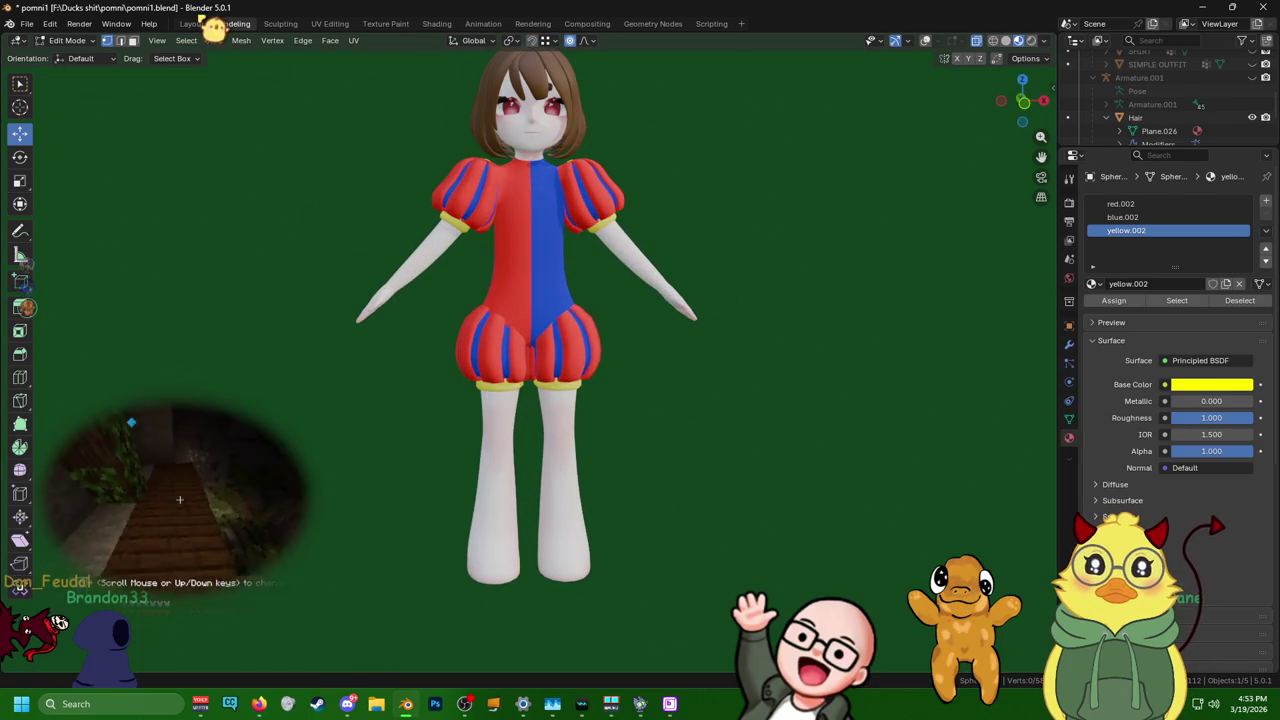
- In the Modeling workspace, make Body.003 the active mesh and frame its lower torso
click(210, 24)
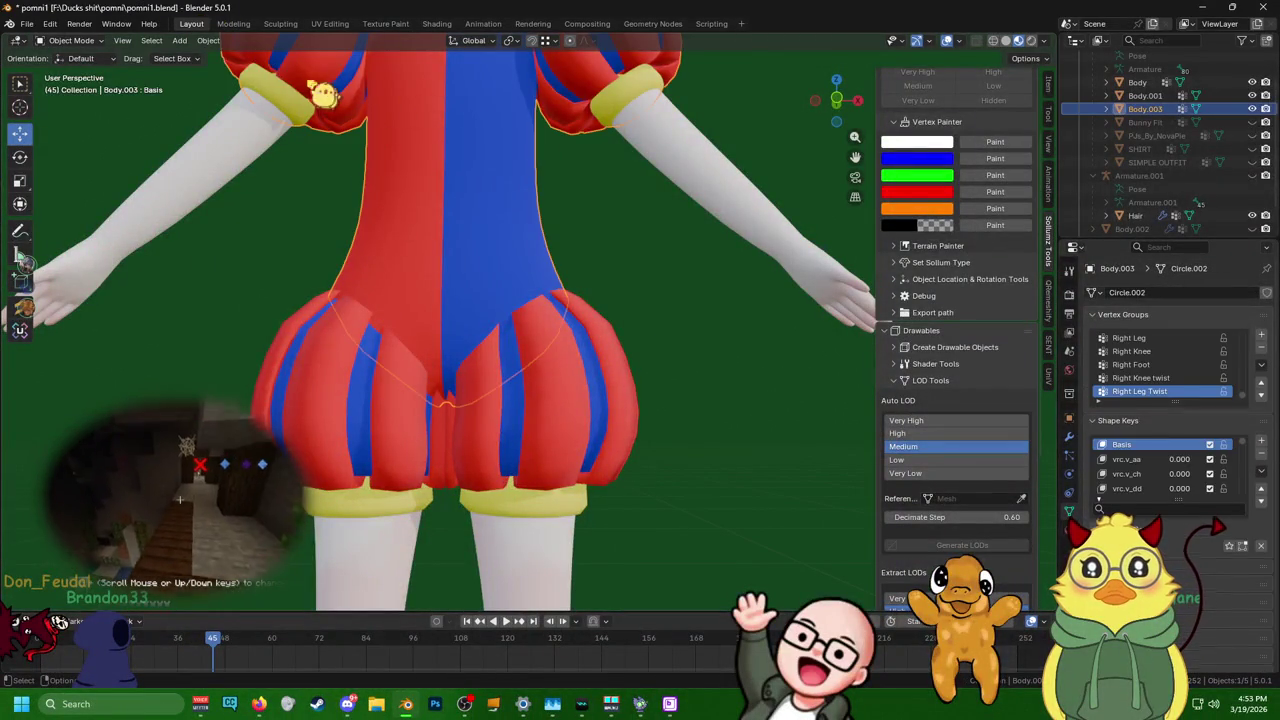
click(233, 23)
scroll(600, 245, up, 2)
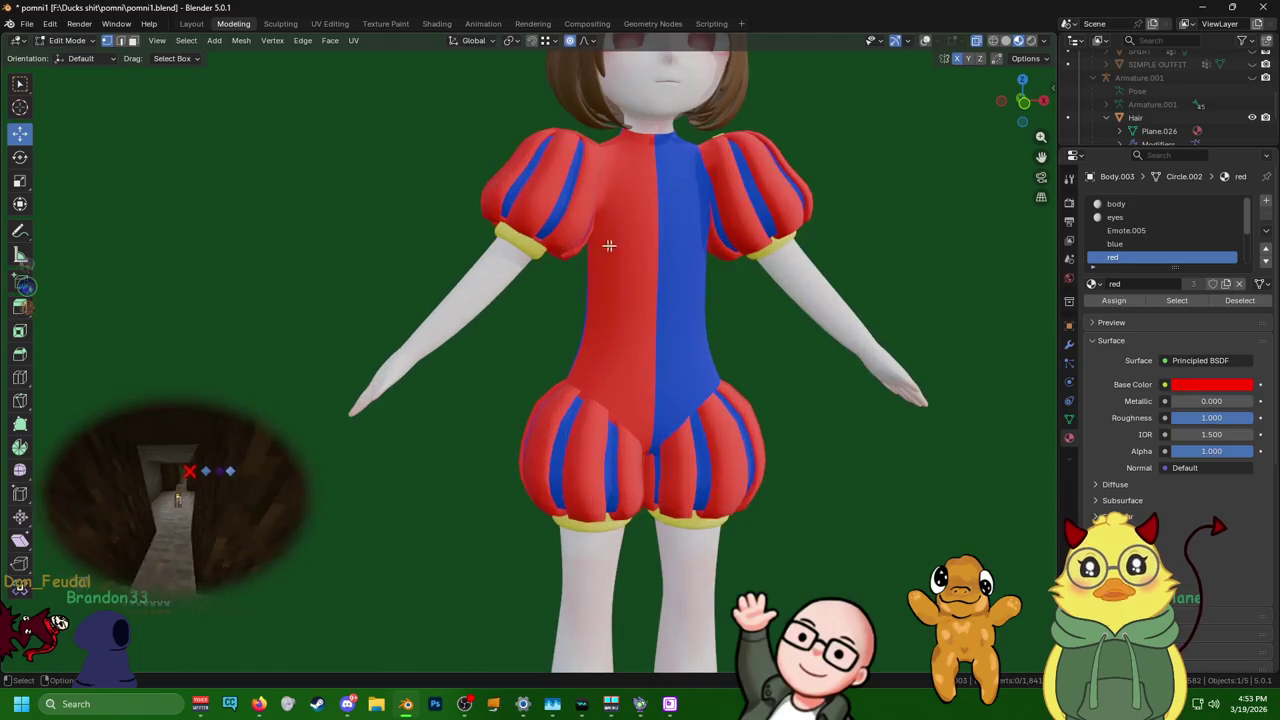
scroll(1110, 133, down, 3)
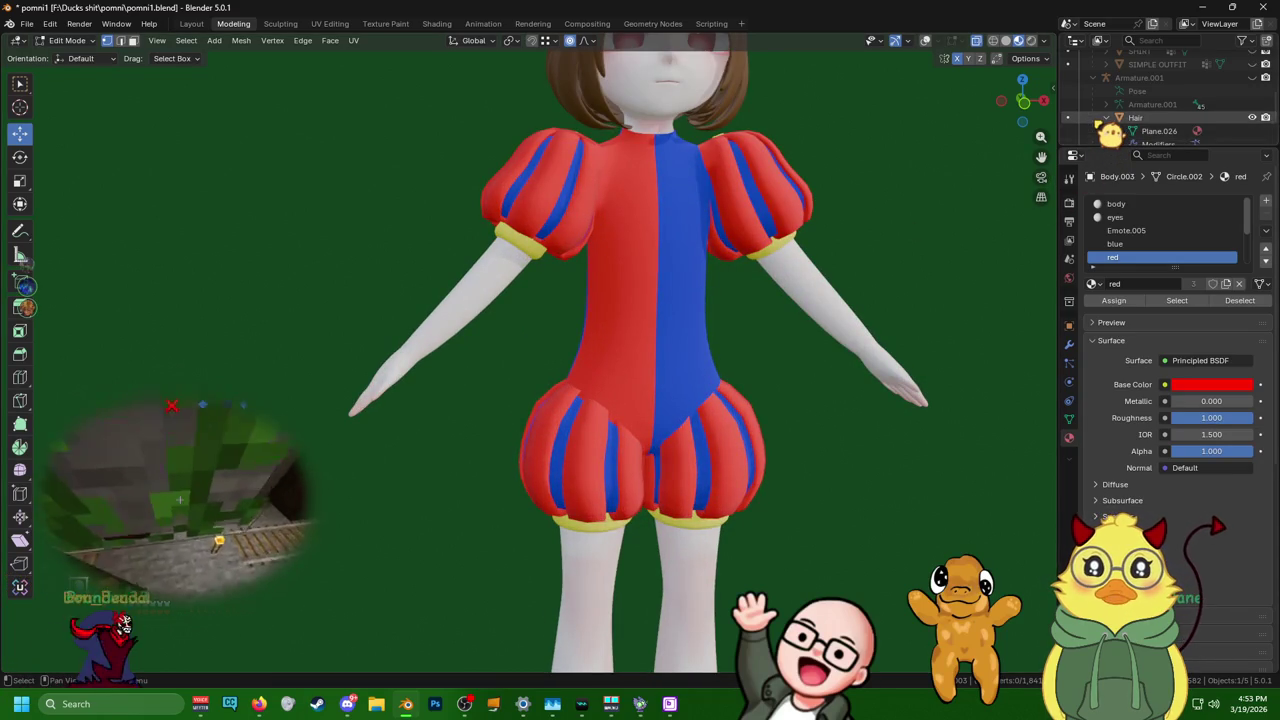
scroll(1110, 133, up, 3)
click(1090, 78)
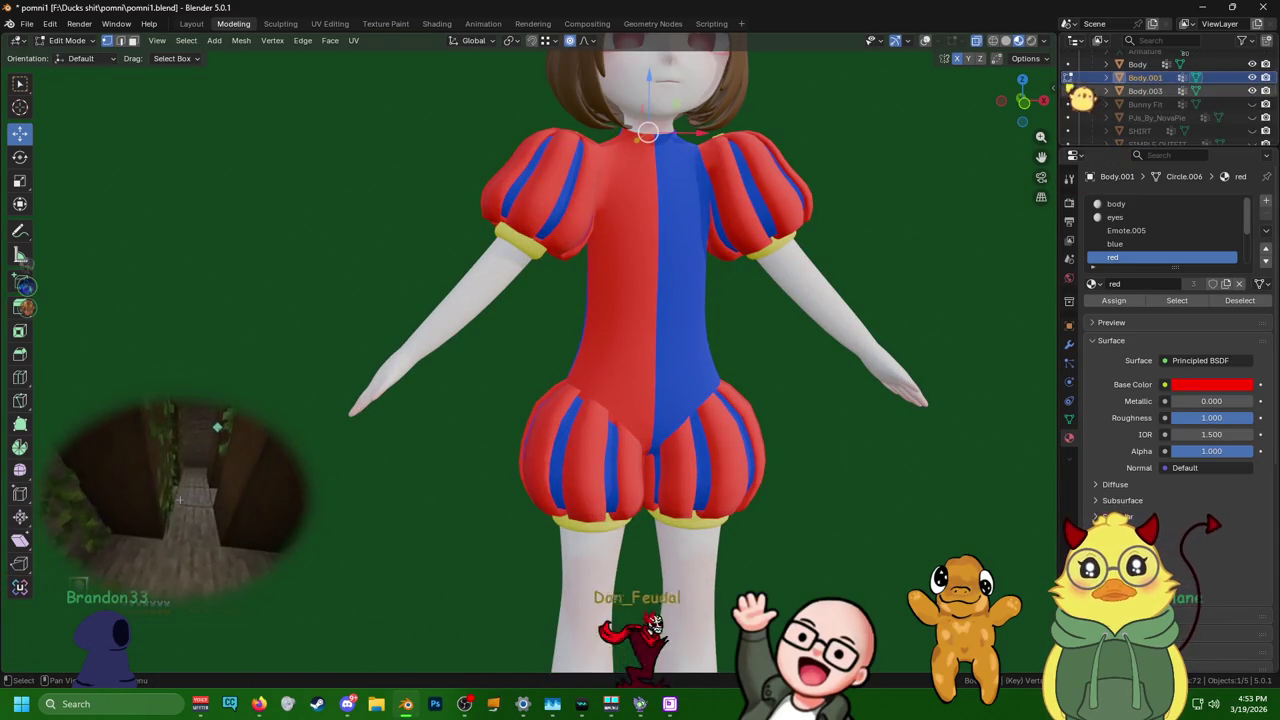
click(1090, 91)
key(KP_Decimal)
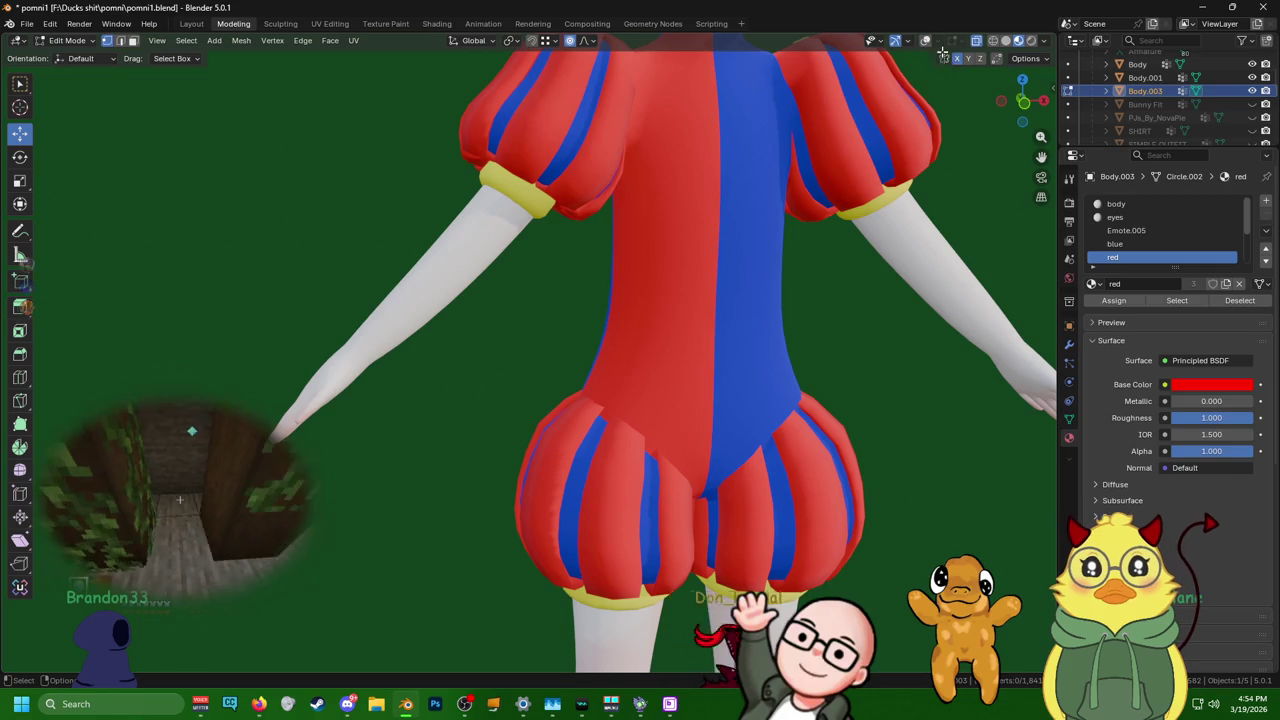
mouse_move(640, 300)
middle_down()
mouse_move(622, 119)
mouse_move(646, 203)
middle_up()
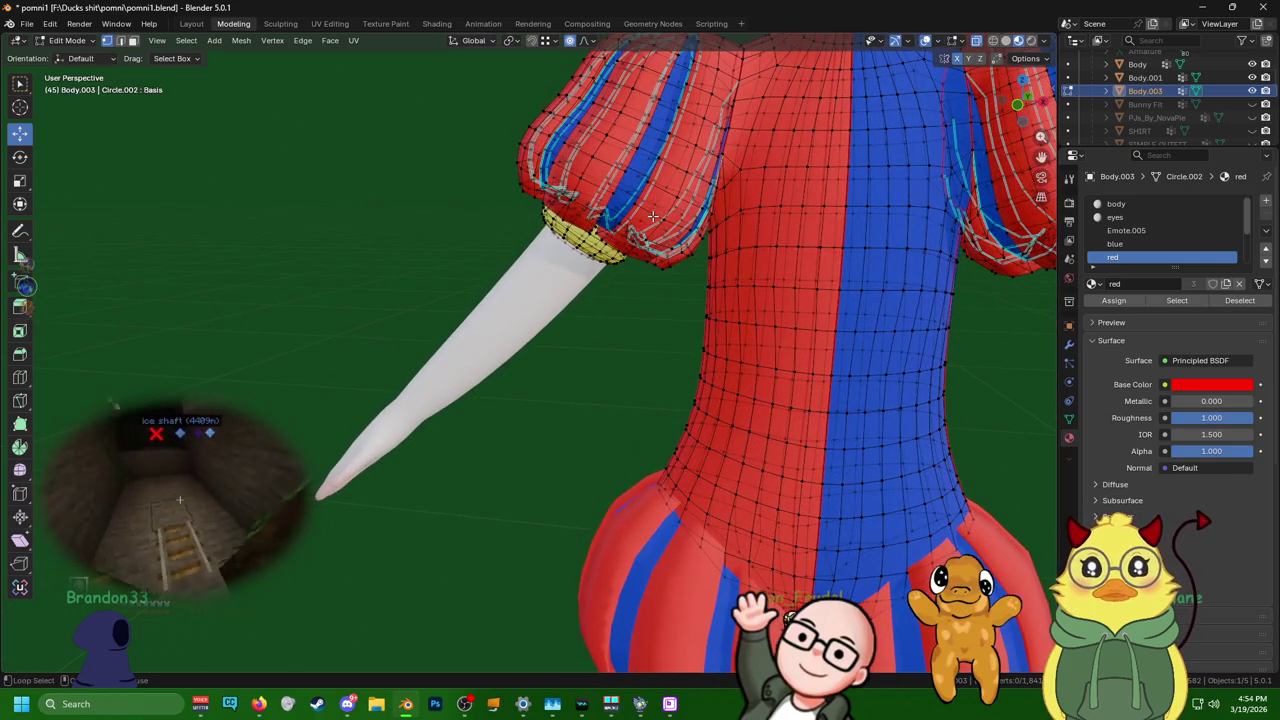
- Select the linked red and blue torso sections and hide them
alt+click(652, 215)
key(g)
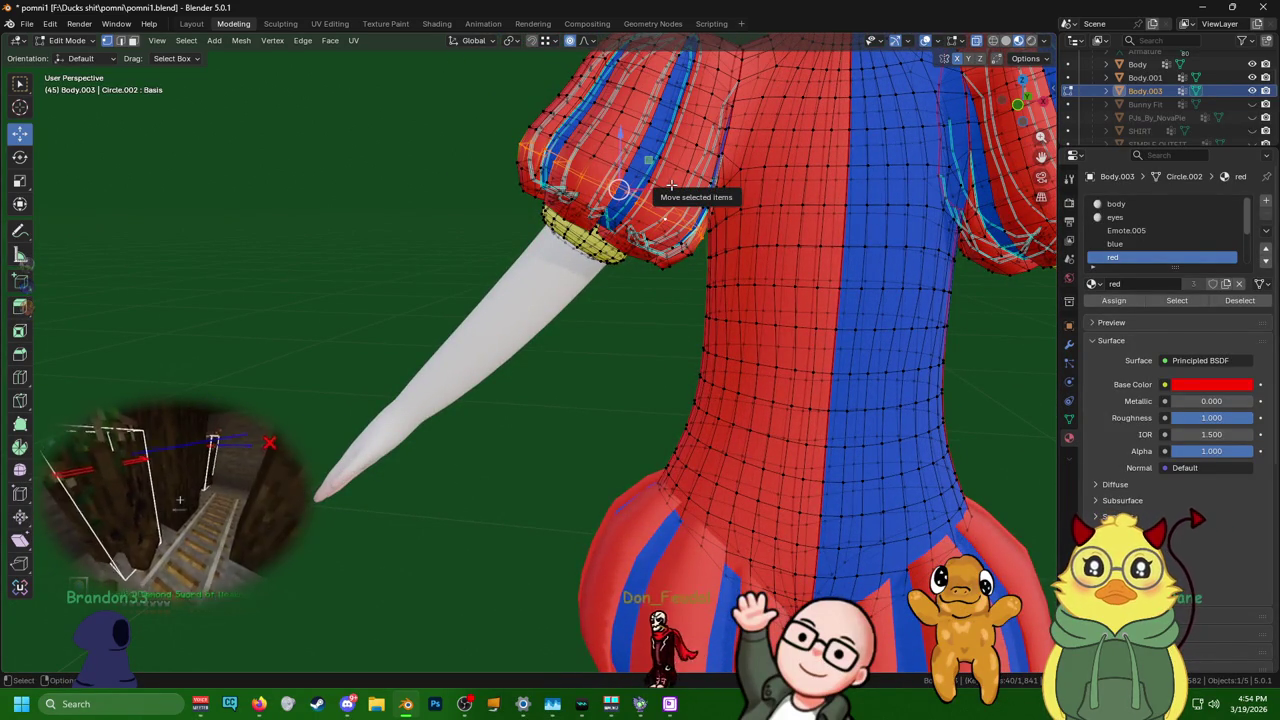
click(806, 184)
key(l)
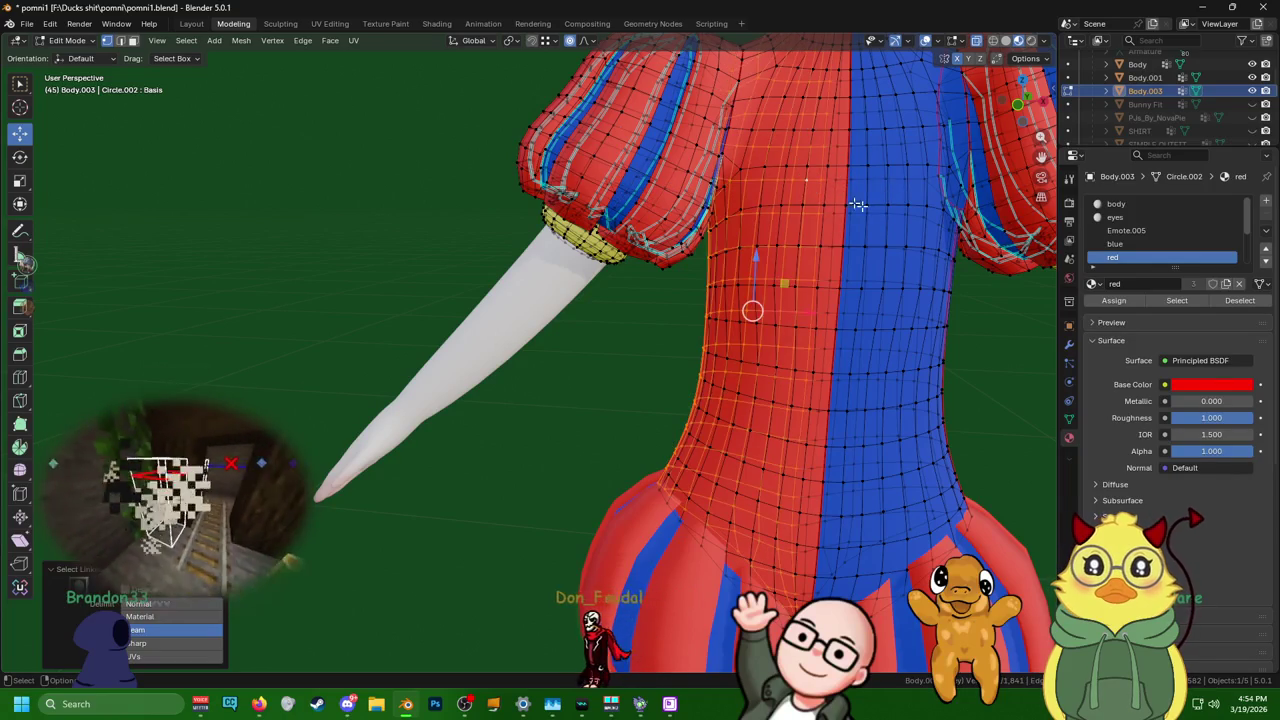
key(l)
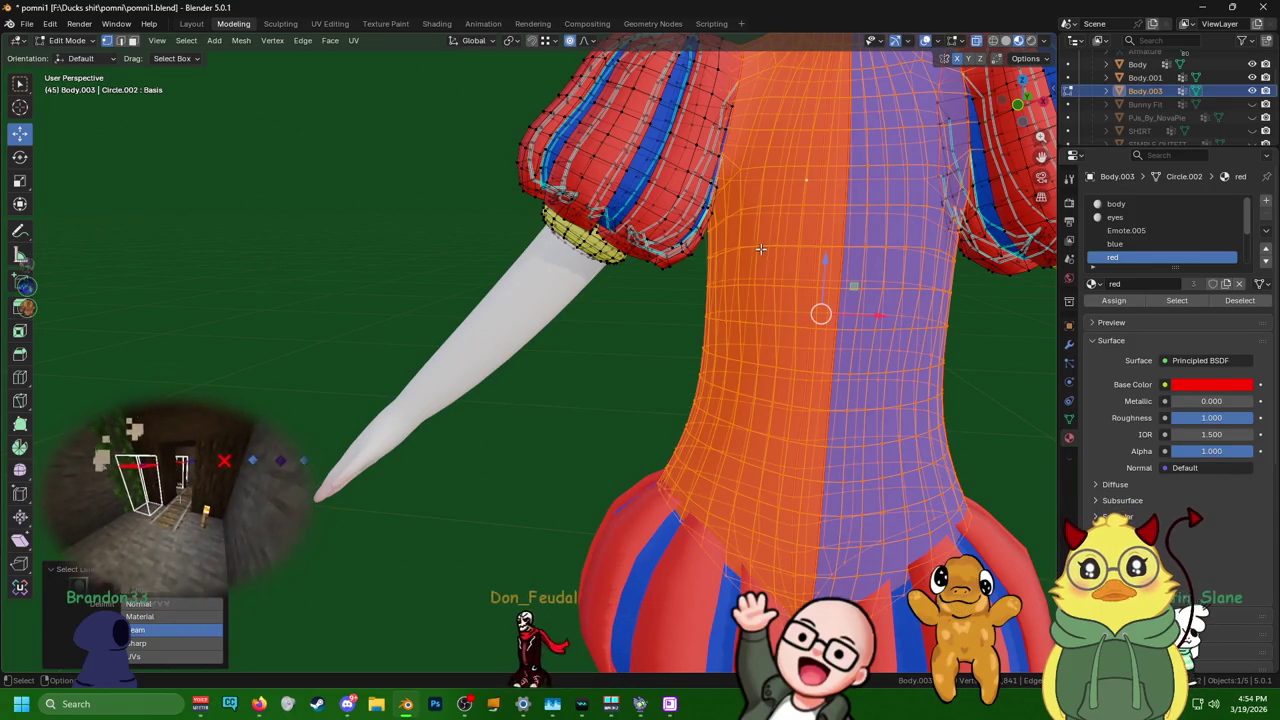
key(h)
- Reveal the torso faces, hide them again, and orbit closer to inspect the sleeves
key(alt+h)
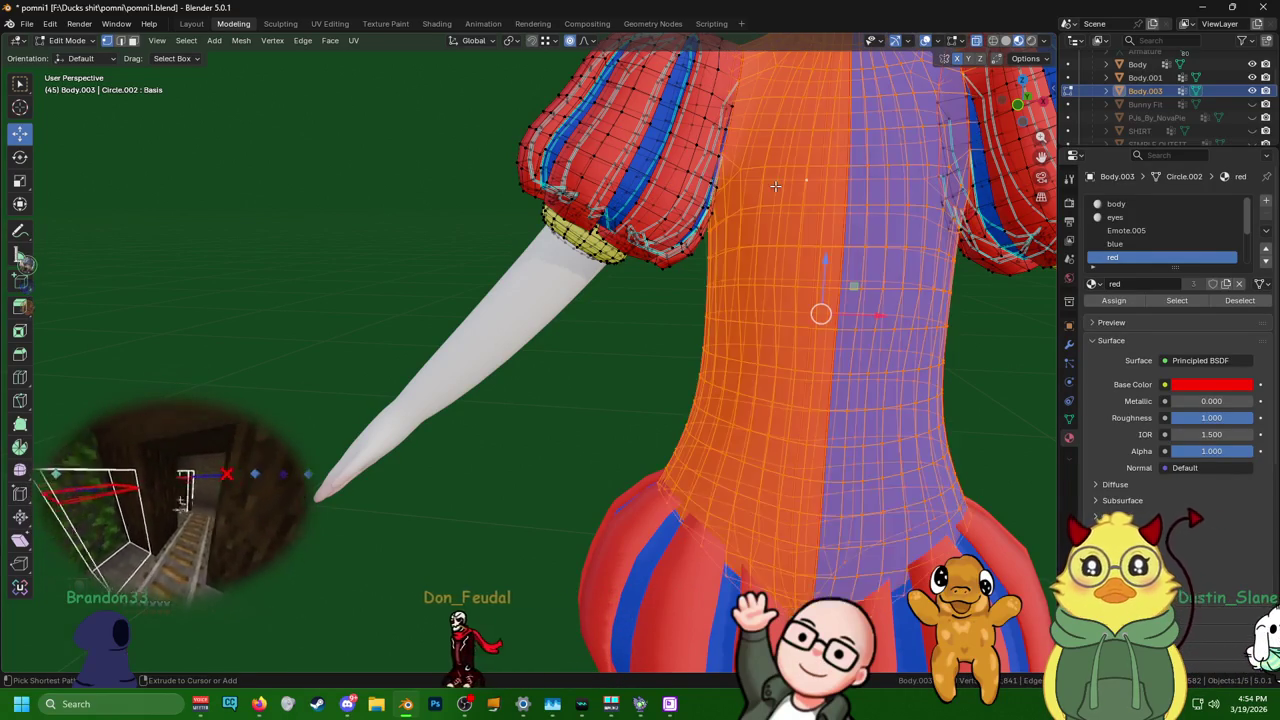
scroll(785, 170, down, 2)
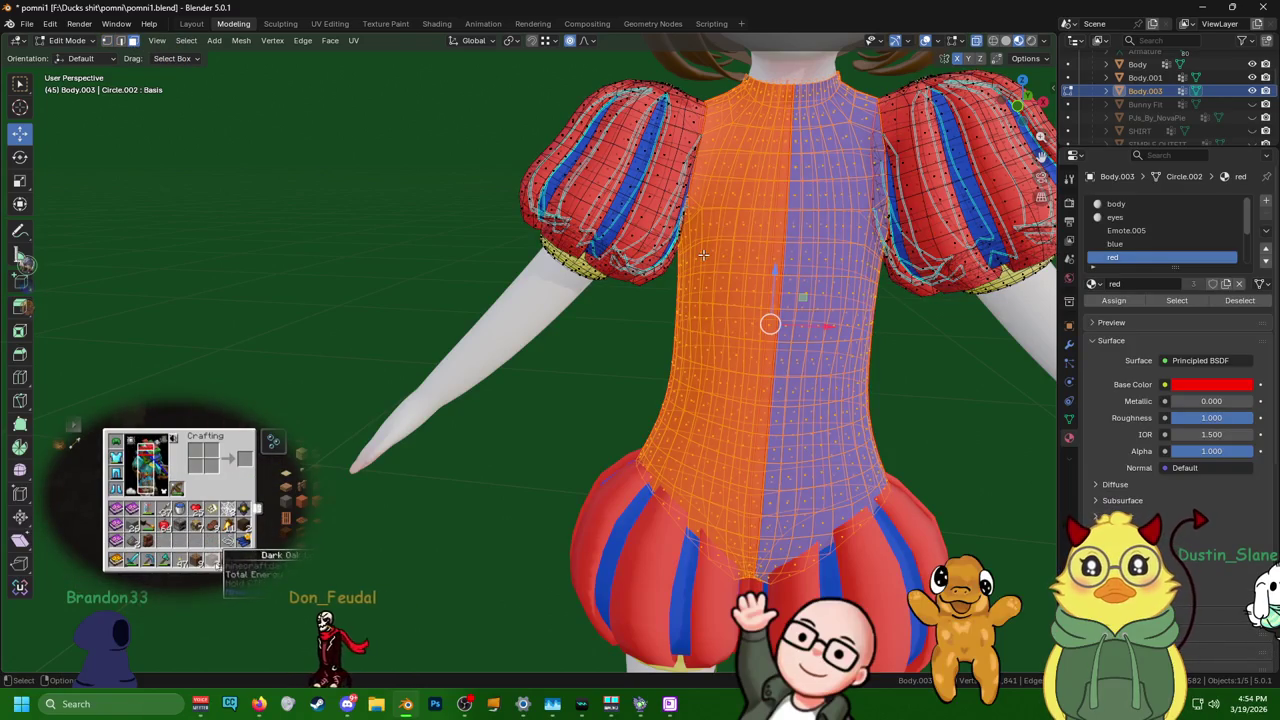
key(h)
mouse_move(702, 261)
middle_down()
mouse_move(636, 175)
mouse_move(775, 188)
mouse_move(700, 150)
mouse_move(755, 92)
middle_up()
scroll(636, 175, down, 3)
scroll(636, 175, up, 5)
scroll(775, 188, down, 4)
scroll(696, 144, up, 3)
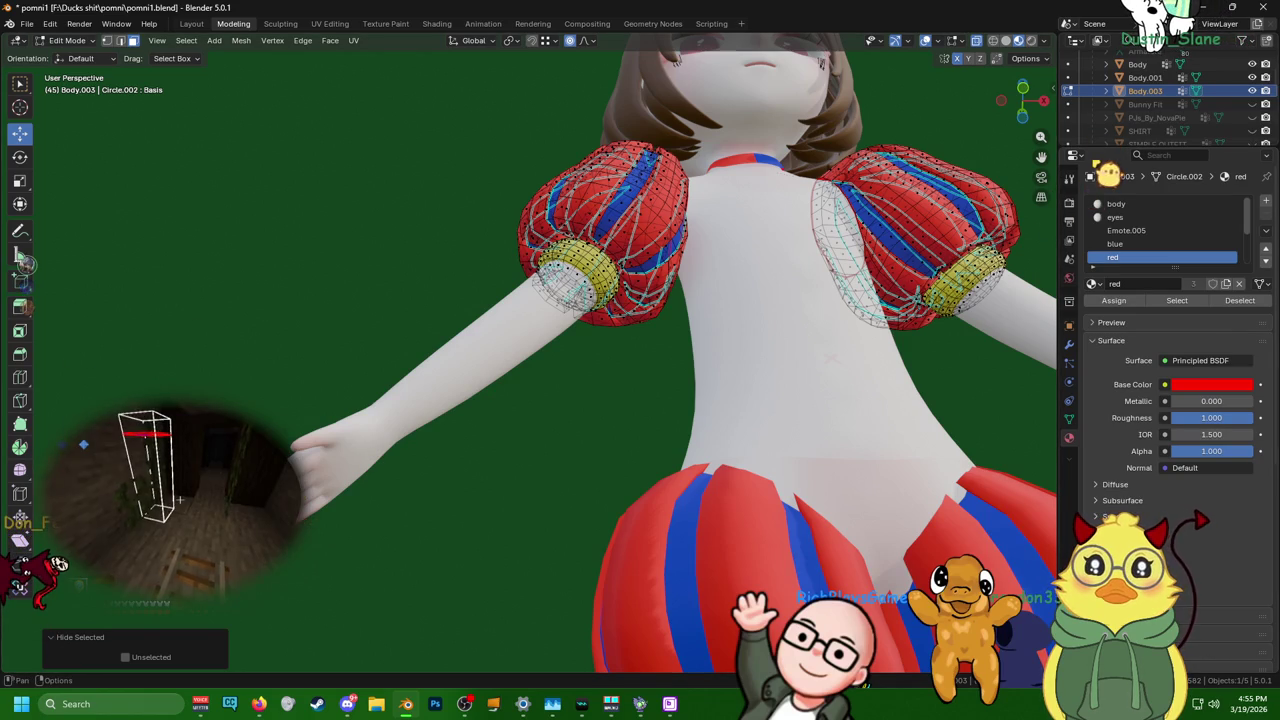
- Reveal the hidden torso faces and deselect everything in the mesh
scroll(705, 277, up, 5)
scroll(761, 473, up, 2)
mouse_move(761, 473)
middle_down()
mouse_move(759, 419)
mouse_move(776, 399)
middle_up()
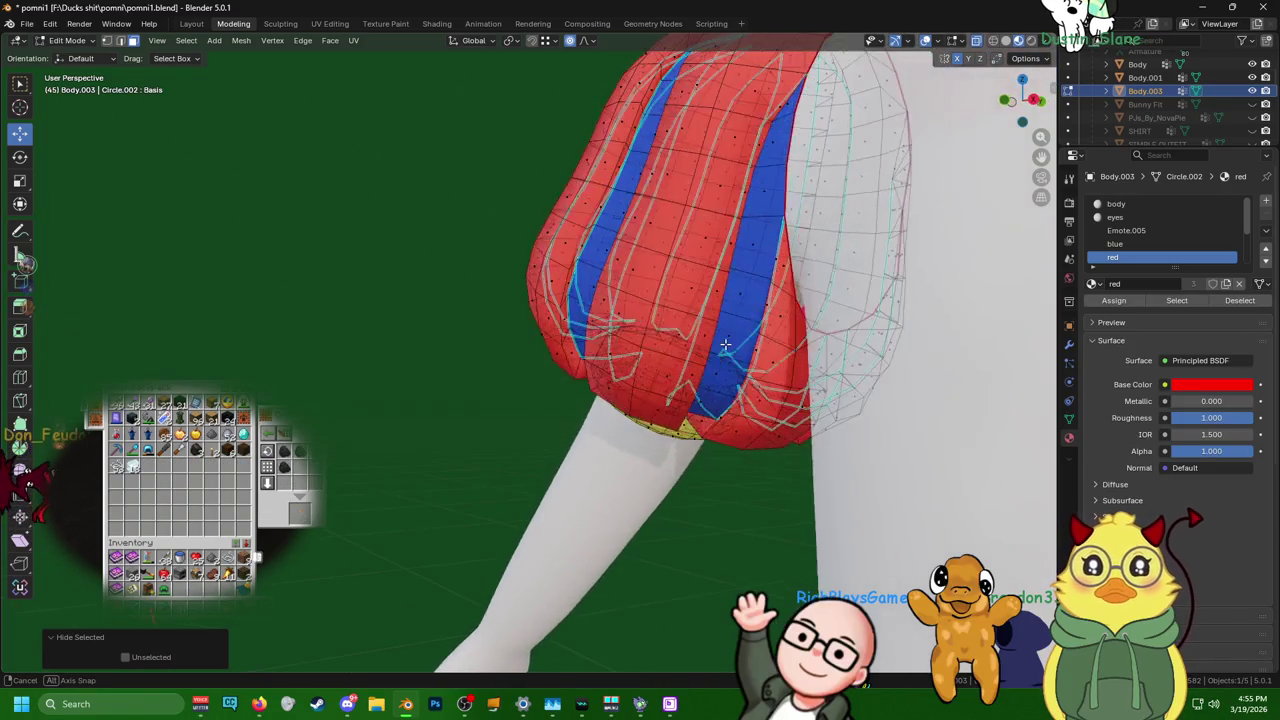
middle_drag(797, 357, 829, 354)
key(alt+h)
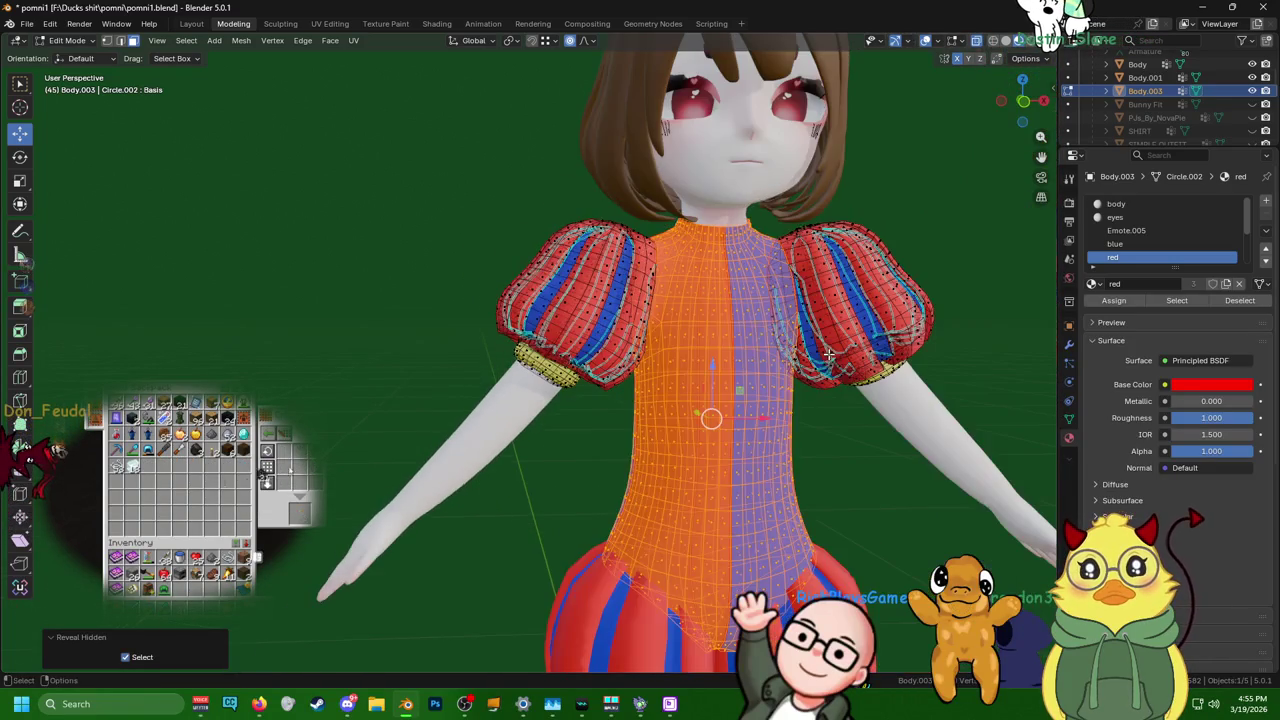
key(alt+a)
scroll(889, 436, up, 2)
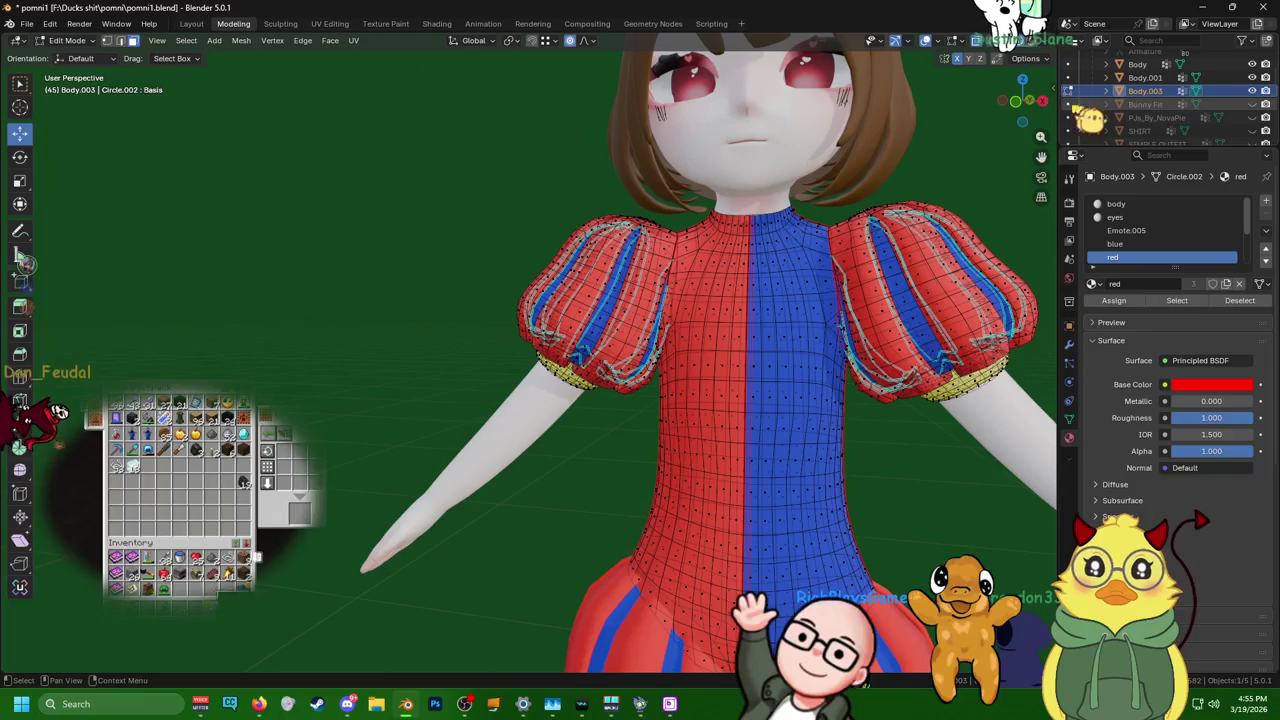
- Toggle Bunny Fit's visibility on and off, then switch editing to Body.001
click(1251, 104)
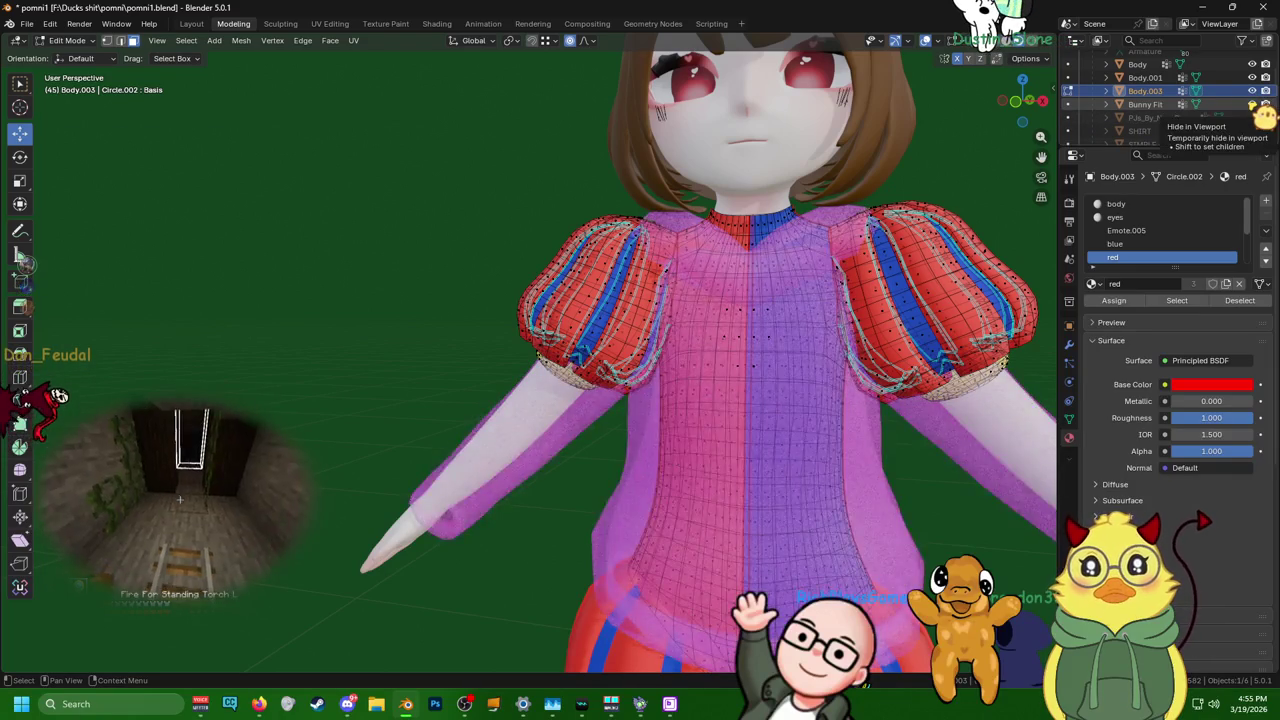
click(1254, 104)
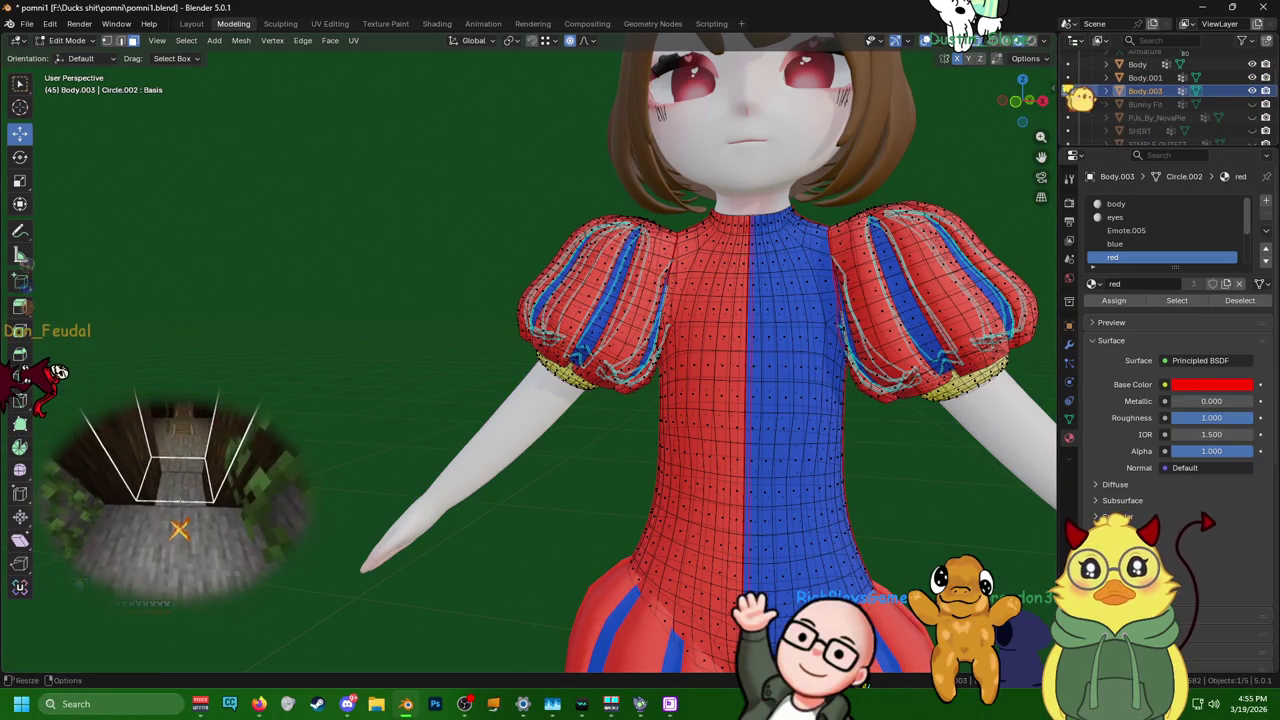
click(1145, 77)
scroll(905, 149, up, 5)
mouse_move(930, 180)
middle_down()
mouse_move(905, 149)
mouse_move(850, 250)
middle_up()
- Select Body.001's collar bottom edge loop and trial-scale it, then undo the scale
scroll(793, 342, up, 4)
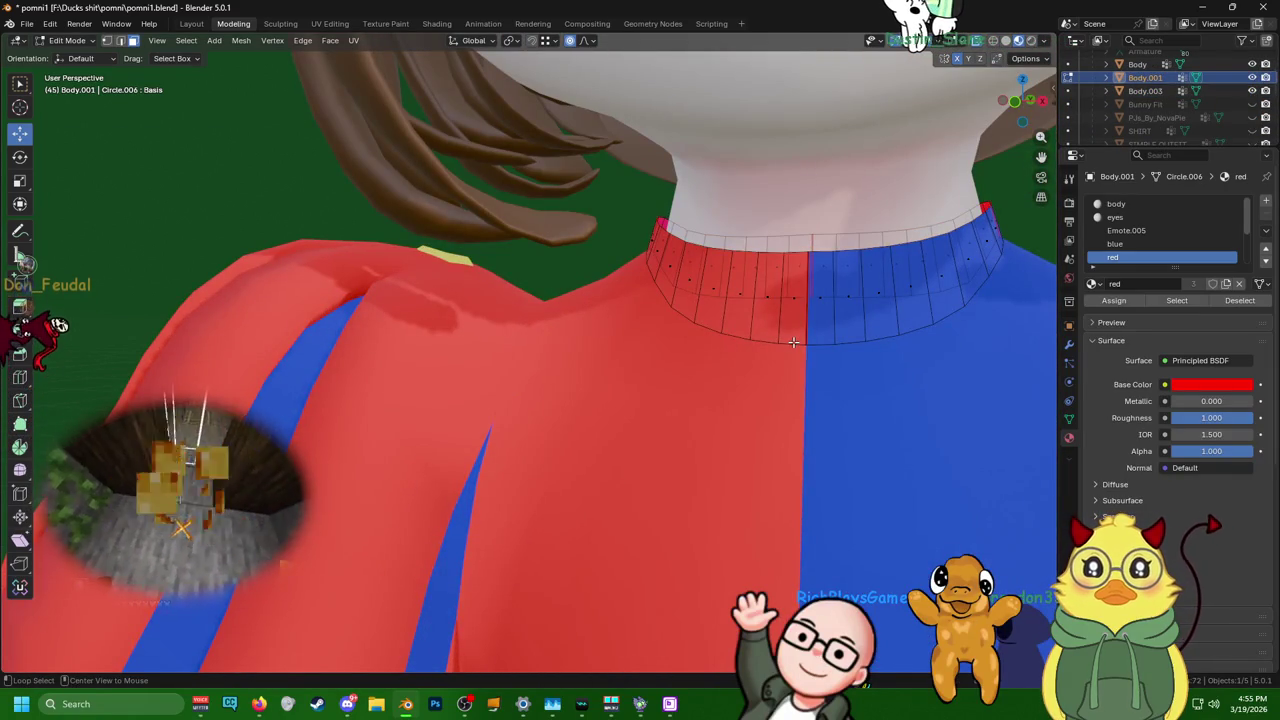
click(120, 40)
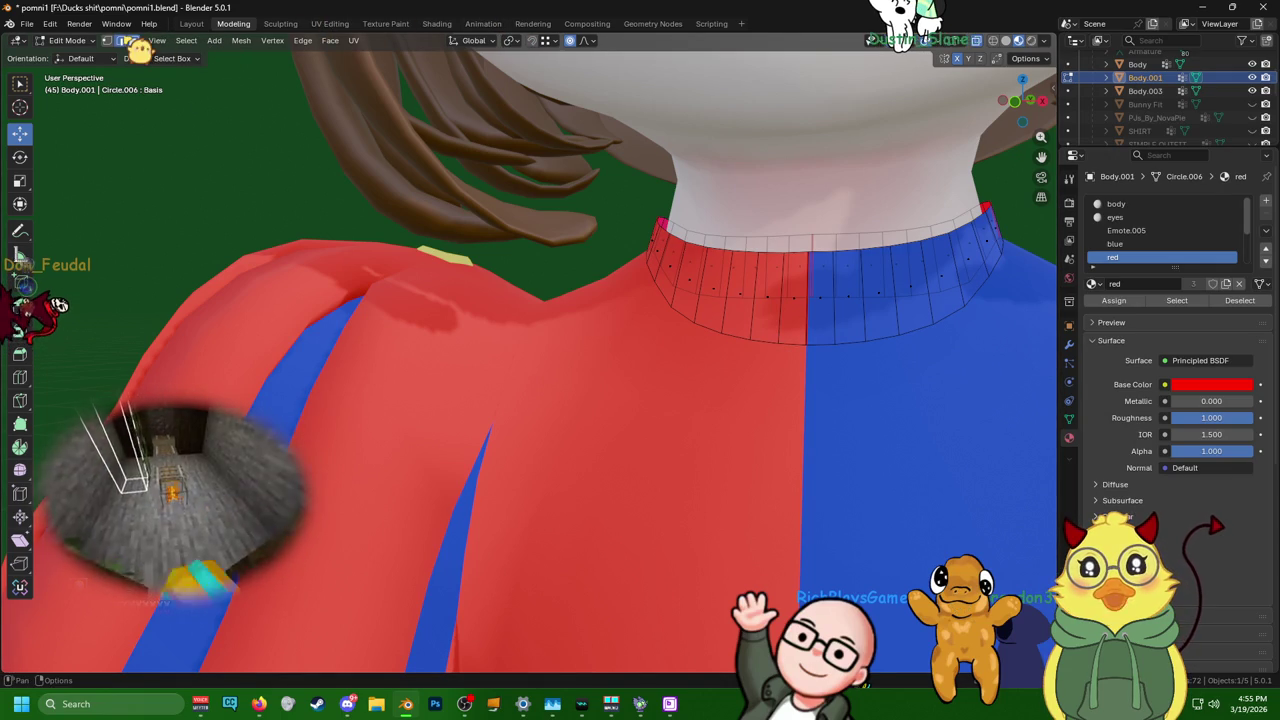
alt+click(775, 342)
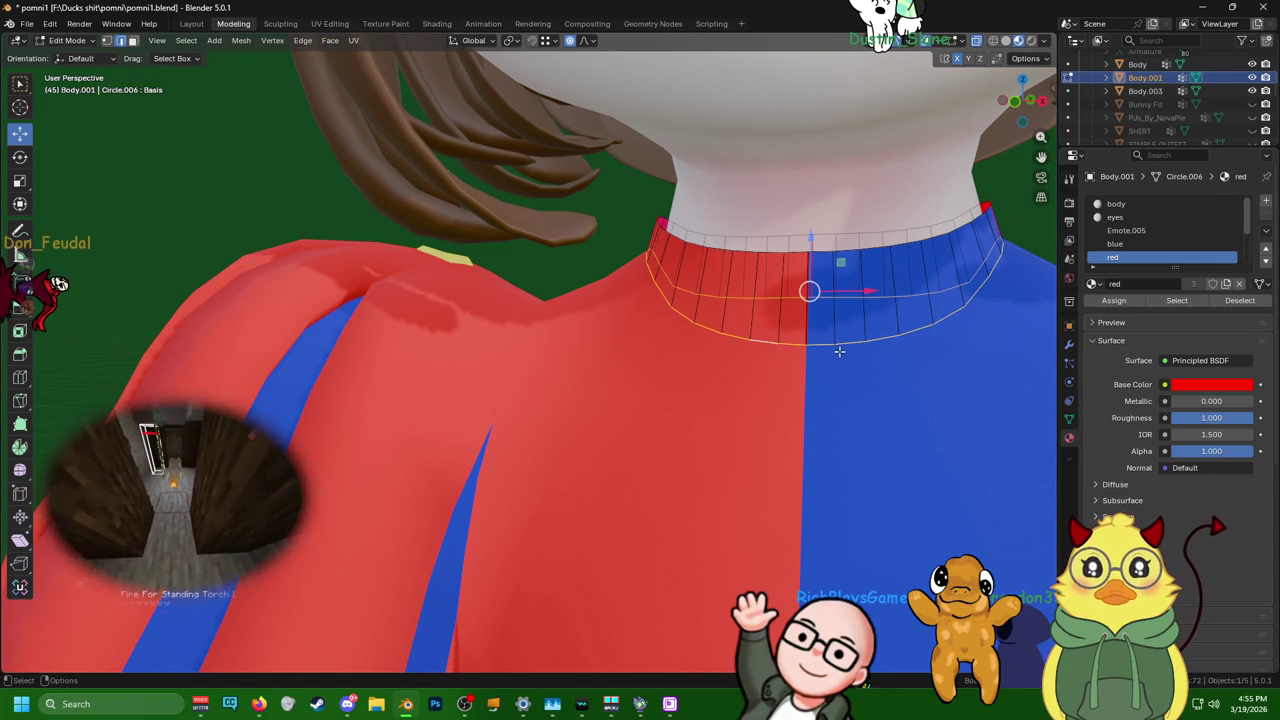
middle_drag(781, 386, 791, 351)
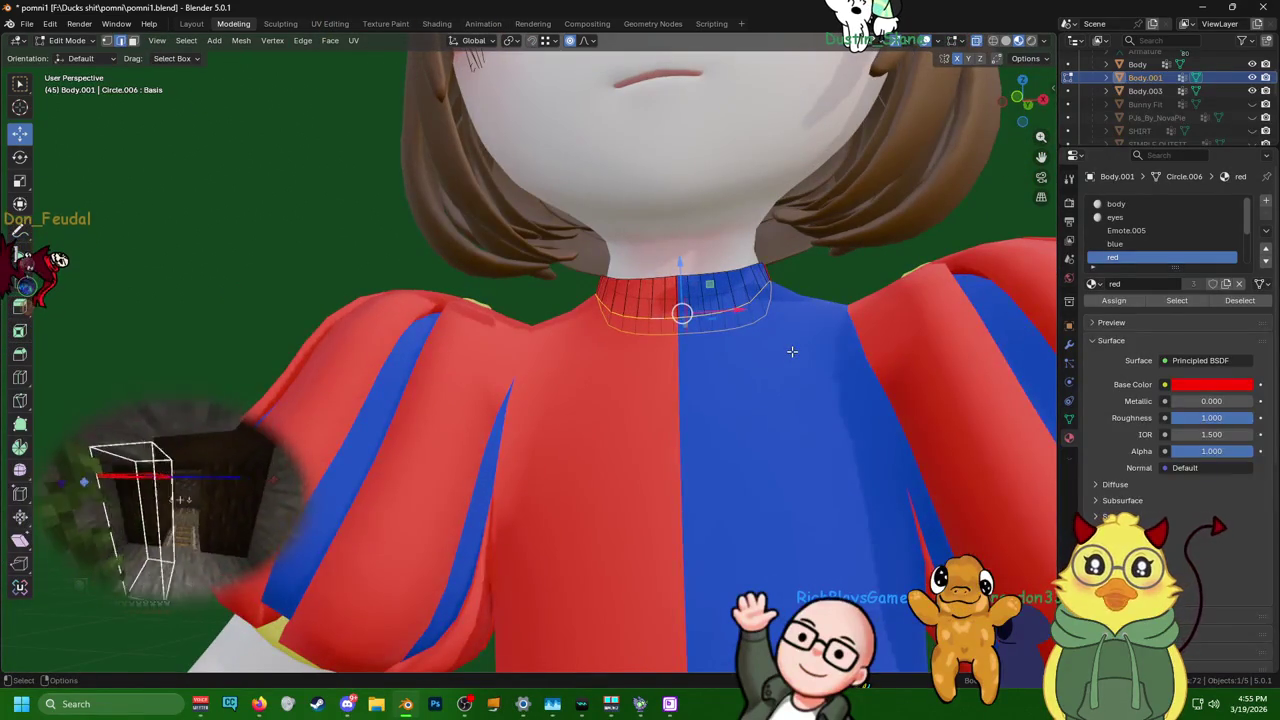
key(s)
scroll(800, 352, up, 3)
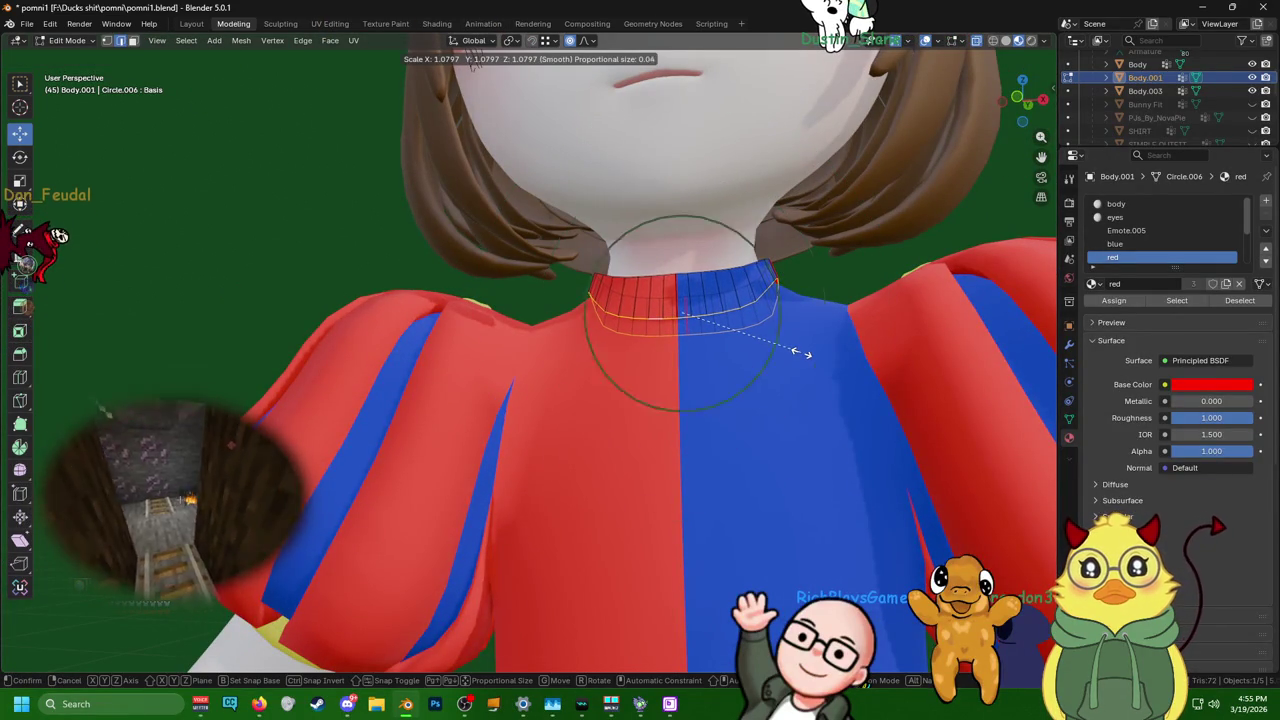
scroll(806, 360, up, 10)
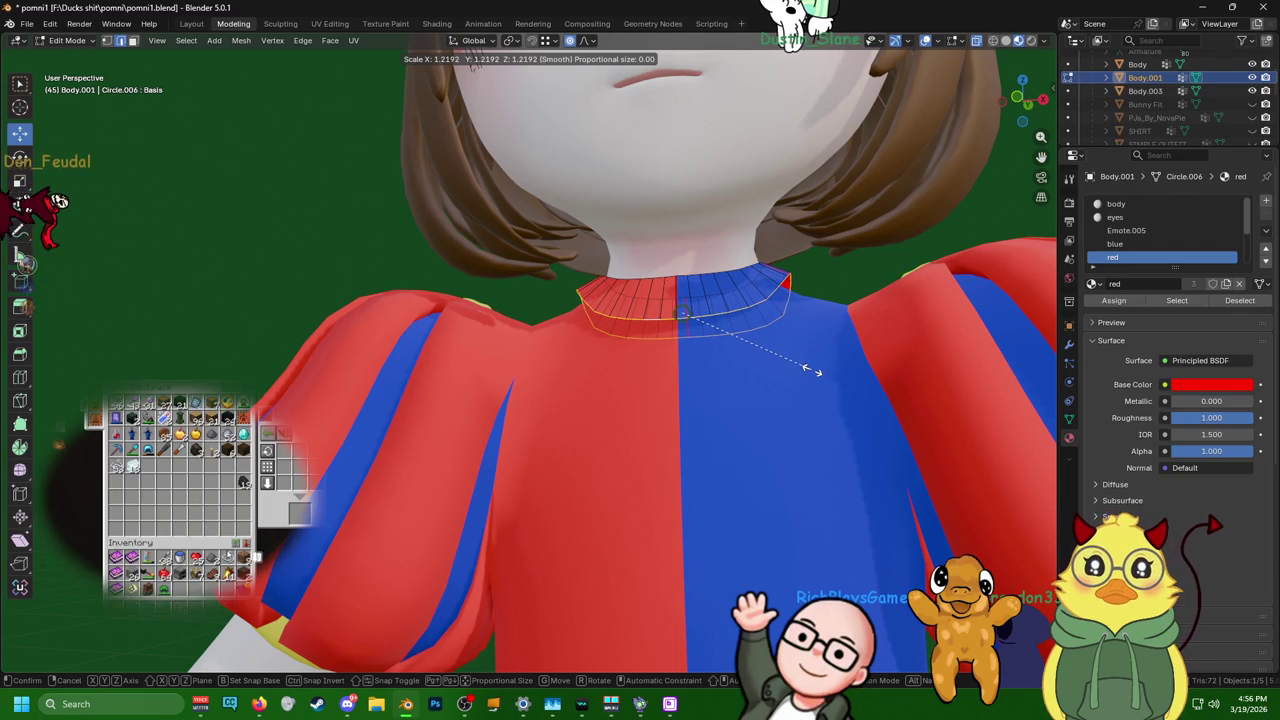
click(809, 370)
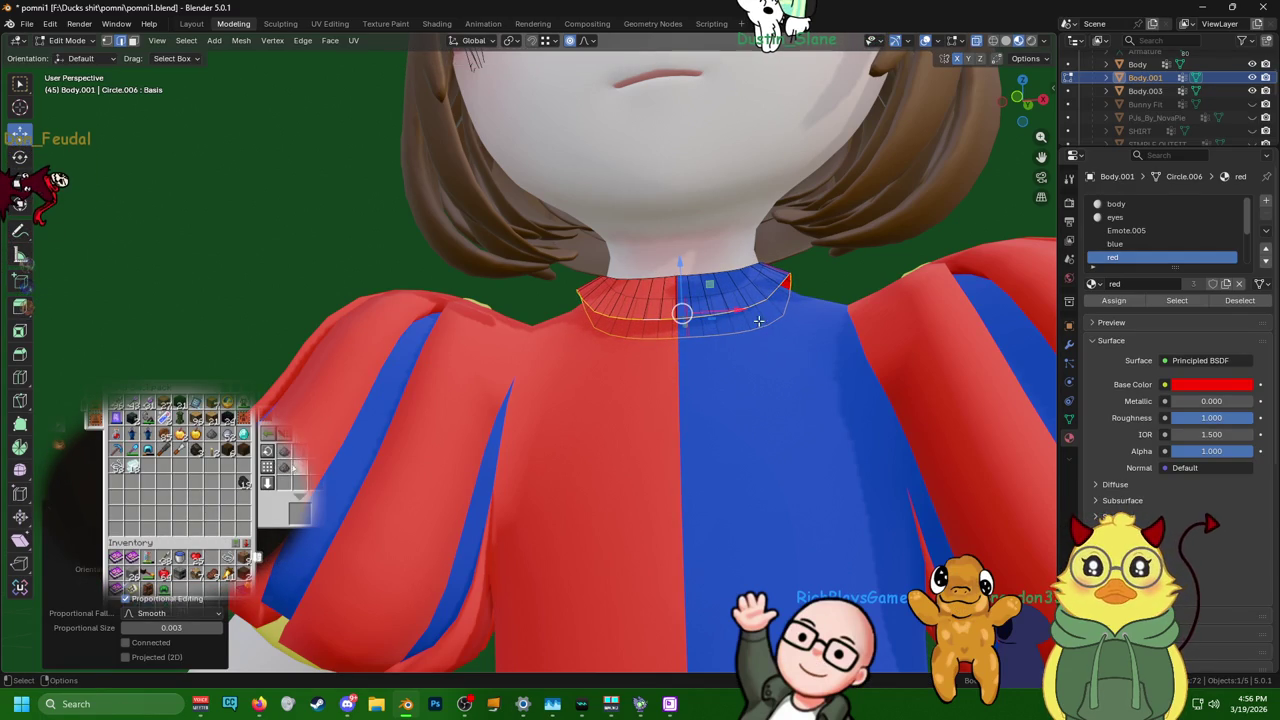
middle_drag(760, 321, 776, 337)
key(ctrl+z)
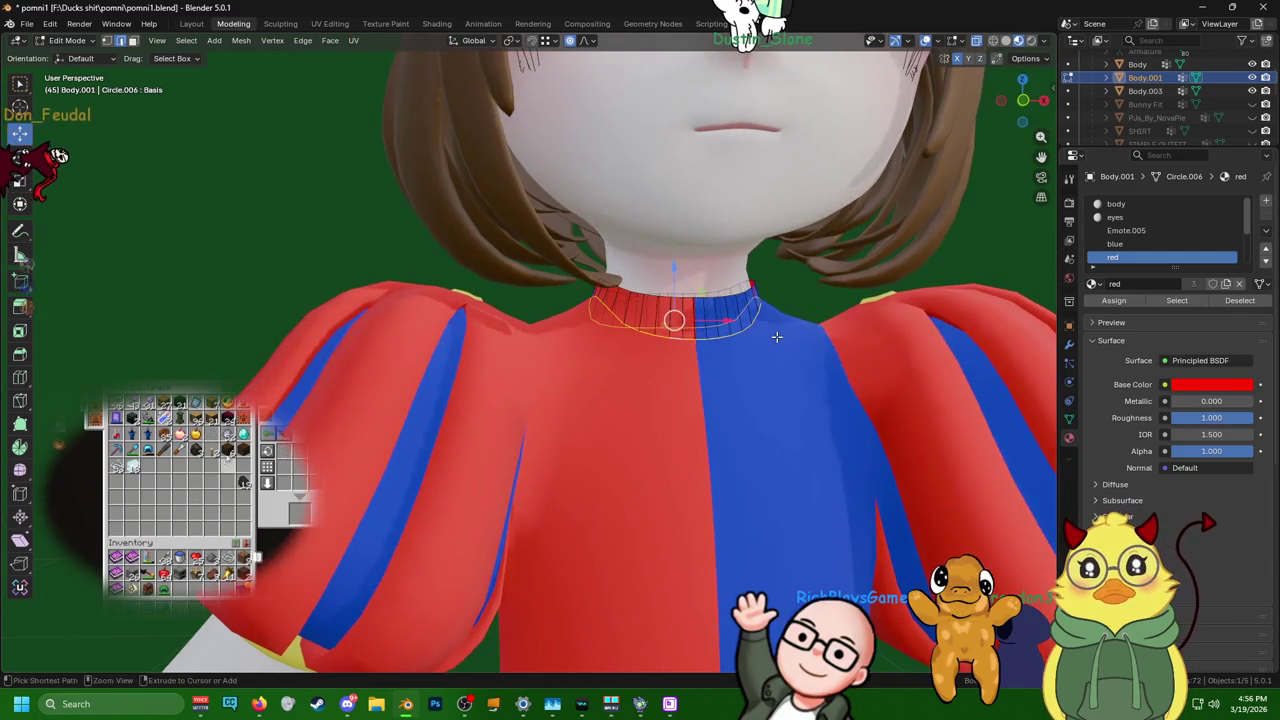
- Rescale the collar loop, then delete the collar and exit Edit Mode
key(s)
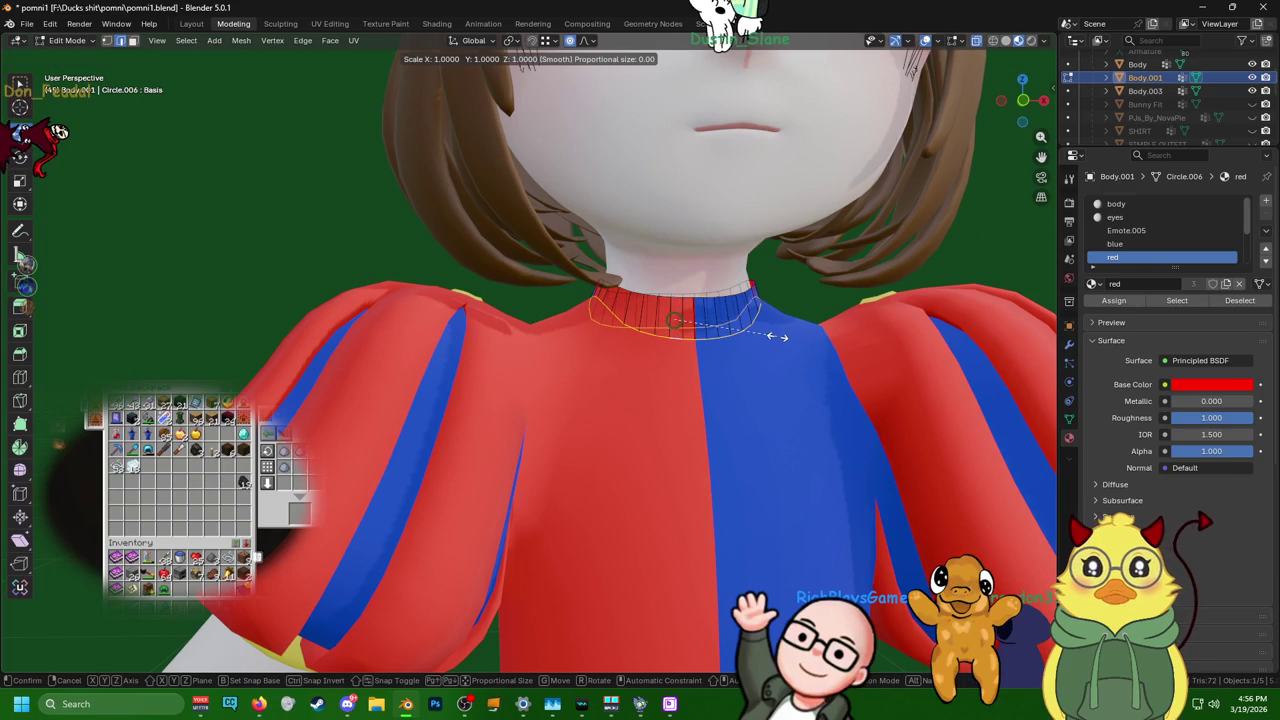
click(790, 341)
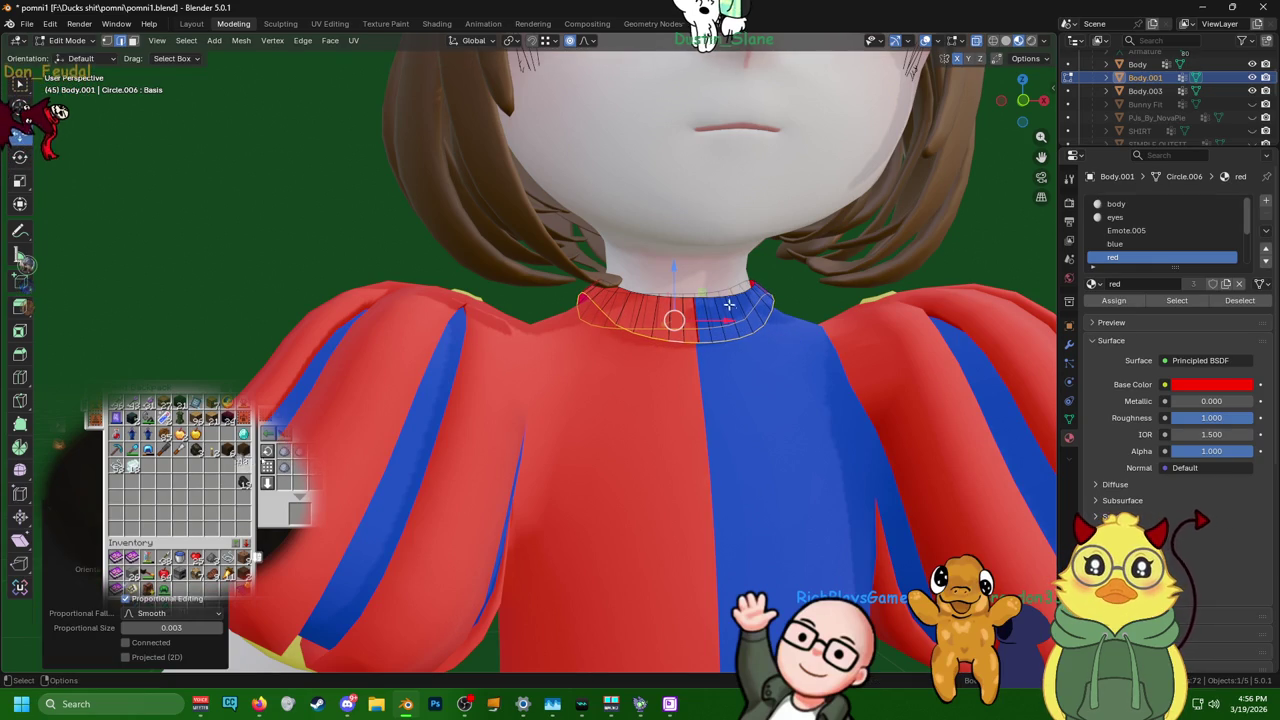
key(s)
click(683, 283)
mouse_move(683, 283)
middle_down()
mouse_move(493, 357)
mouse_move(380, 329)
middle_up()
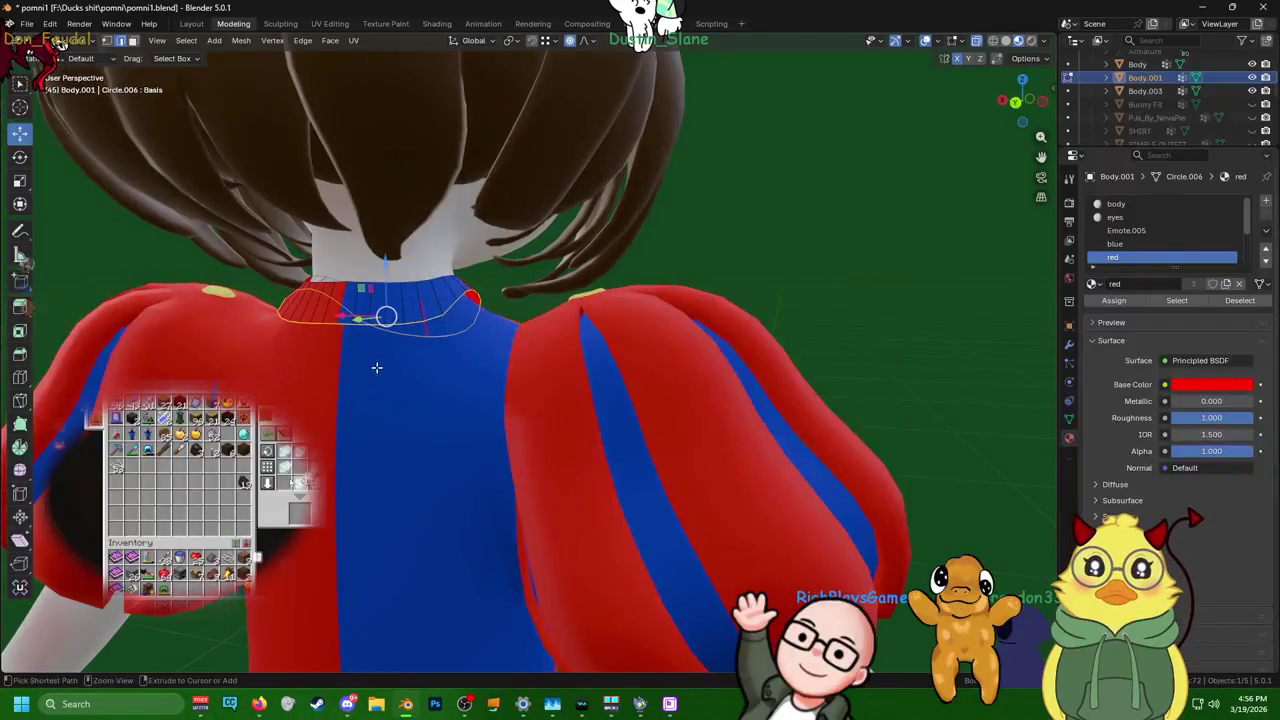
key(x)
click(380, 367)
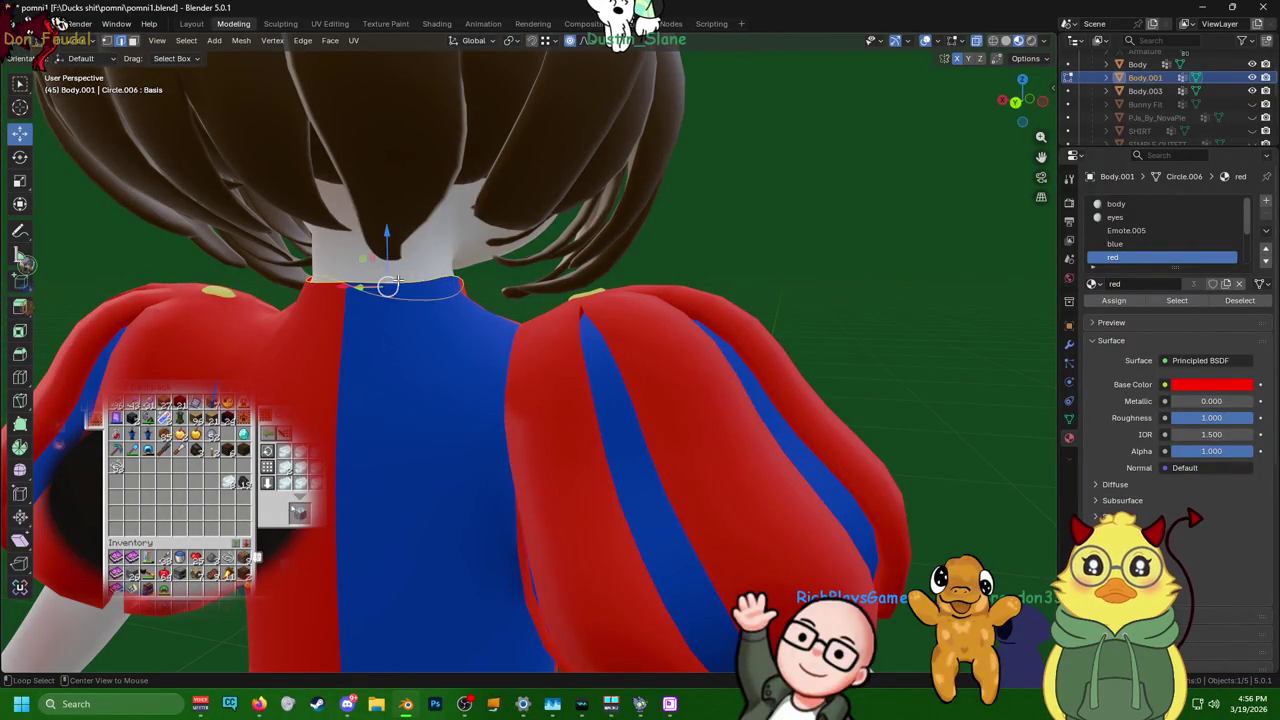
middle_drag(380, 367, 132, 275)
mouse_move(700, 330)
middle_down()
mouse_move(820, 349)
mouse_move(726, 371)
mouse_move(779, 371)
mouse_move(726, 360)
middle_up()
key(ctrl+z)
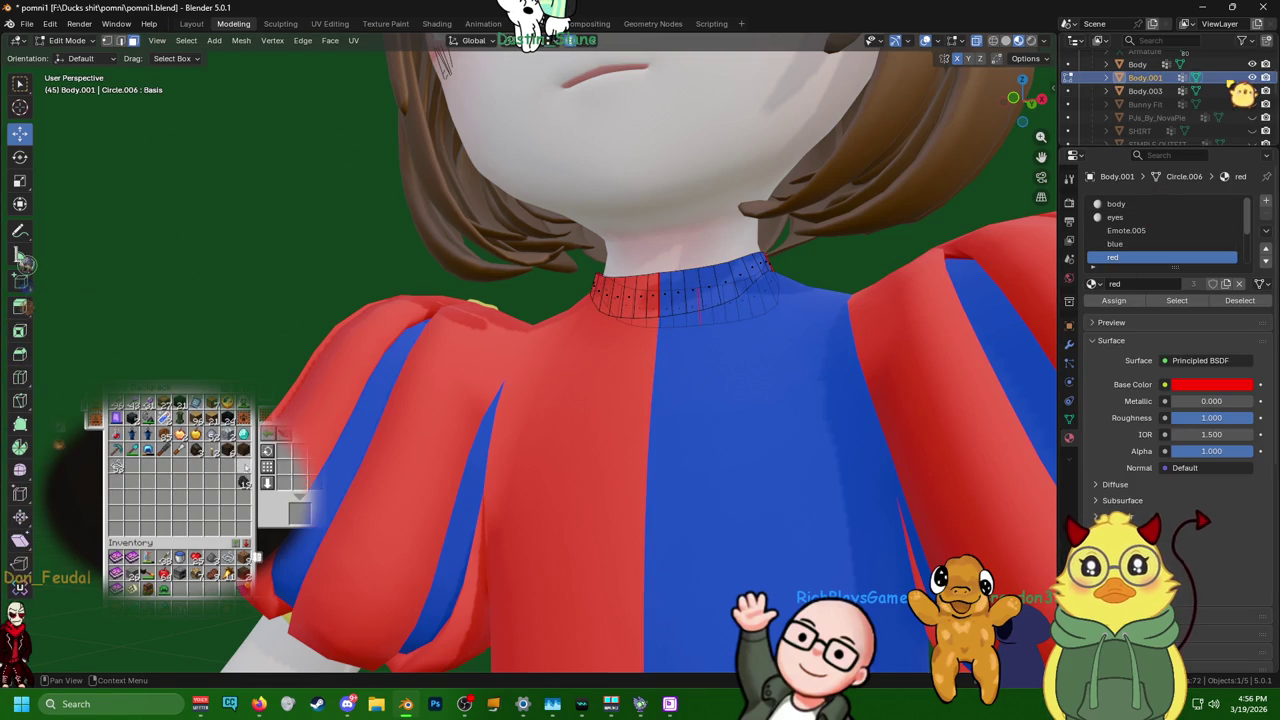
key(ctrl+z)
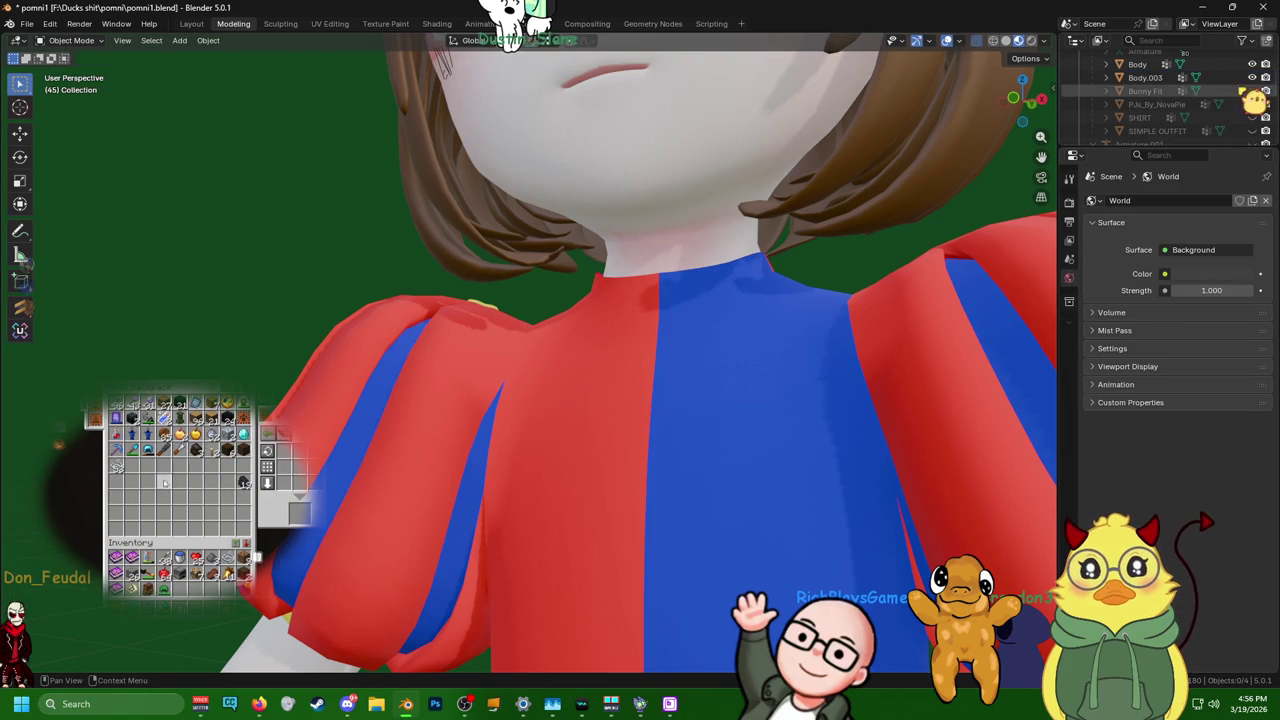
- Select the striped outfit Body.003 and go through Layout back to the Modeling workspace
click(1140, 64)
mouse_move(934, 209)
middle_down()
mouse_move(691, 346)
mouse_move(708, 320)
middle_up()
click(708, 320)
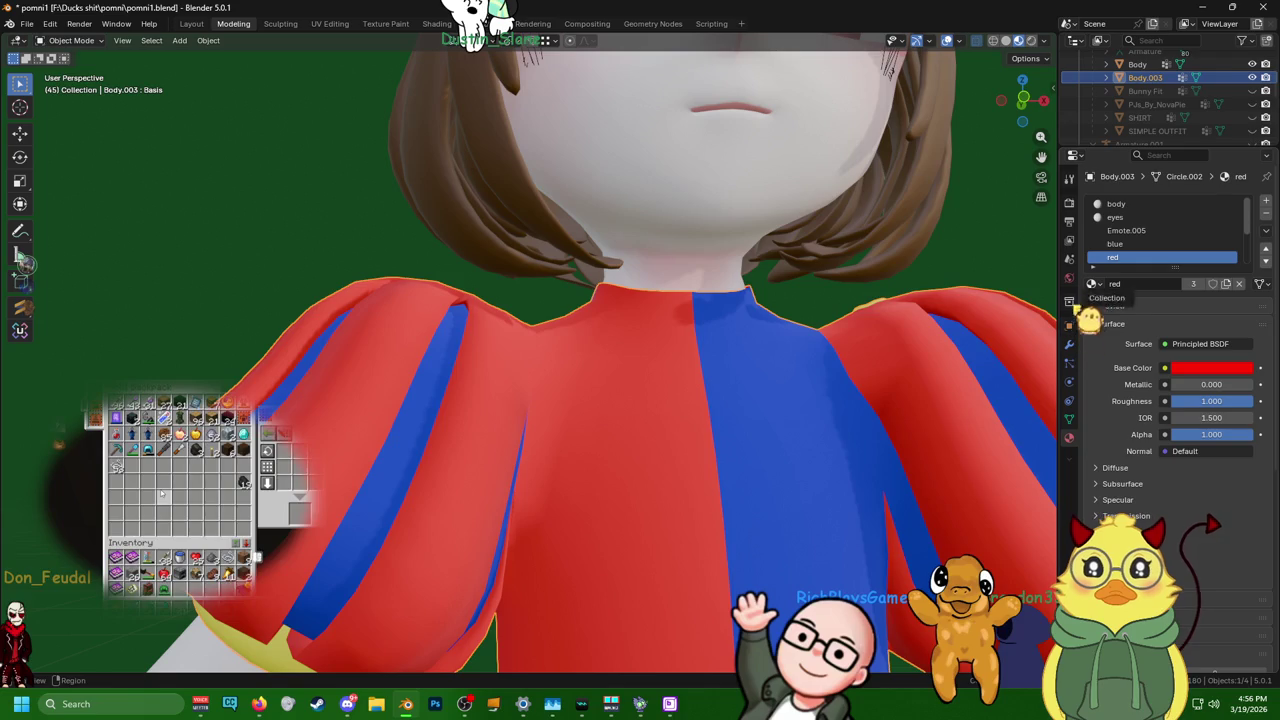
middle_drag(908, 371, 771, 414)
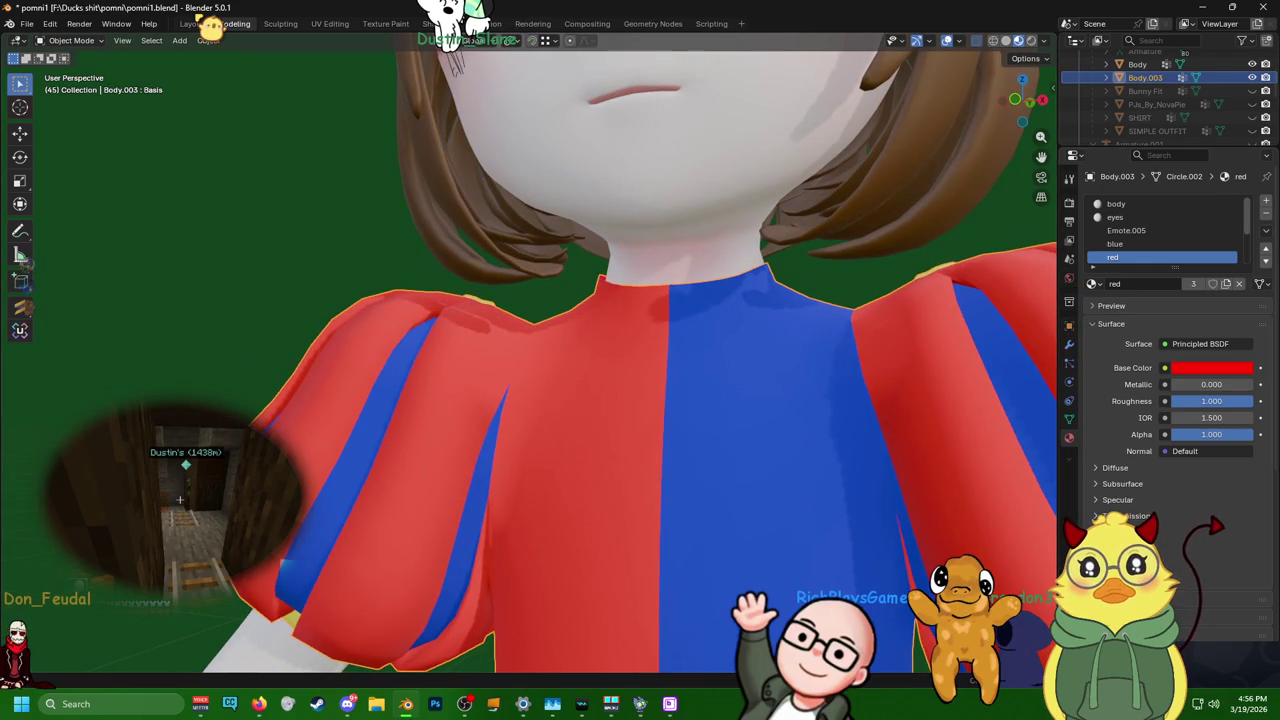
click(191, 23)
click(233, 23)
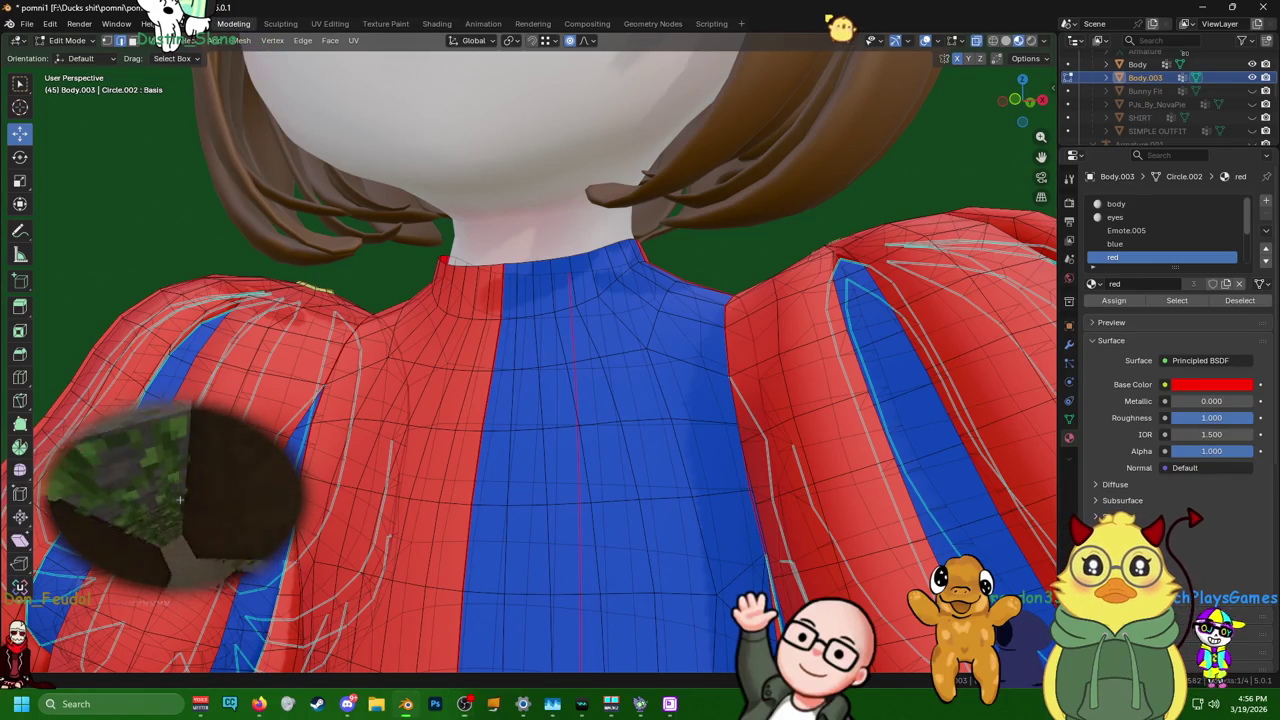
scroll(792, 273, down, 4)
mouse_move(700, 270)
middle_down()
mouse_move(791, 263)
mouse_move(729, 286)
mouse_move(711, 251)
mouse_move(569, 237)
mouse_move(571, 300)
mouse_move(676, 343)
mouse_move(677, 286)
mouse_move(731, 256)
mouse_move(766, 289)
mouse_move(742, 311)
mouse_move(634, 194)
mouse_move(573, 179)
mouse_move(634, 297)
mouse_move(654, 300)
mouse_move(563, 193)
mouse_move(500, 214)
mouse_move(714, 234)
mouse_move(823, 262)
mouse_move(467, 204)
mouse_move(498, 212)
middle_up()
scroll(734, 293, down, 3)
scroll(540, 205, up, 2)
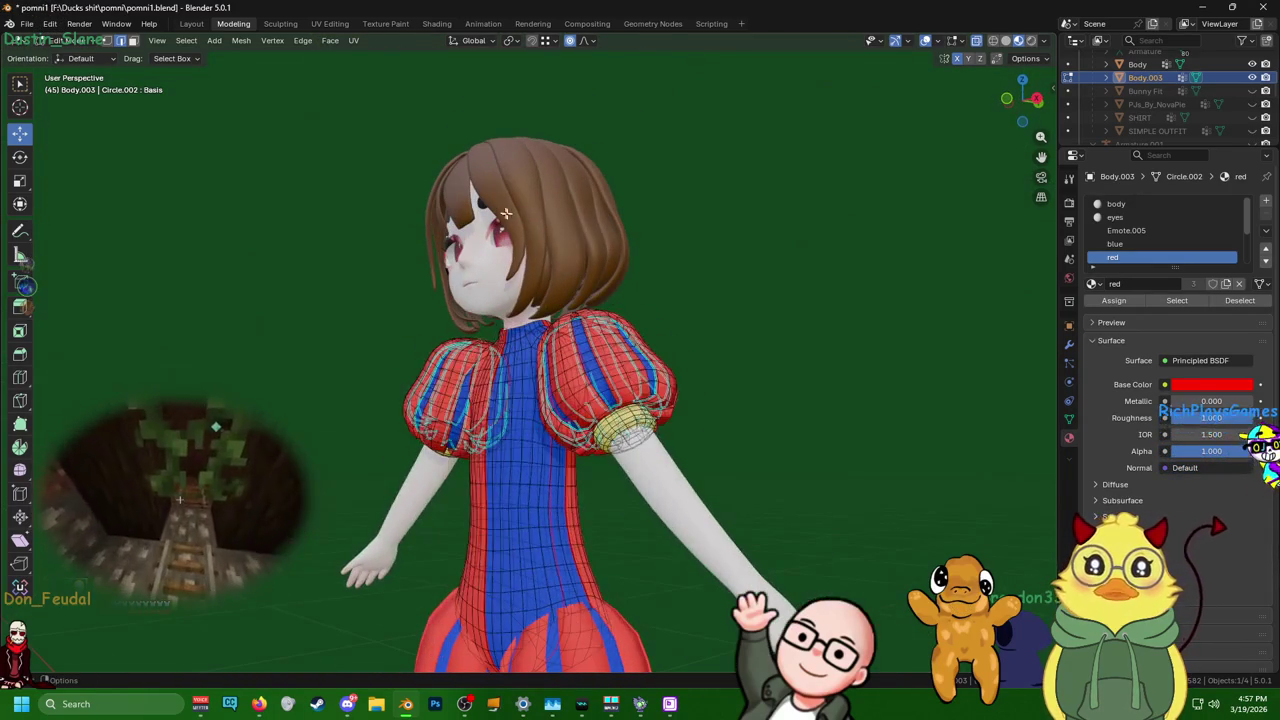
mouse_move(386, 215)
middle_down()
mouse_move(646, 234)
mouse_move(252, 210)
mouse_move(255, 230)
mouse_move(259, 203)
mouse_move(537, 336)
mouse_move(490, 295)
mouse_move(505, 285)
middle_up()
scroll(259, 203, down, 2)
scroll(514, 311, down, 2)
scroll(505, 285, up, 3)
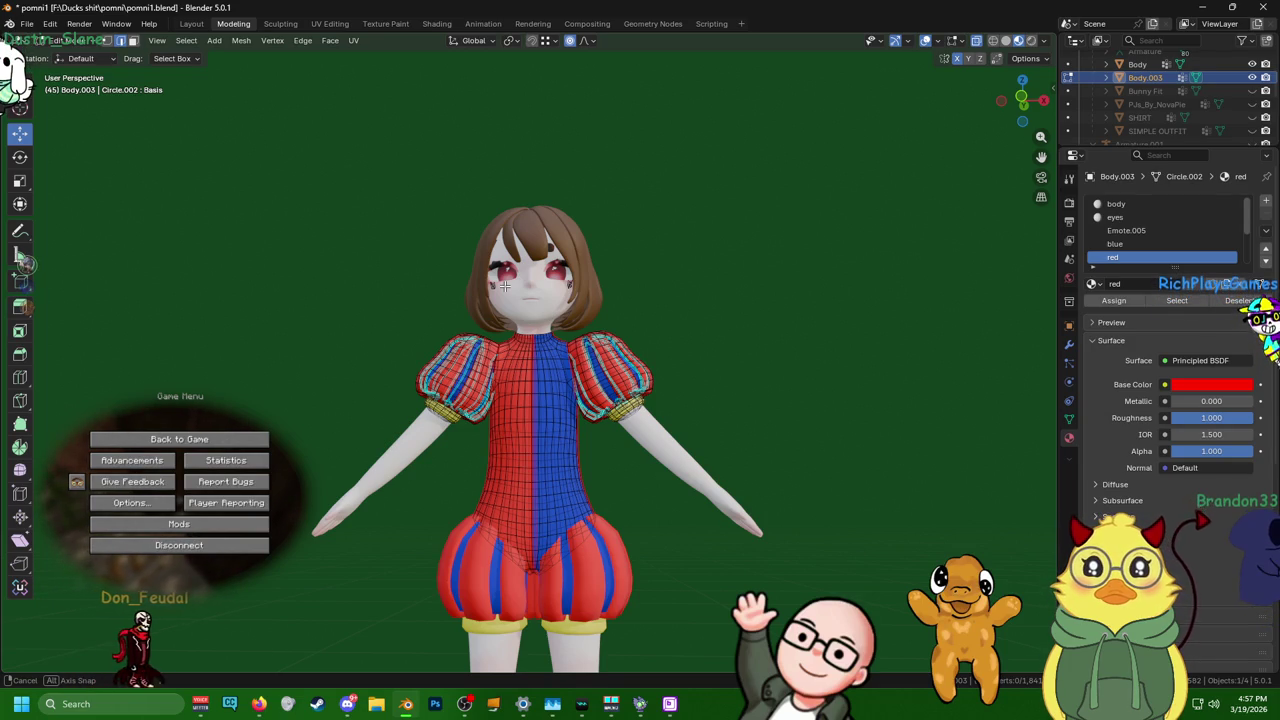
scroll(757, 303, up, 4)
scroll(540, 300, up, 2)
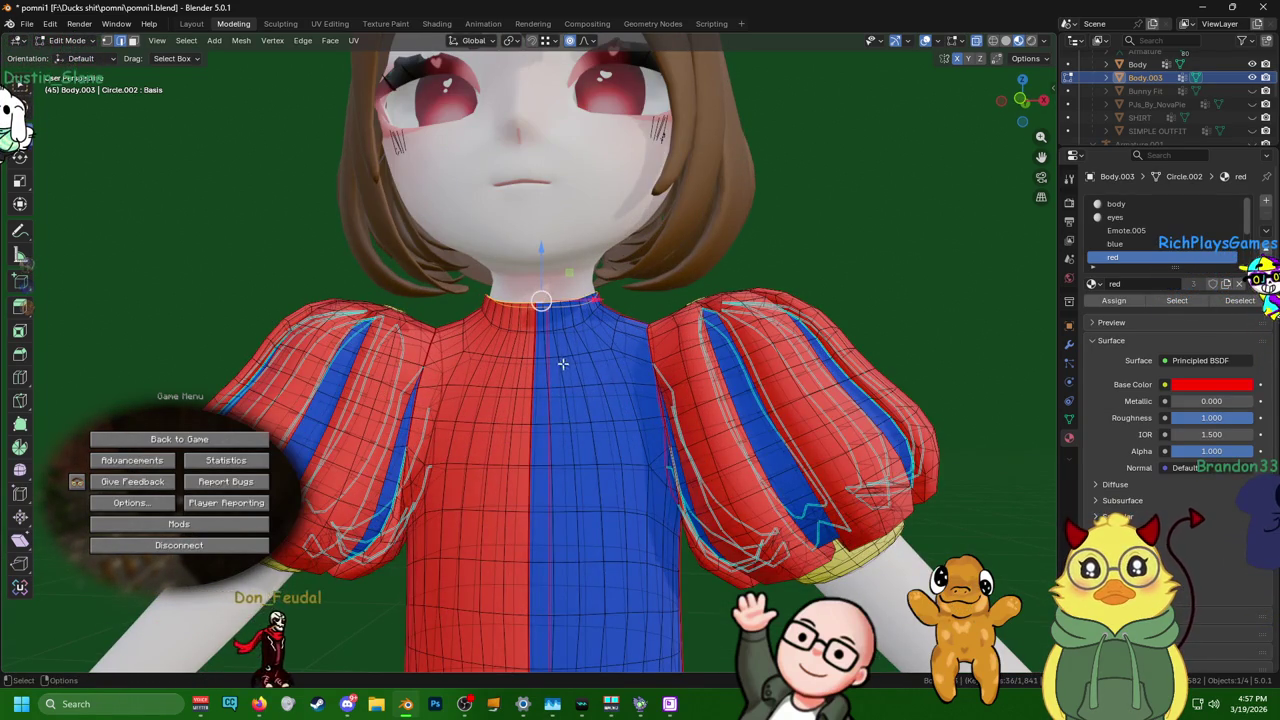
- Shrink the neck opening twice with proportional falloff for a snug fit
middle_drag(566, 366, 600, 350)
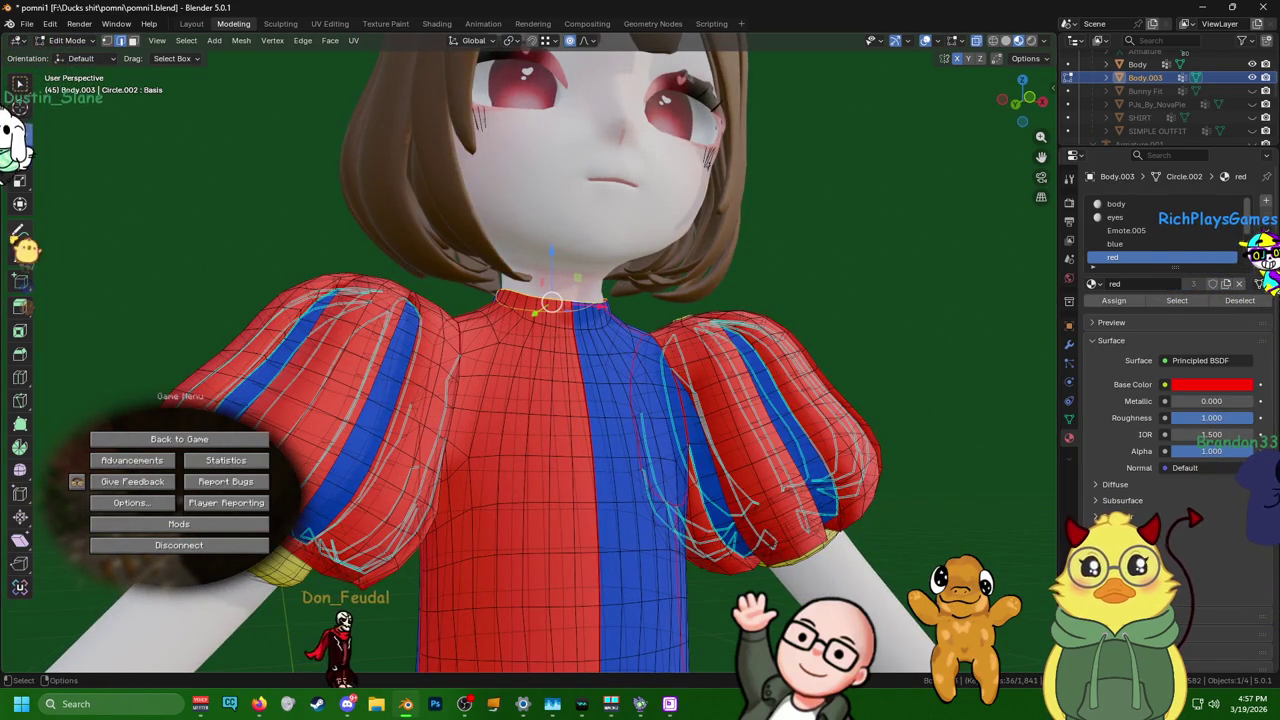
click(20, 180)
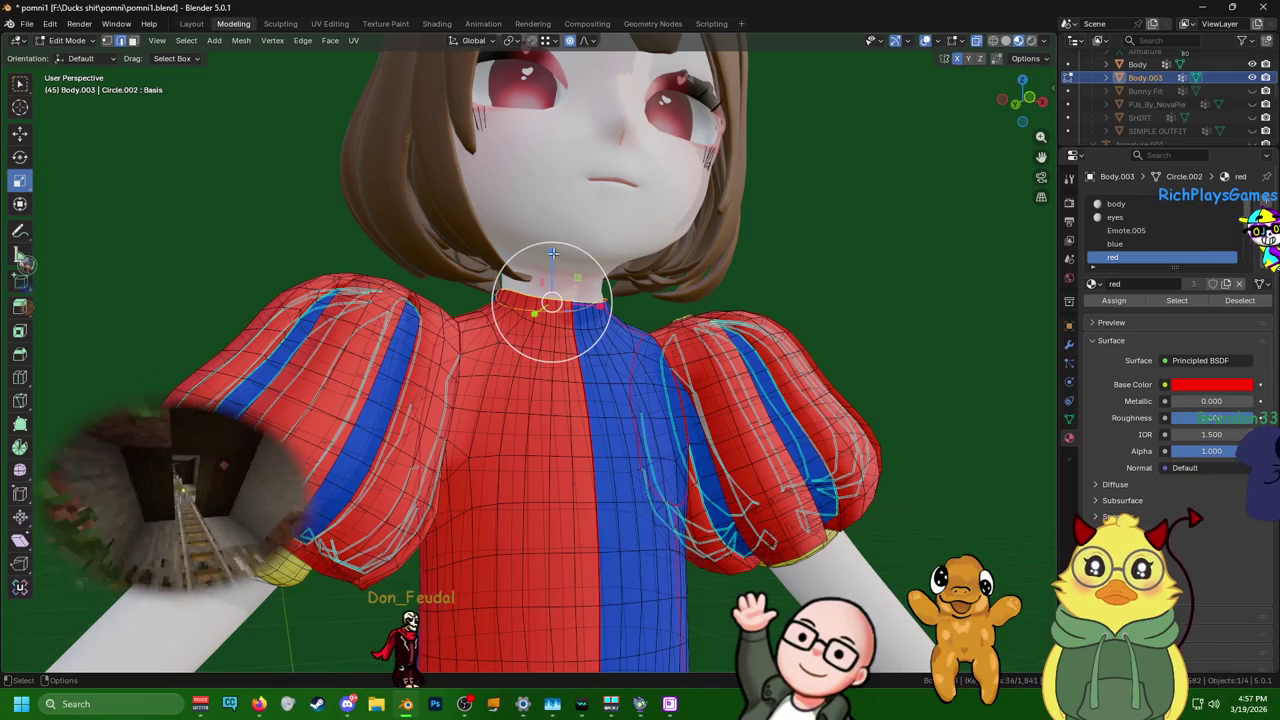
drag(552, 254, 553, 275)
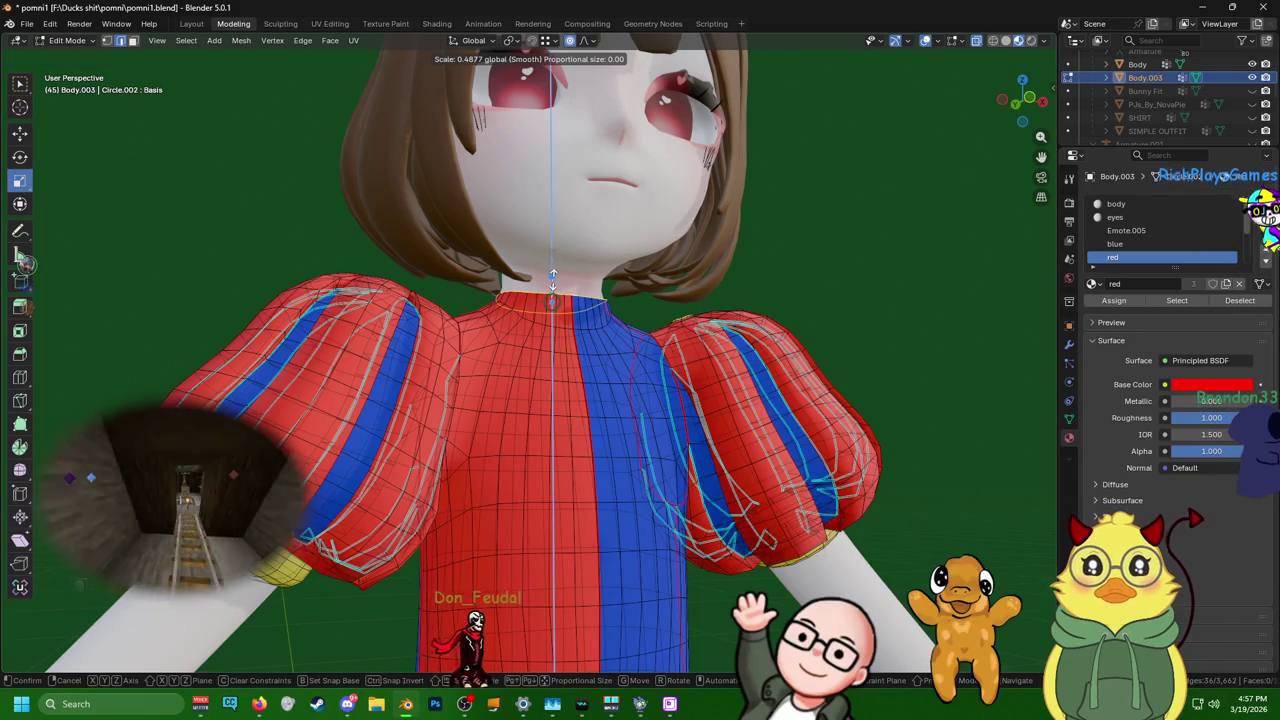
drag(553, 275, 553, 290)
mouse_move(553, 290)
middle_down()
mouse_move(636, 329)
mouse_move(562, 255)
middle_up()
mouse_move(557, 254)
mouse_down()
mouse_move(559, 335)
mouse_move(561, 302)
mouse_up()
click(560, 290)
mouse_move(560, 290)
middle_down()
mouse_move(190, 306)
mouse_move(257, 352)
mouse_move(610, 360)
mouse_move(430, 360)
middle_up()
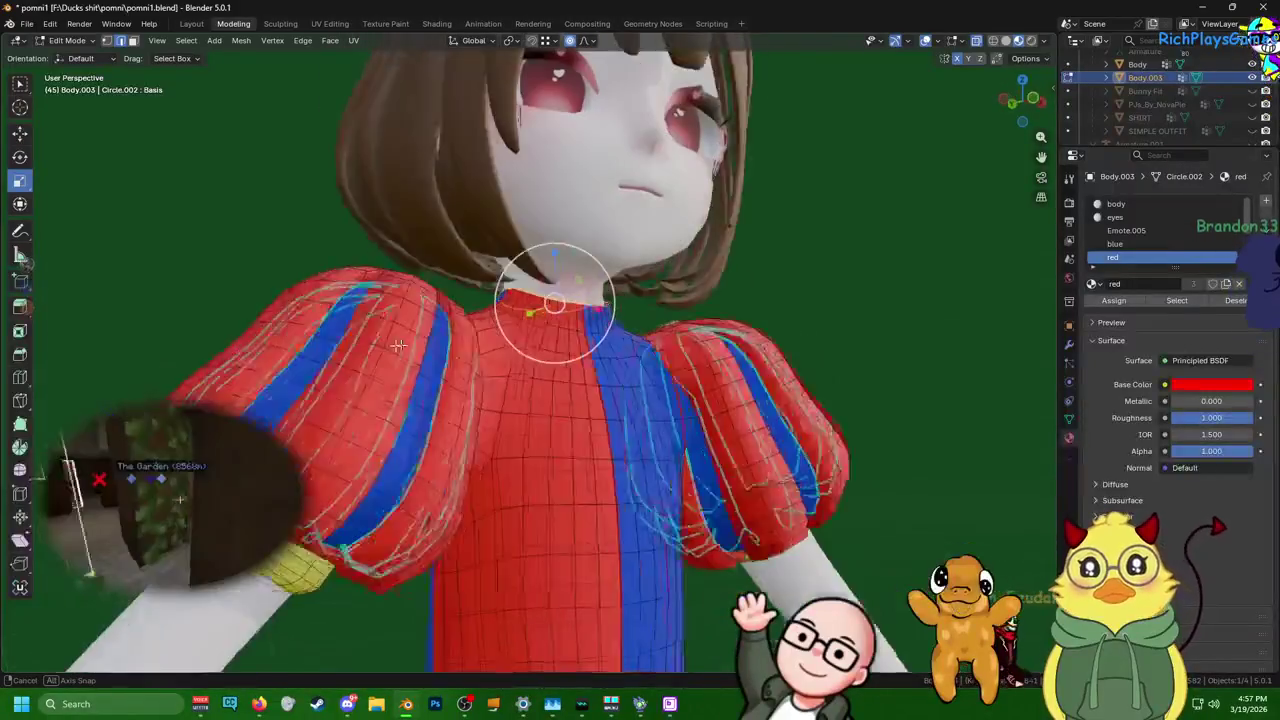
- Apply Smooth Vertices to the selected shirt vertices
key(ctrl+e)
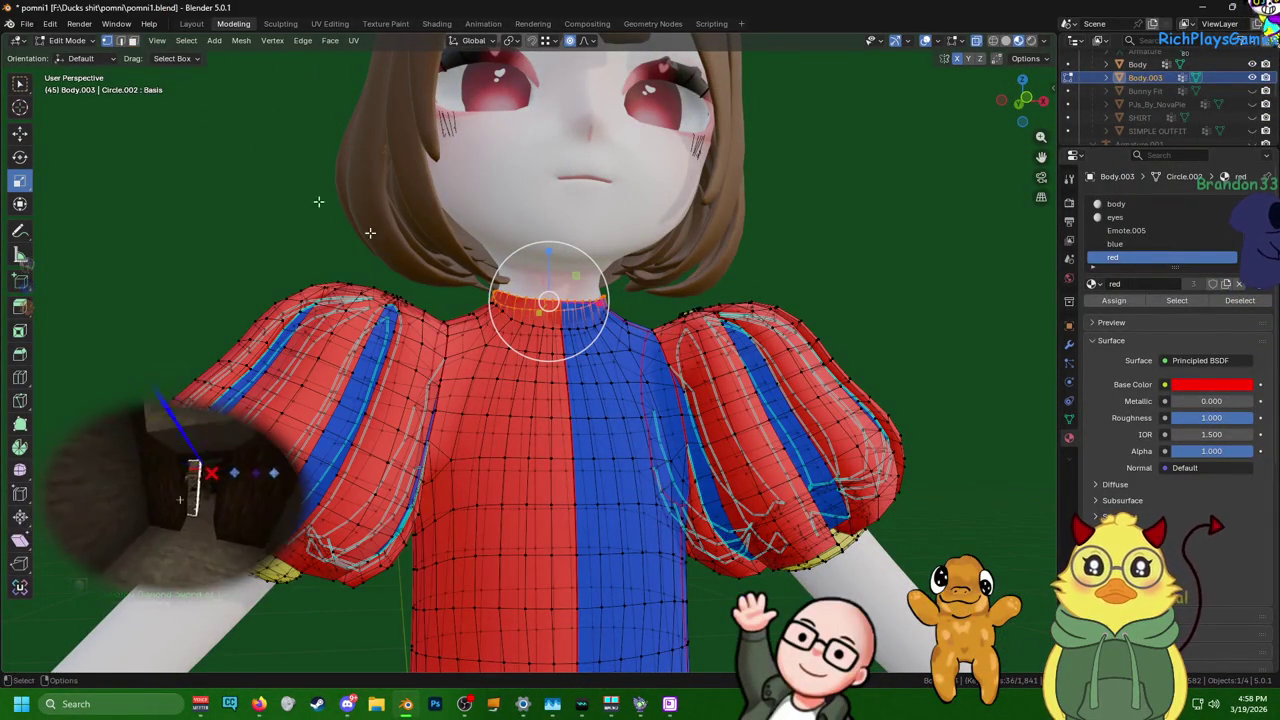
key(ctrl+v)
click(484, 470)
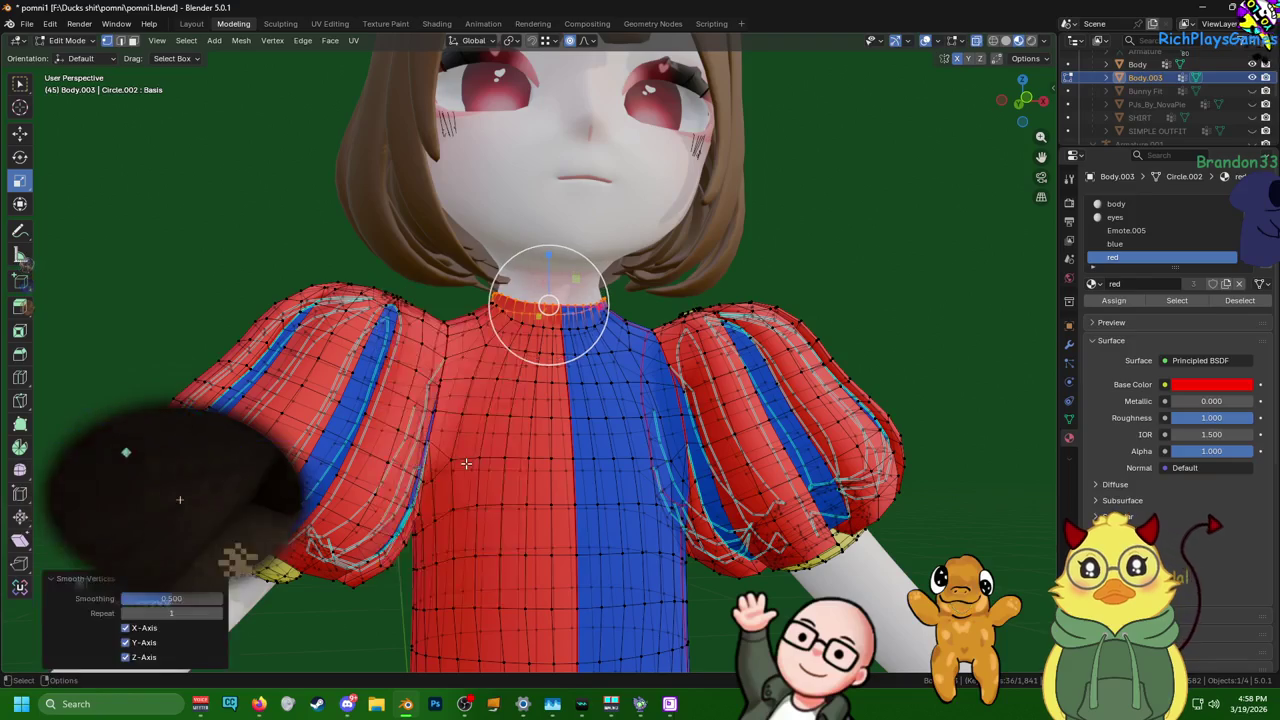
middle_drag(512, 457, 340, 474)
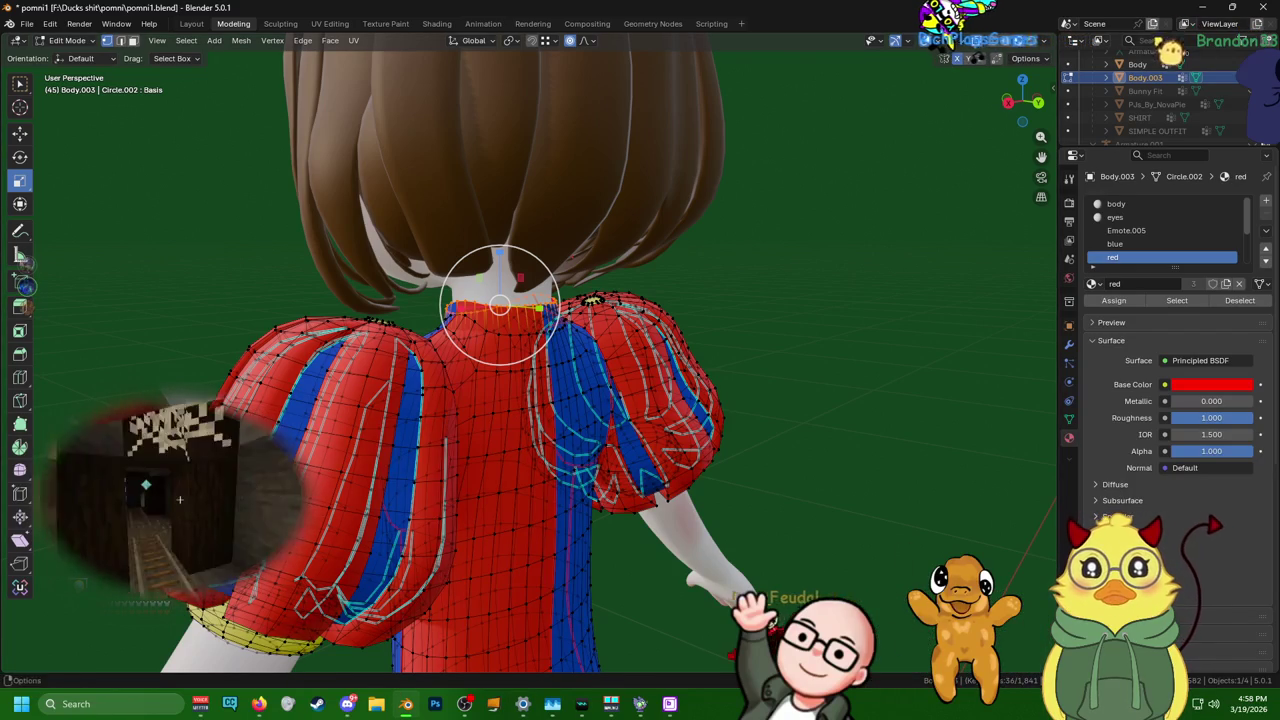
- Box-select the back neckline vertices, shrink them slightly and nudge them about 0.0002 m vertically
mouse_move(180, 498)
middle_down()
mouse_move(589, 272)
mouse_move(595, 283)
mouse_move(445, 312)
mouse_move(628, 231)
middle_up()
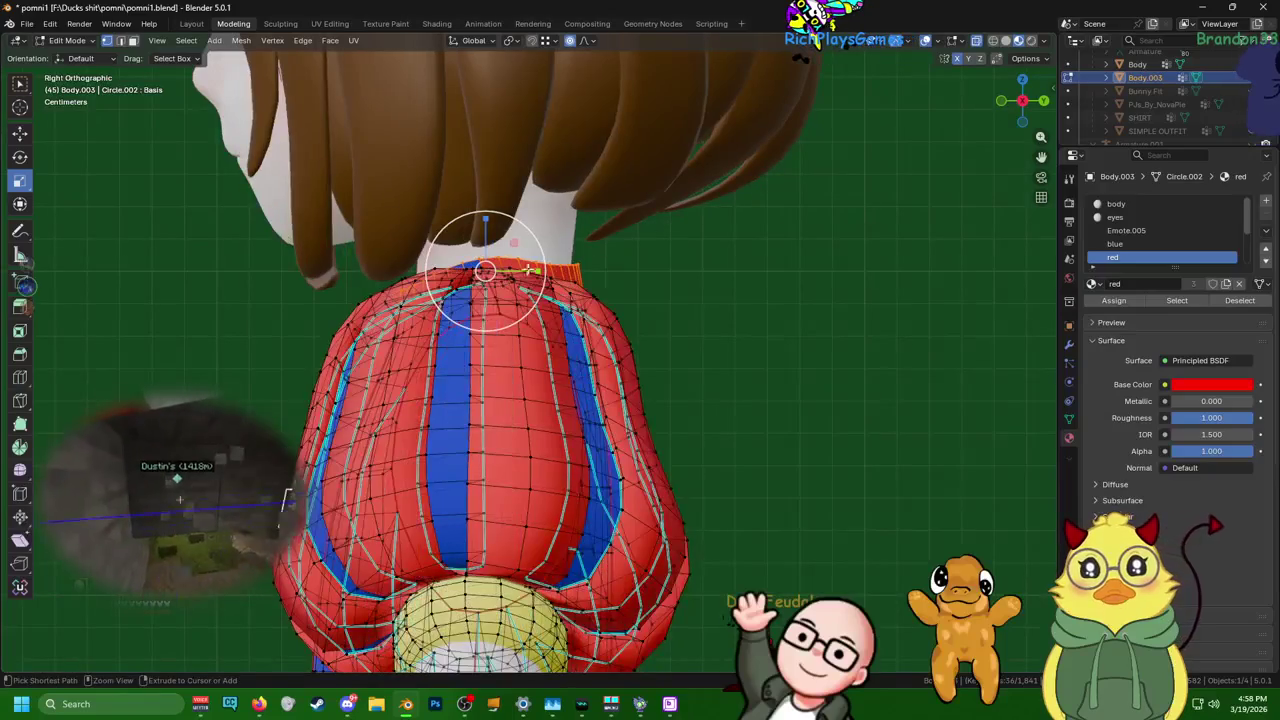
drag(407, 220, 405, 218)
mouse_move(405, 218)
middle_down()
mouse_move(775, 317)
mouse_move(699, 317)
middle_up()
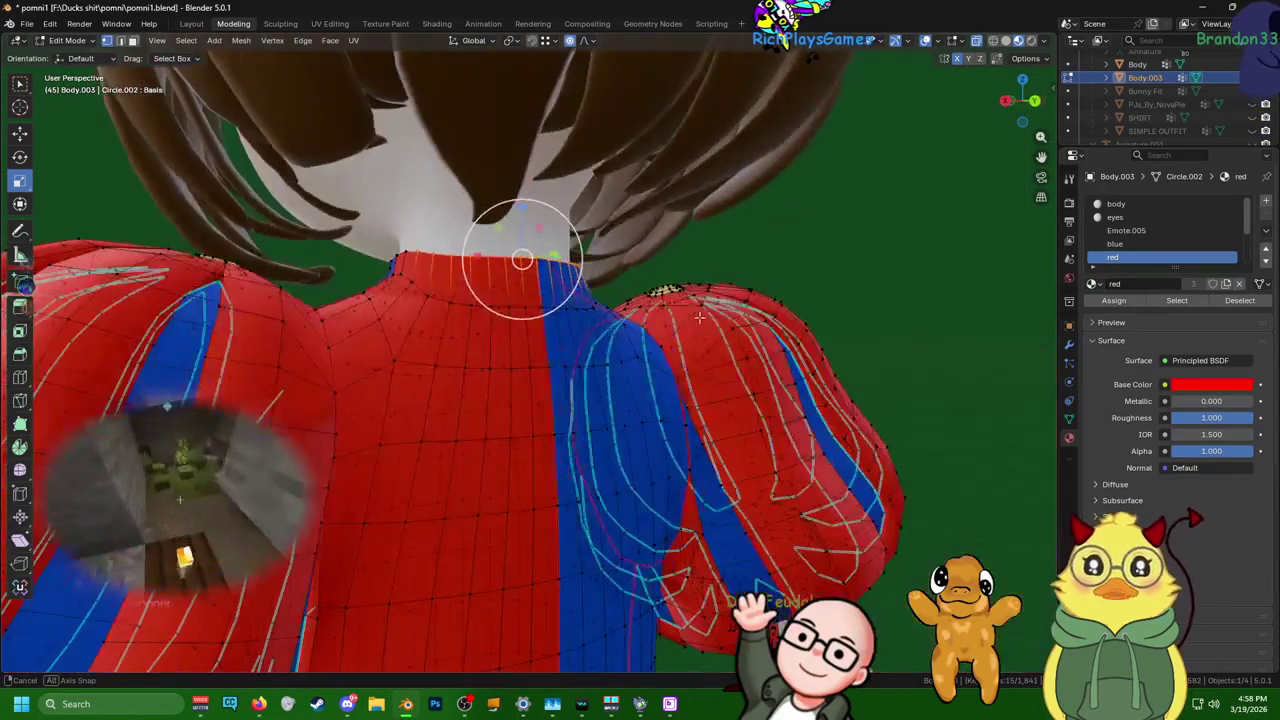
key(s)
click(520, 230)
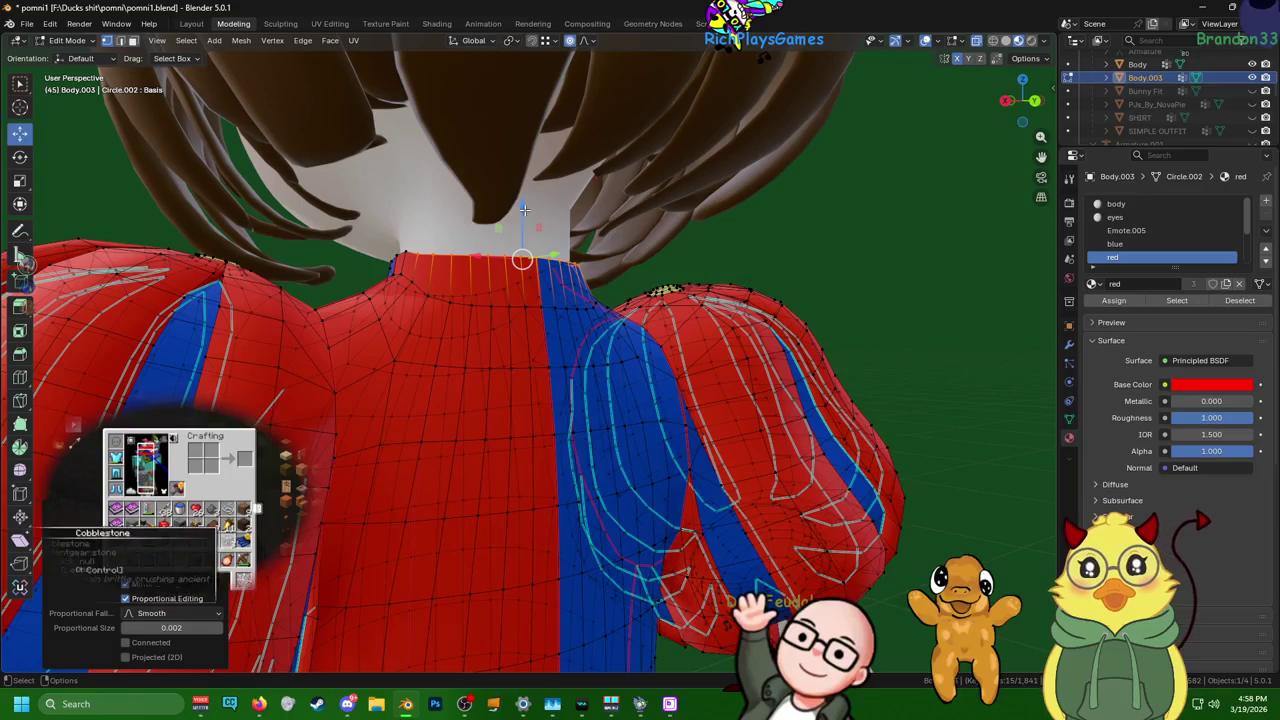
drag(524, 209, 534, 206)
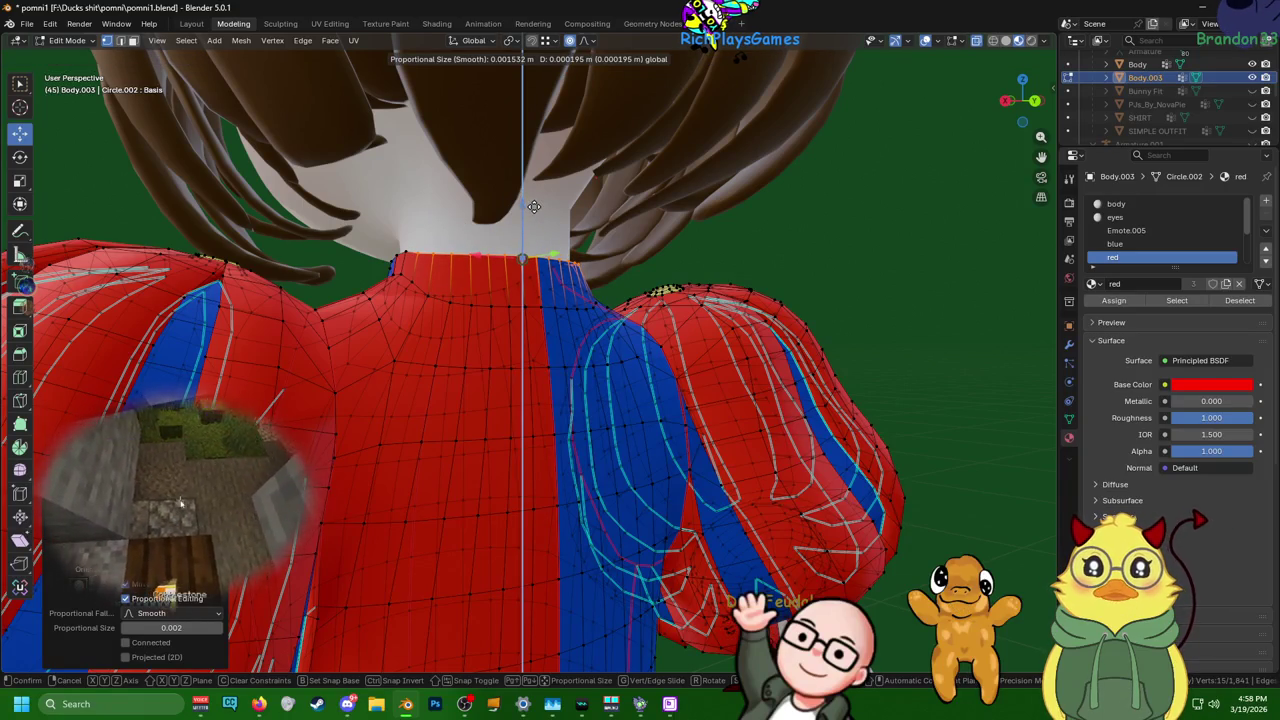
mouse_move(534, 206)
middle_down()
mouse_move(159, 202)
mouse_move(654, 272)
mouse_move(265, 173)
middle_up()
- Add a loop cut in the collar ring and shift the neck ring along X
scroll(265, 173, up, 2)
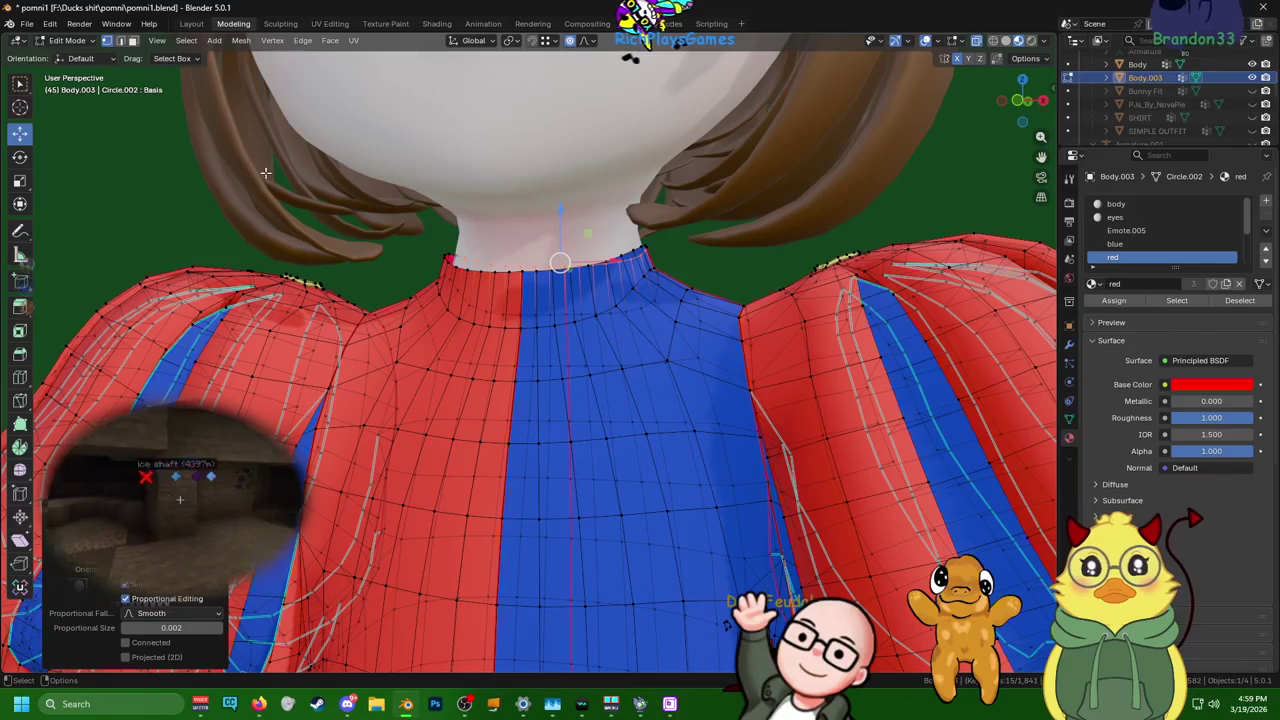
key(ctrl+r)
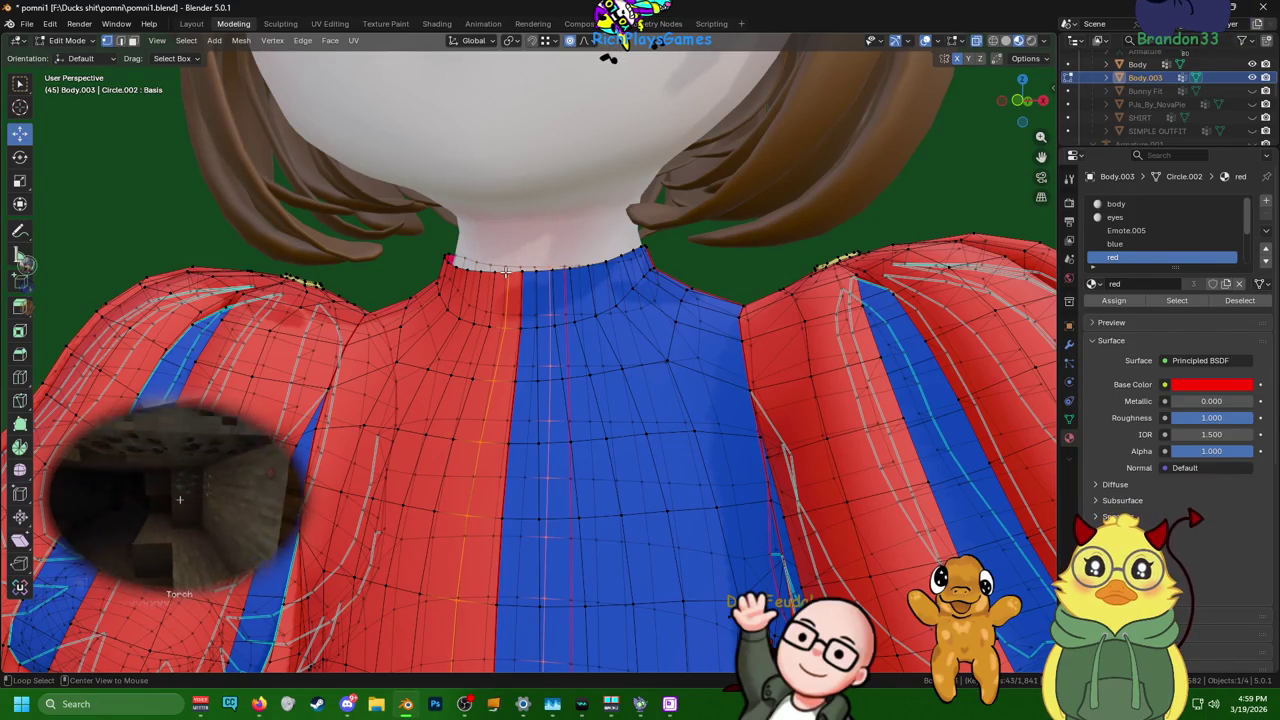
click(485, 272)
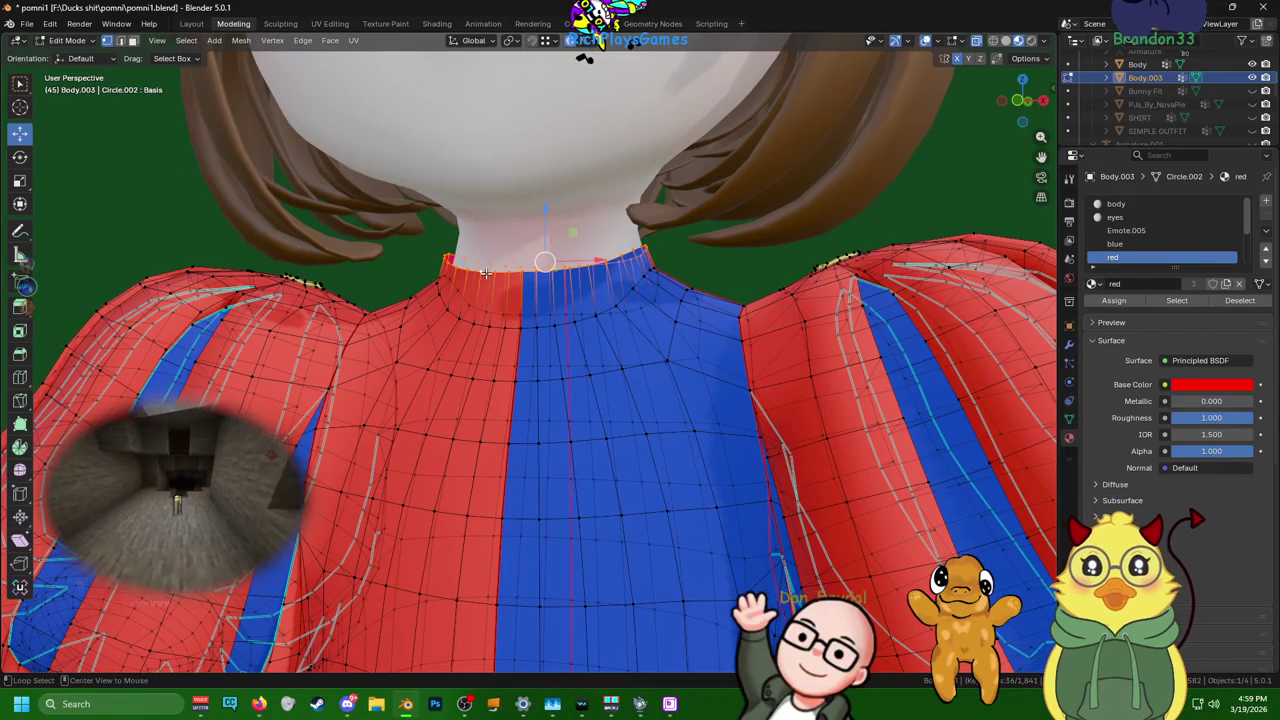
middle_drag(485, 272, 828, 347)
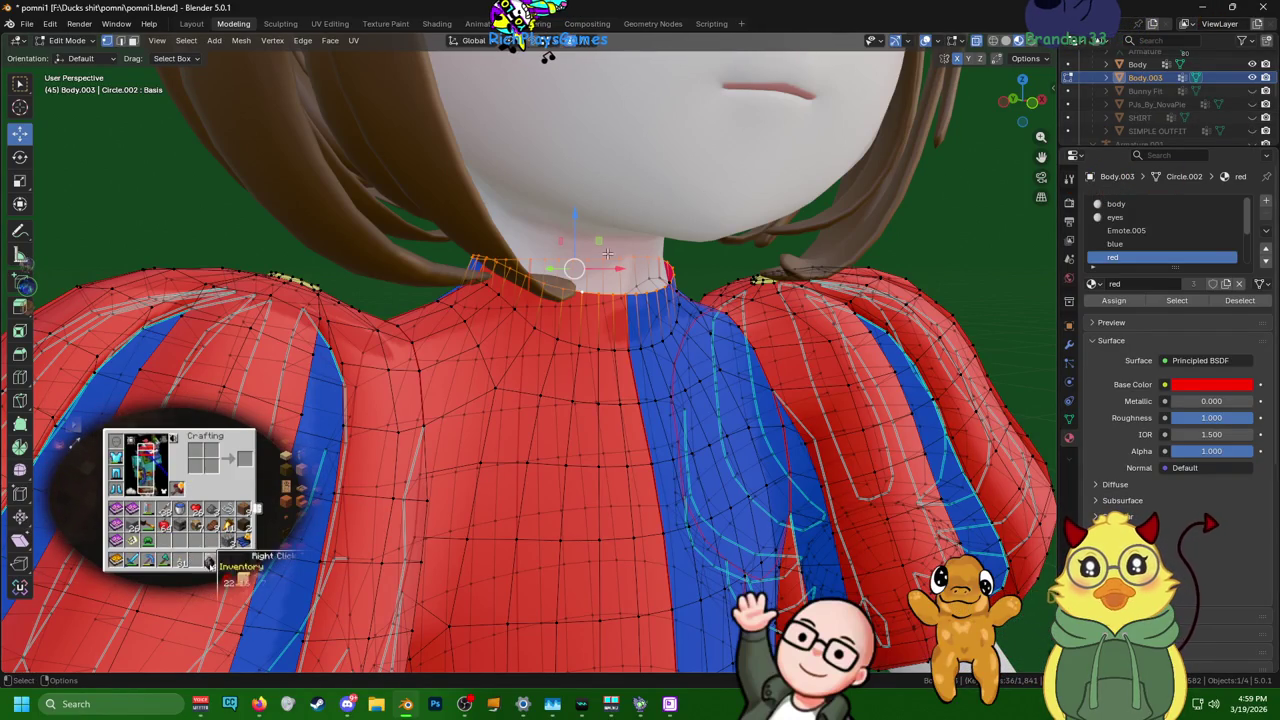
middle_drag(607, 253, 598, 262)
drag(598, 262, 630, 262)
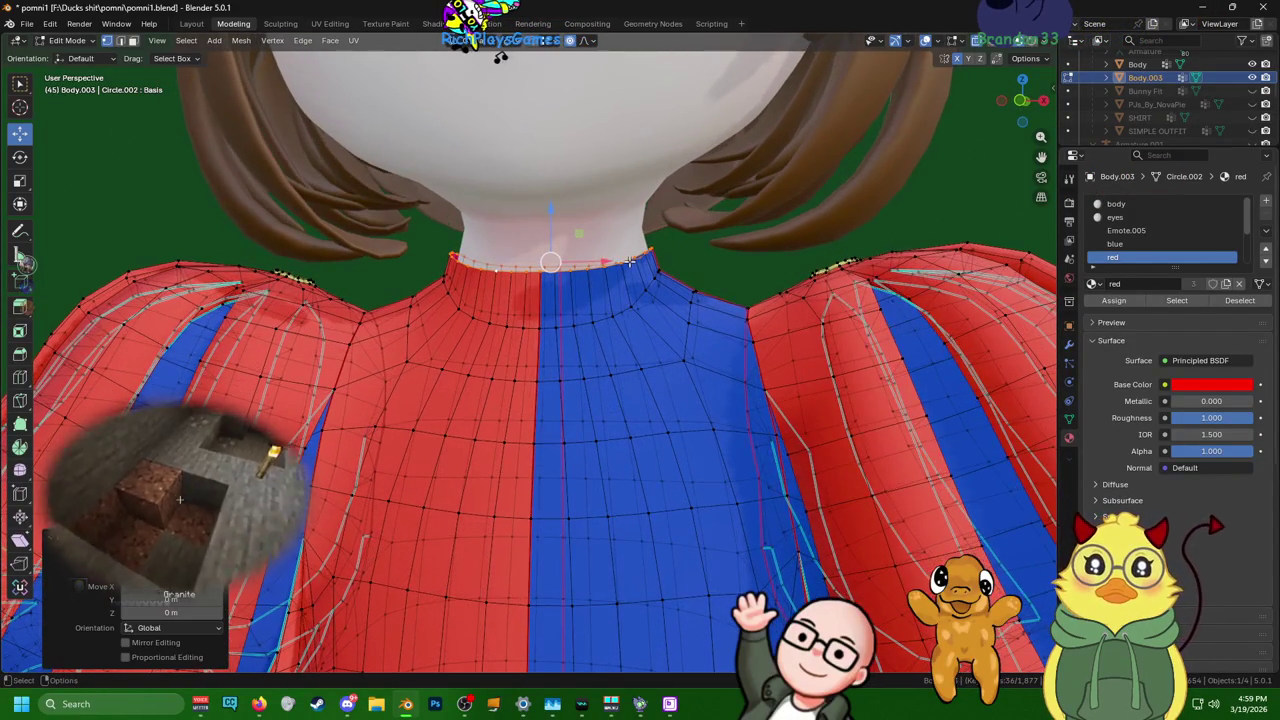
- Extrude the neck ring in place and widen it to 1.088
key(e)
right_click(635, 256)
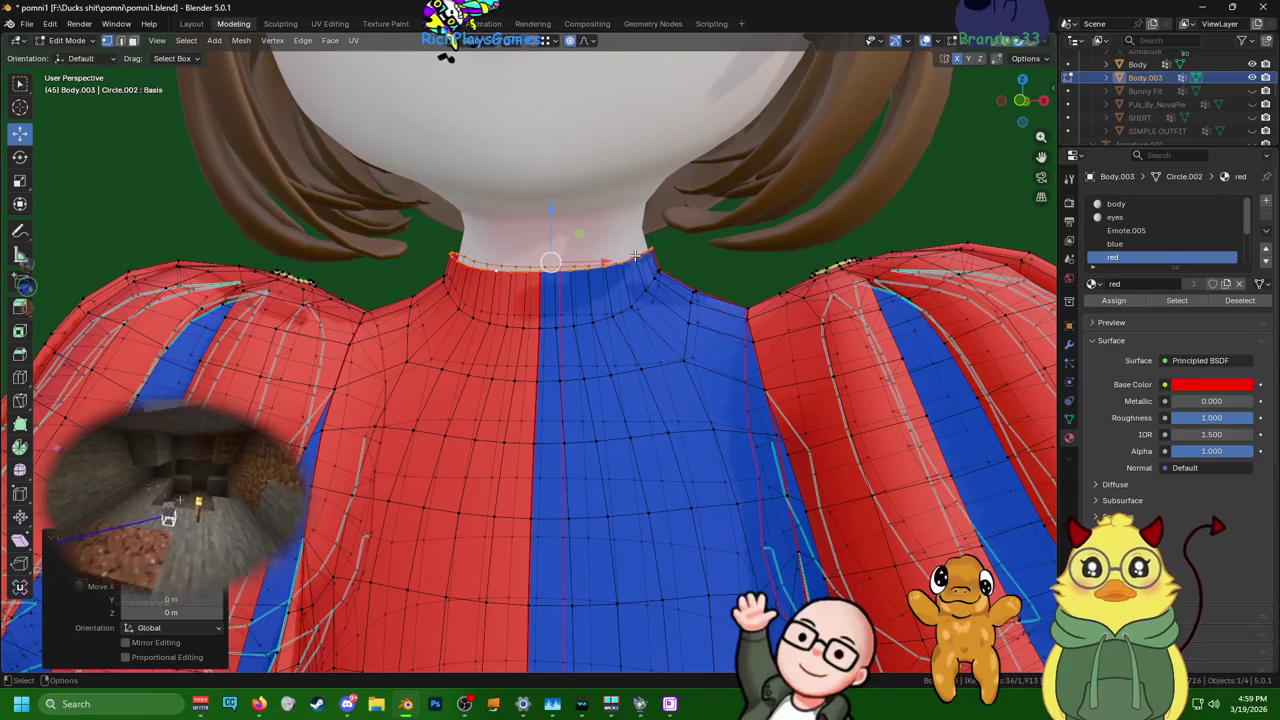
key(s)
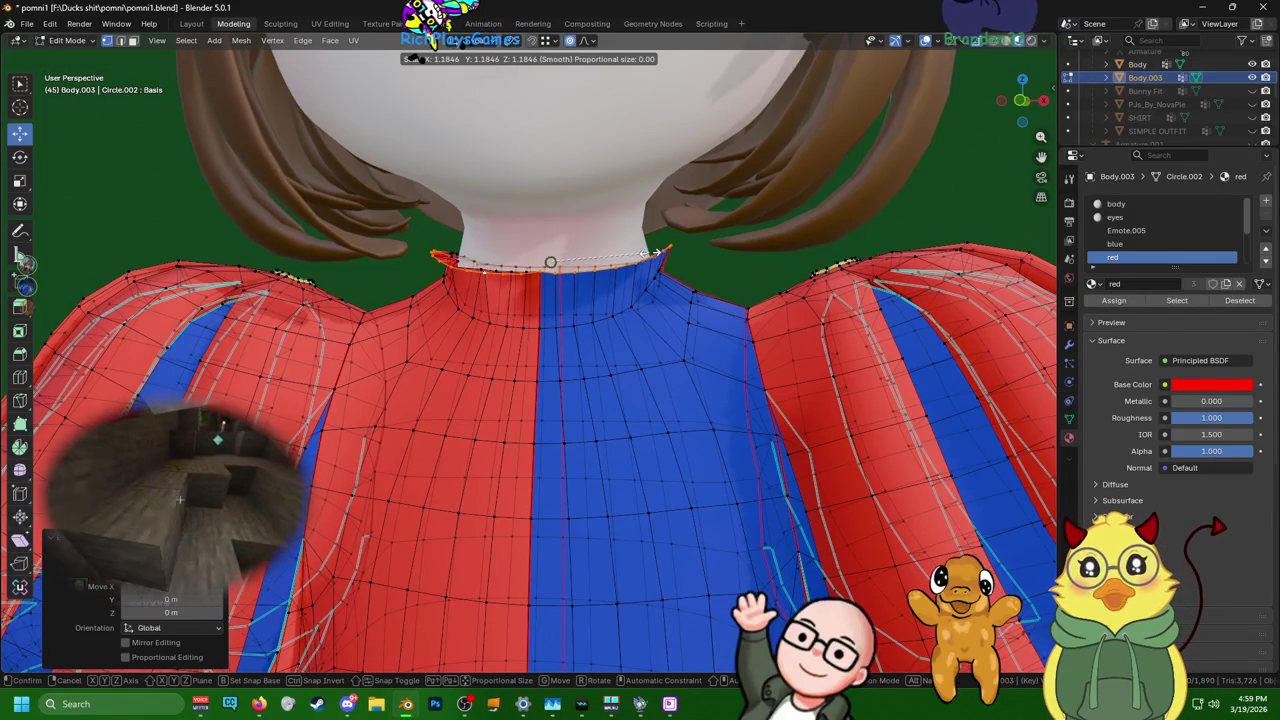
right_click(650, 253)
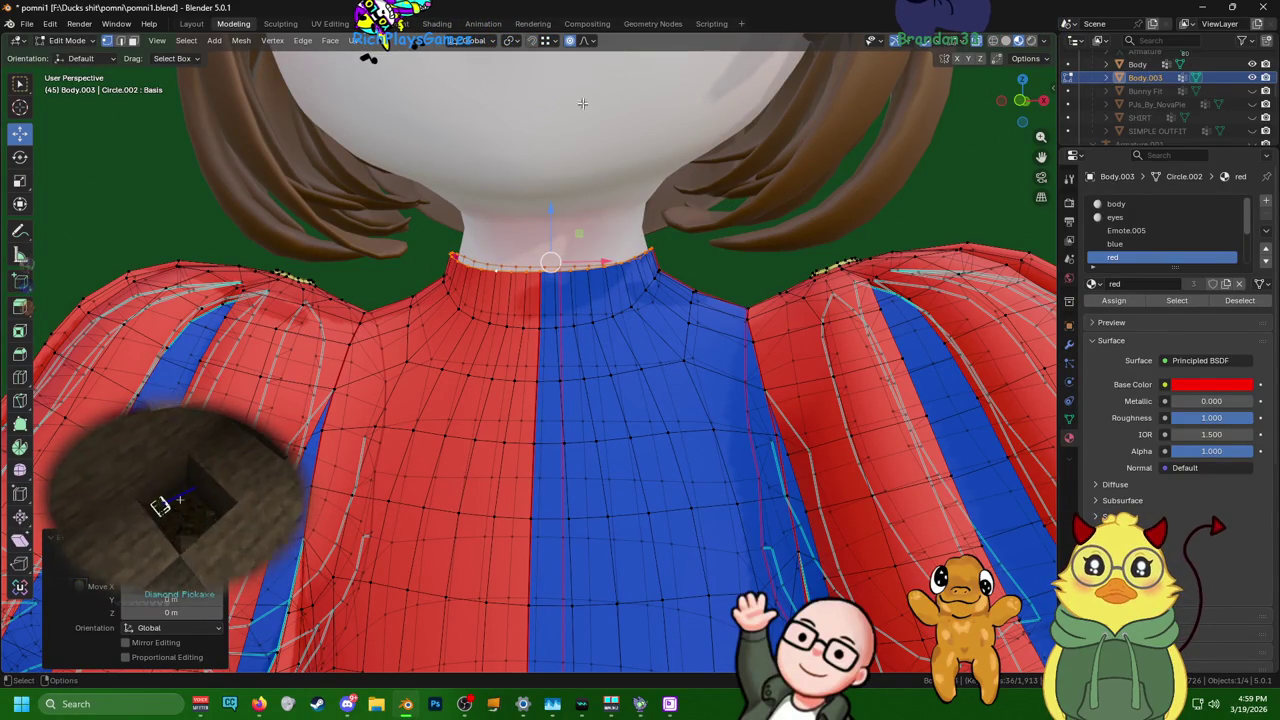
key(s)
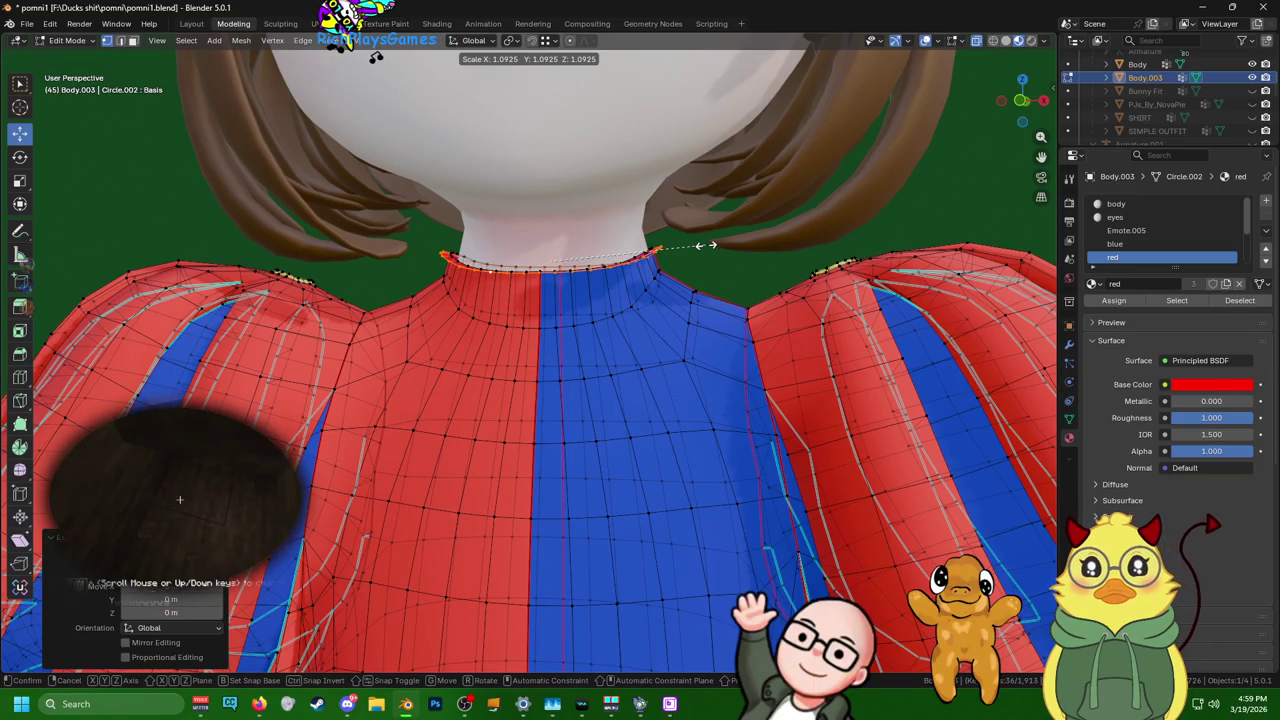
click(706, 244)
mouse_move(569, 337)
middle_down()
mouse_move(583, 334)
mouse_move(570, 337)
middle_up()
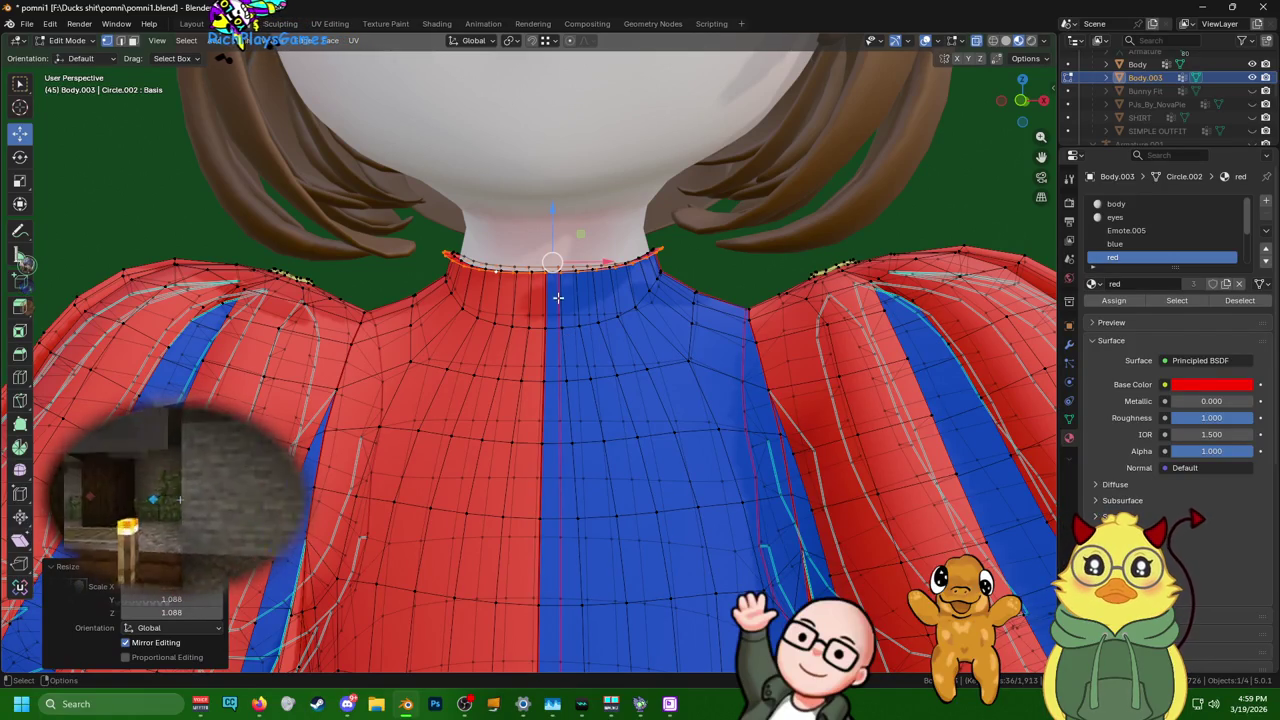
key(g)
click(561, 293)
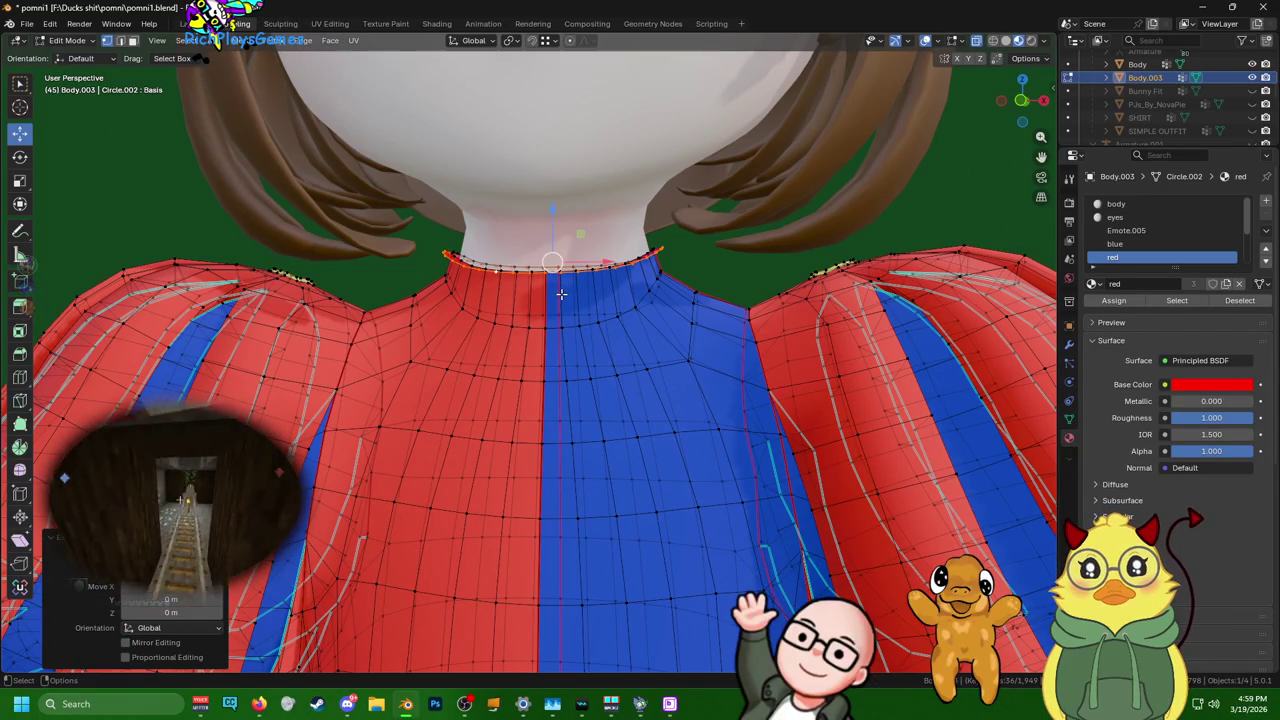
- Lower the neck ring about 0.014 m, scale it 1.4, then lower it slightly again
drag(547, 208, 545, 262)
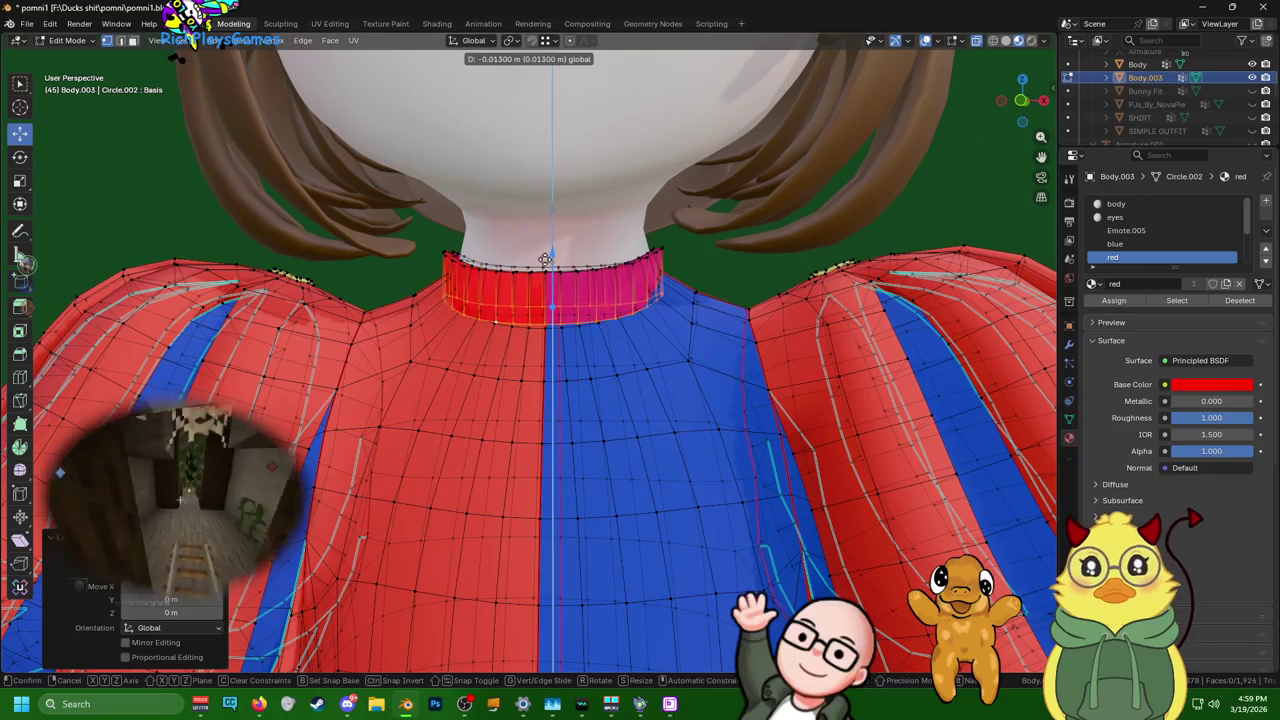
key(s)
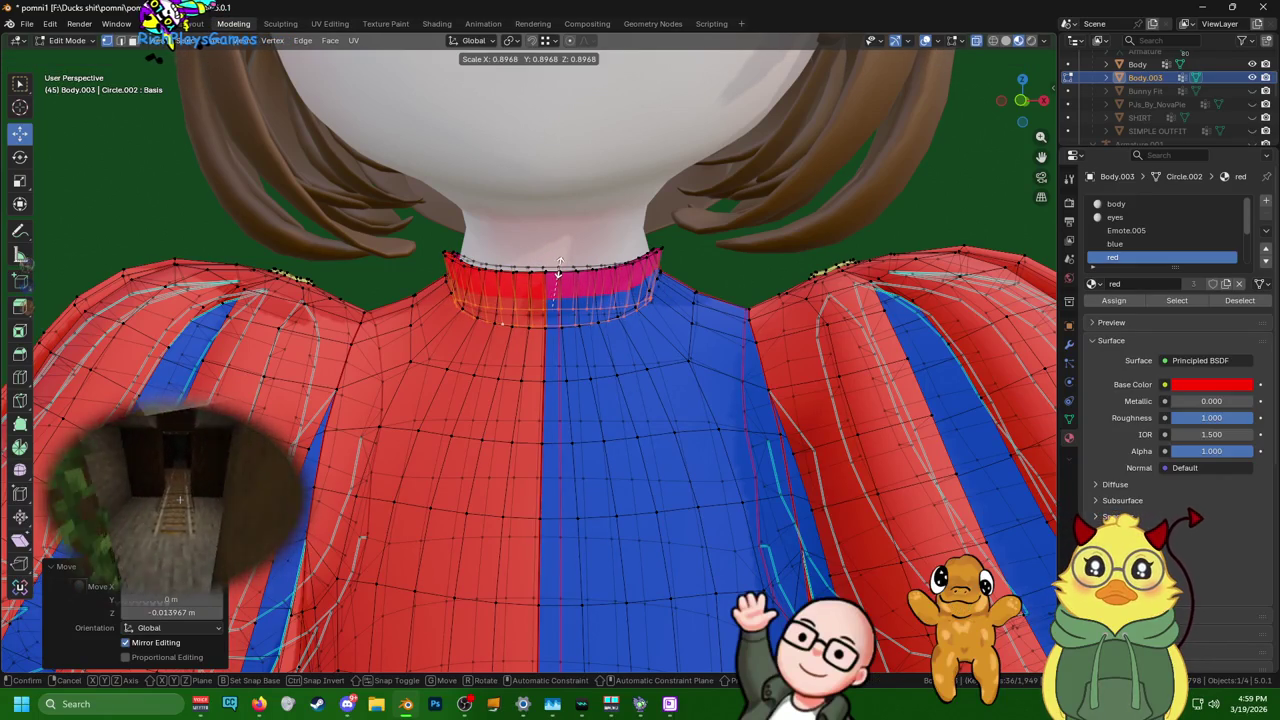
click(510, 253)
mouse_move(510, 253)
middle_down()
mouse_move(557, 229)
mouse_move(567, 257)
mouse_move(529, 297)
mouse_move(600, 310)
middle_up()
key(g)
key(z)
click(565, 262)
- Smooth the collar vertices and select the ring of collar faces
right_click(858, 330)
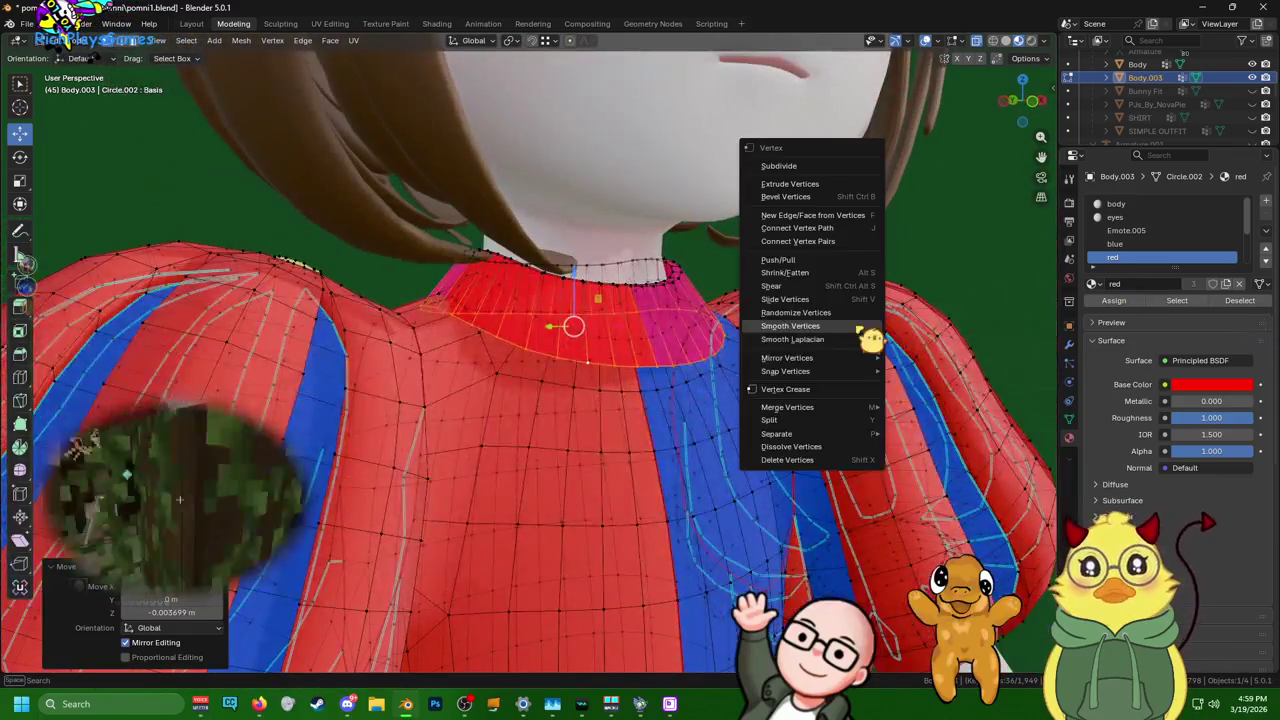
click(856, 327)
mouse_move(856, 327)
middle_down()
mouse_move(716, 274)
mouse_move(891, 299)
mouse_move(681, 259)
mouse_move(406, 238)
middle_up()
ctrl+alt+click(621, 257)
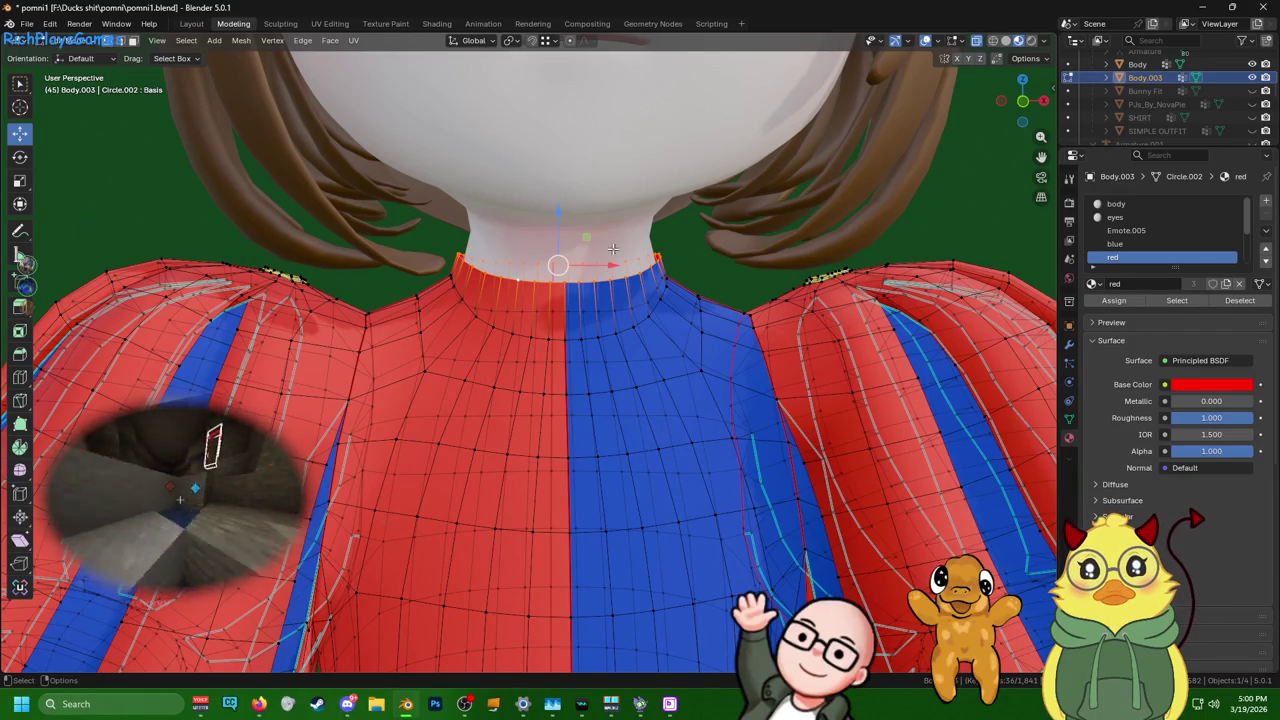
- Grow the collar selection into a band of faces
scroll(613, 248, down, 3)
middle_drag(613, 248, 604, 234)
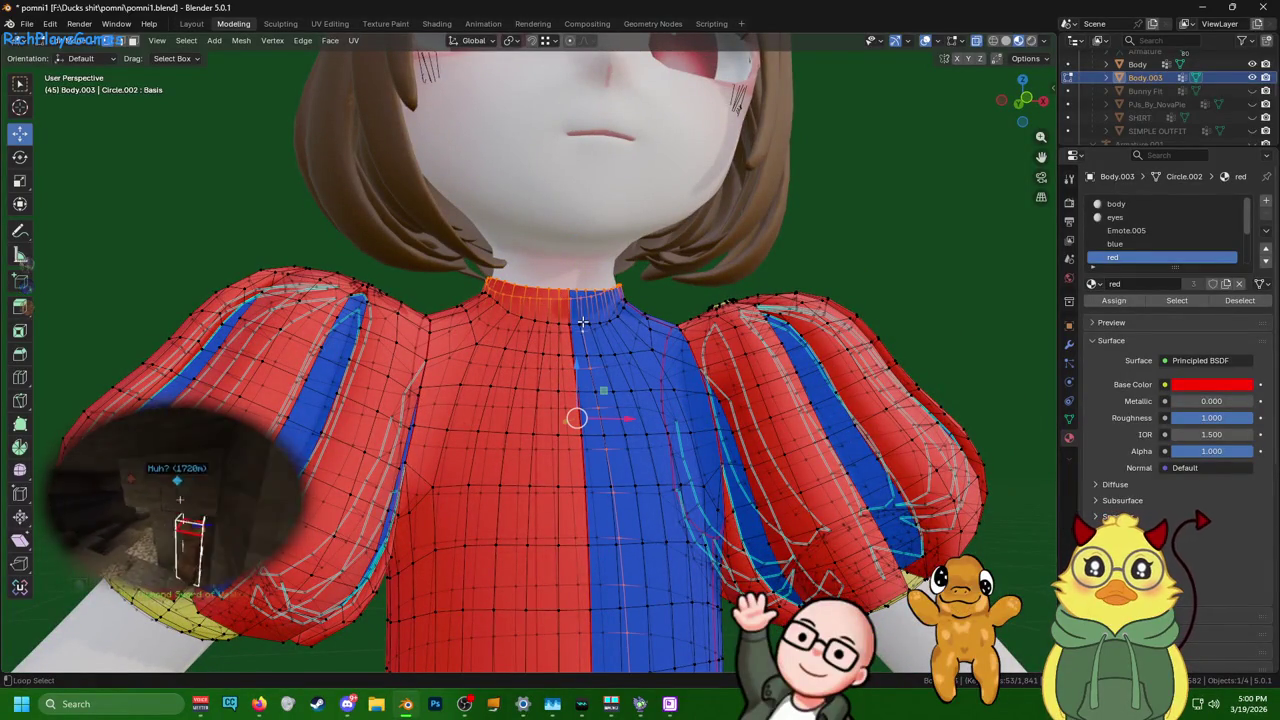
key(ctrl+KP_Add)
mouse_move(575, 323)
middle_down()
mouse_move(527, 350)
mouse_move(558, 344)
middle_up()
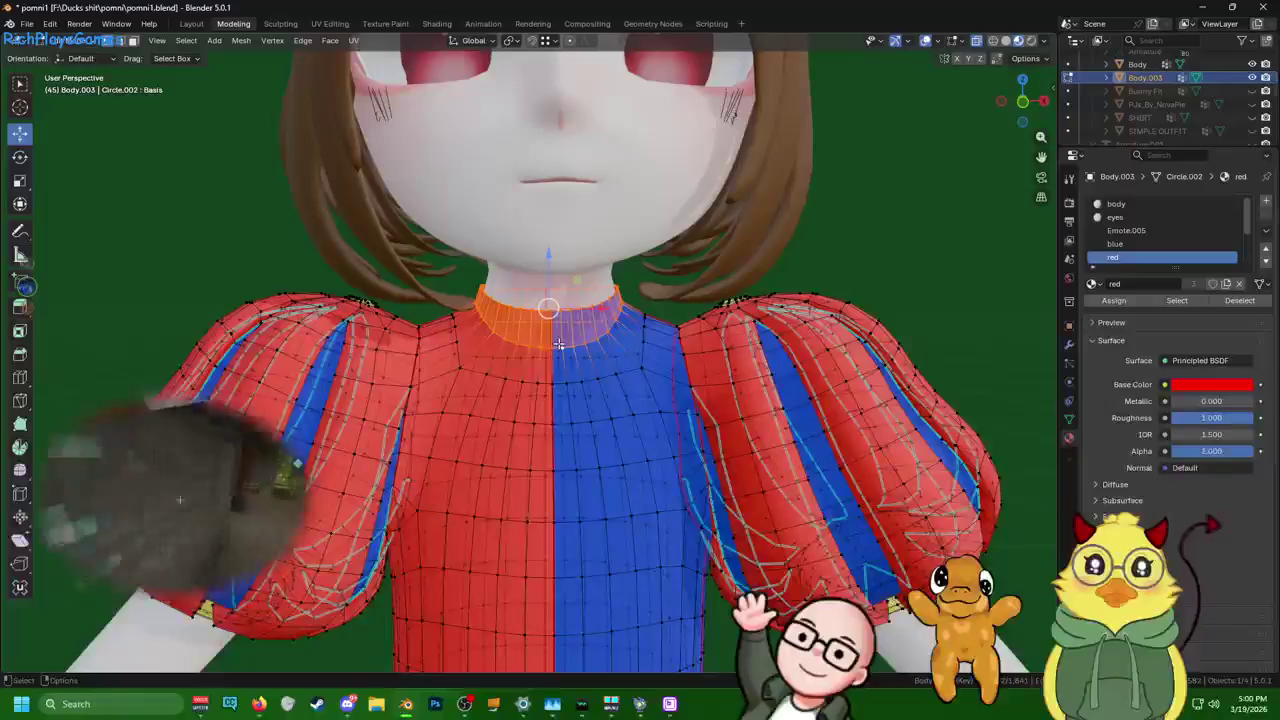
right_click(558, 344)
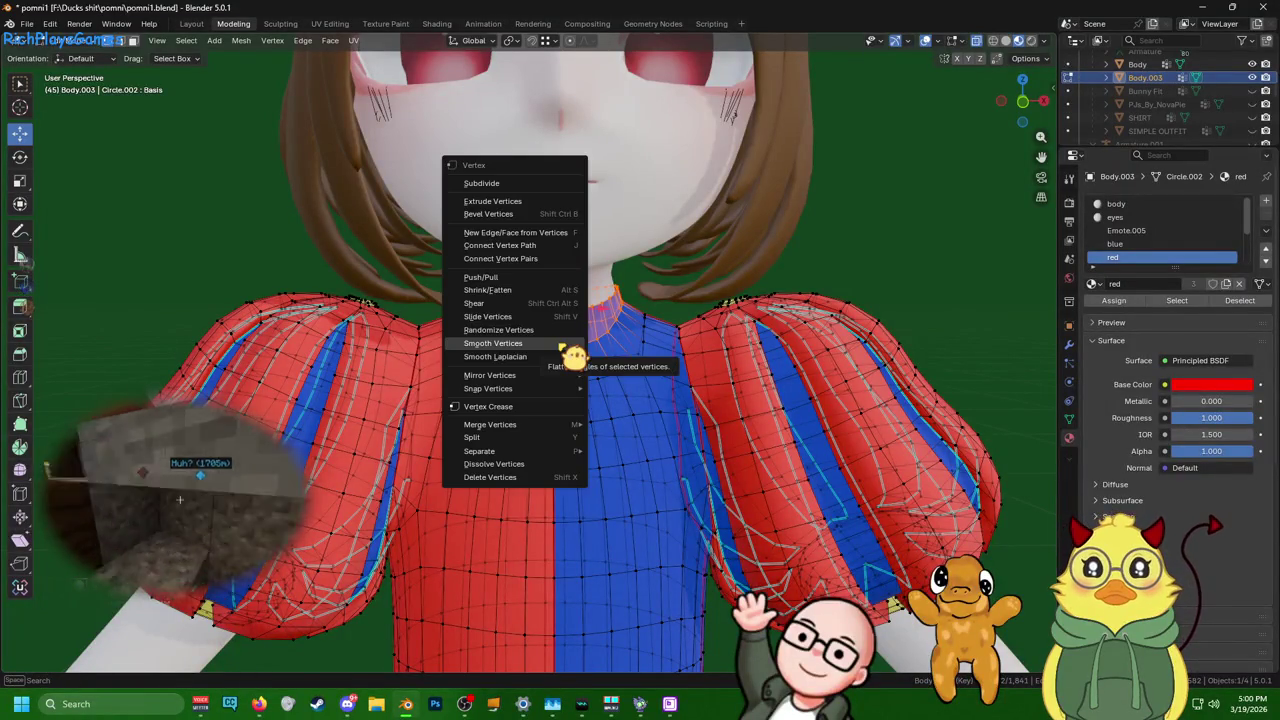
click(757, 262)
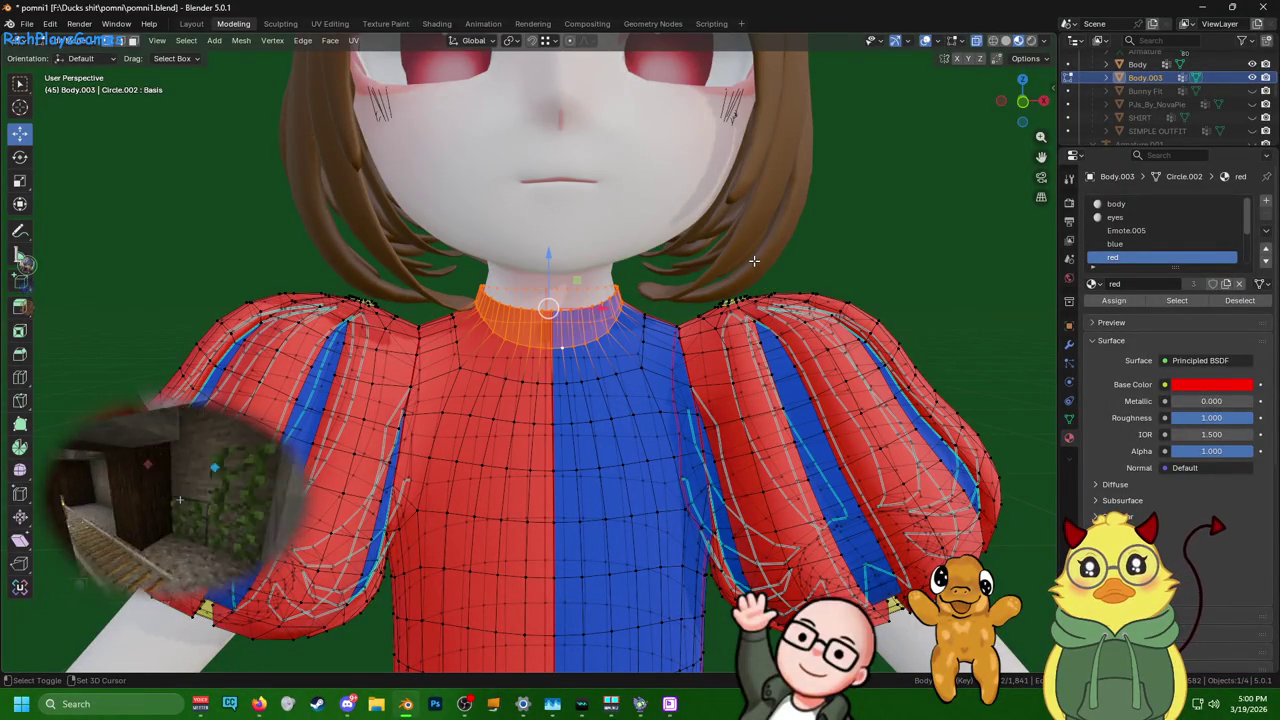
- Duplicate the collar band in place and scale the copy up to 1.05
key(shift+d)
right_click(754, 261)
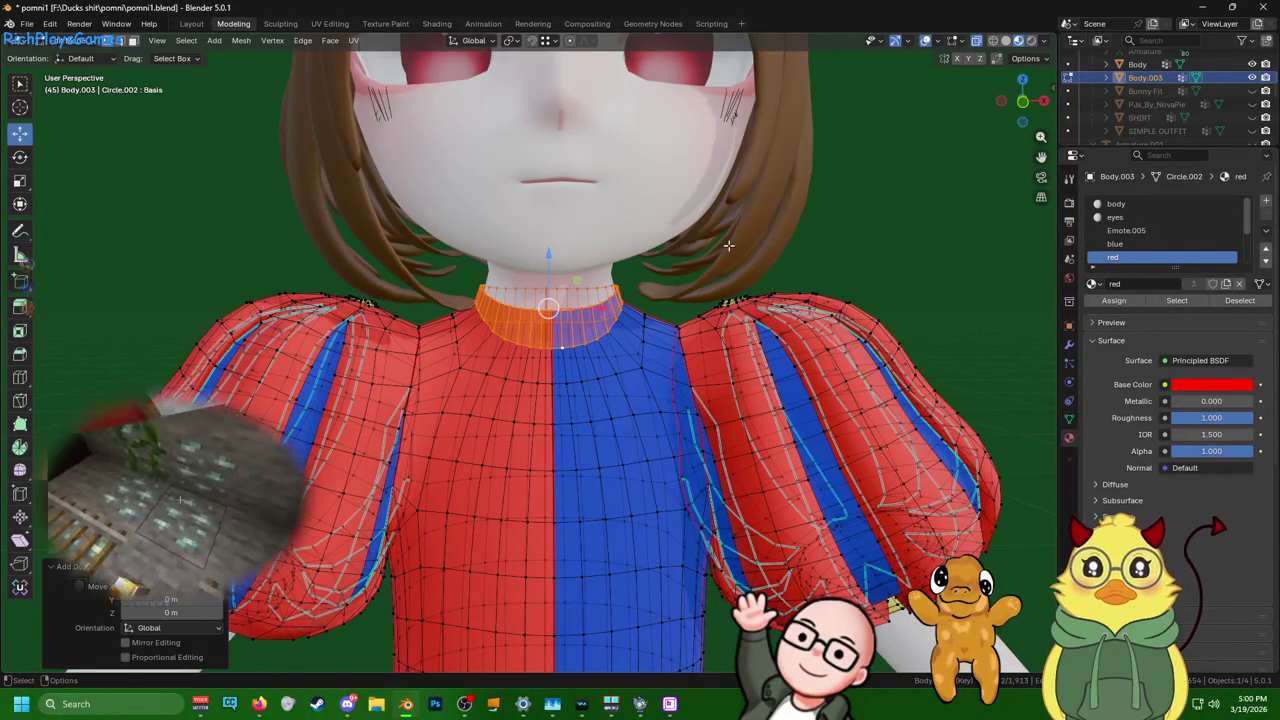
key(s)
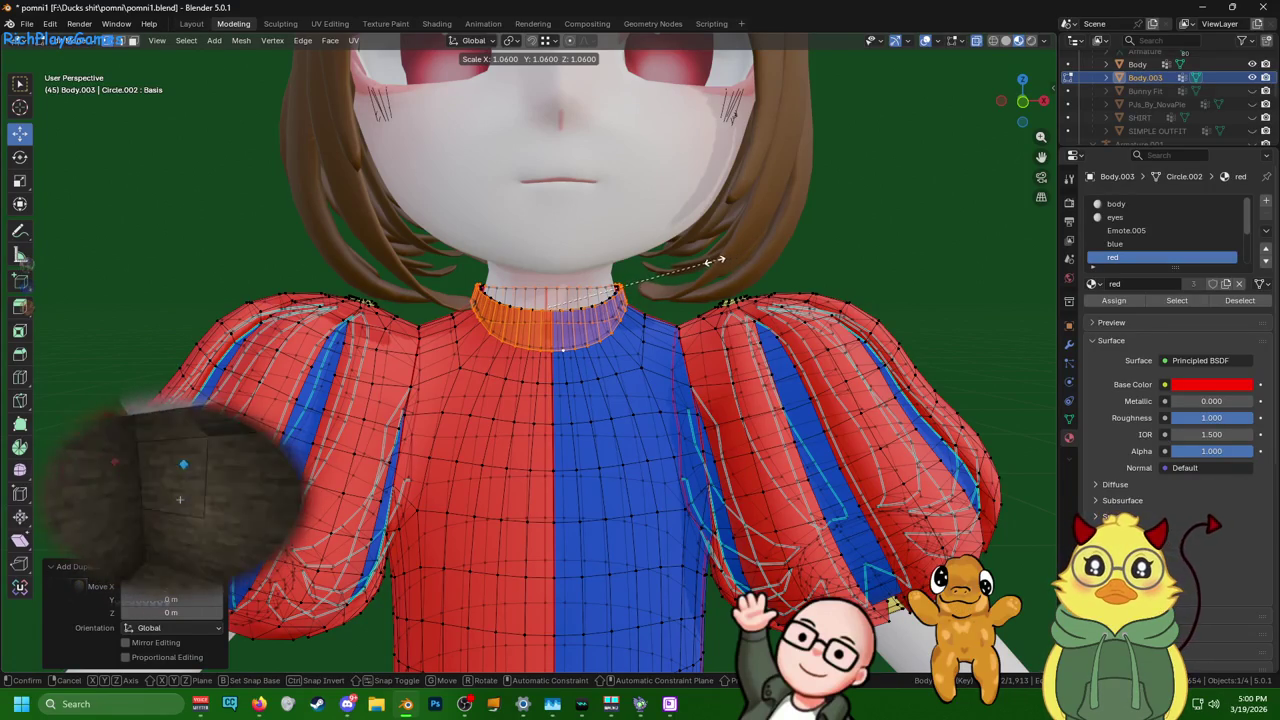
click(707, 262)
scroll(600, 250, up, 3)
scroll(600, 240, up, 3)
scroll(575, 229, up, 2)
middle_drag(575, 229, 575, 251)
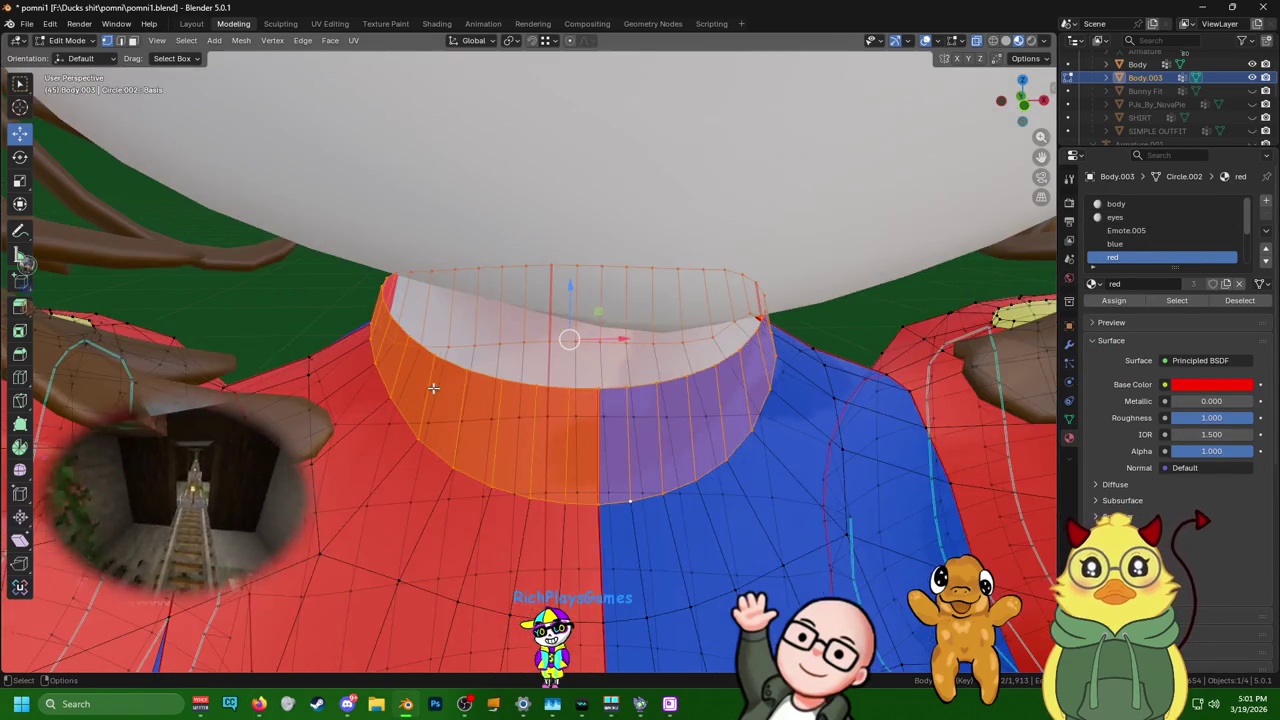
- Scale the collar faces by 1.05, then enlarge the collar's top rim loop by 1.05
mouse_move(434, 390)
middle_down()
mouse_move(410, 351)
mouse_move(510, 507)
middle_up()
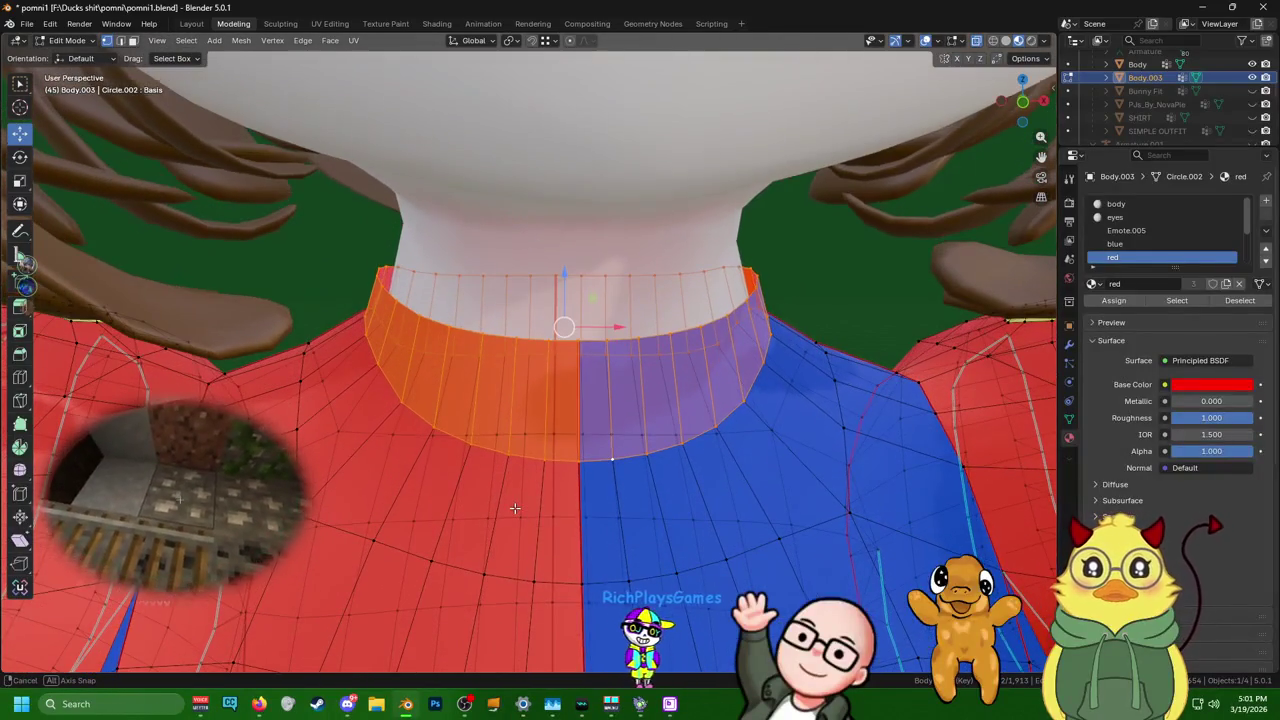
key(s)
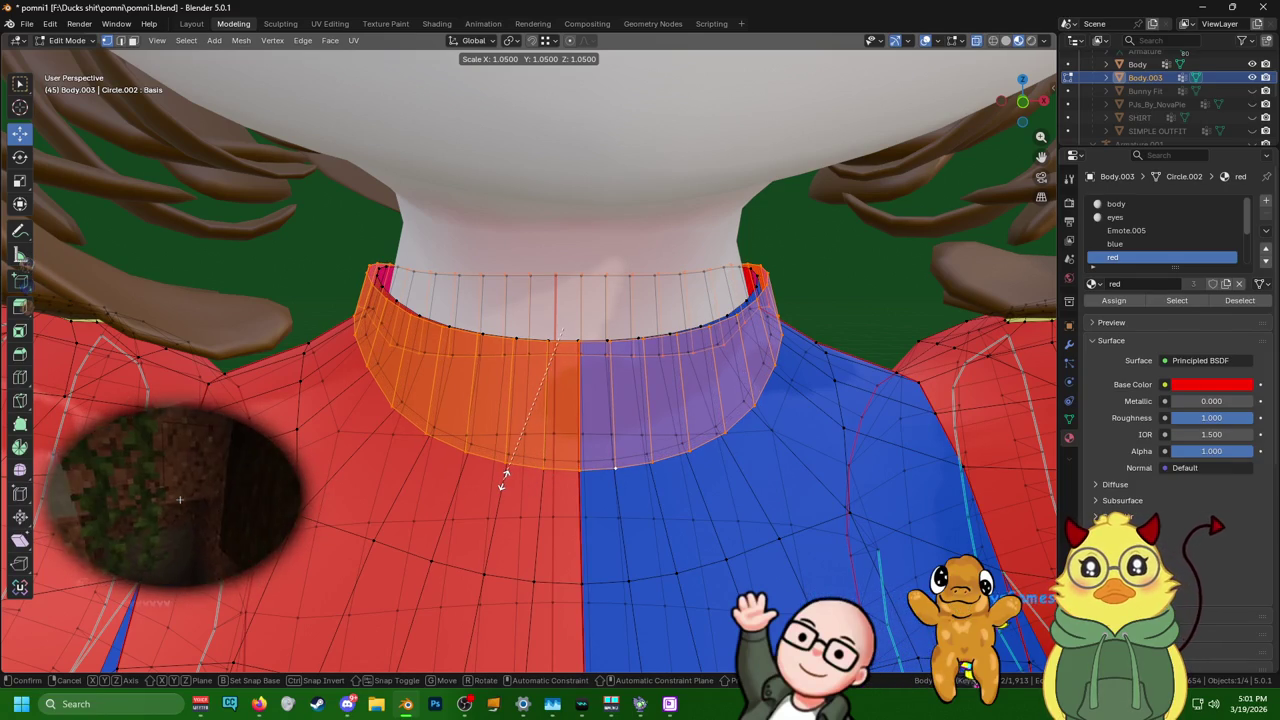
click(503, 480)
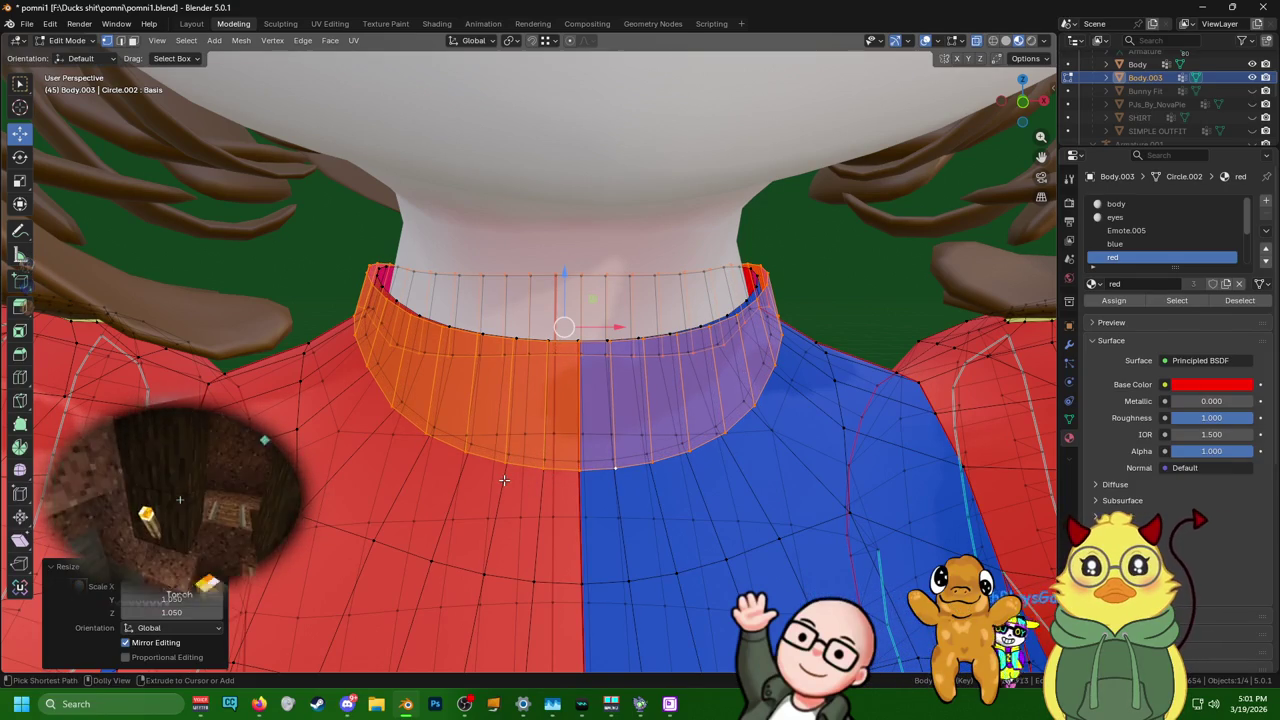
alt+click(388, 288)
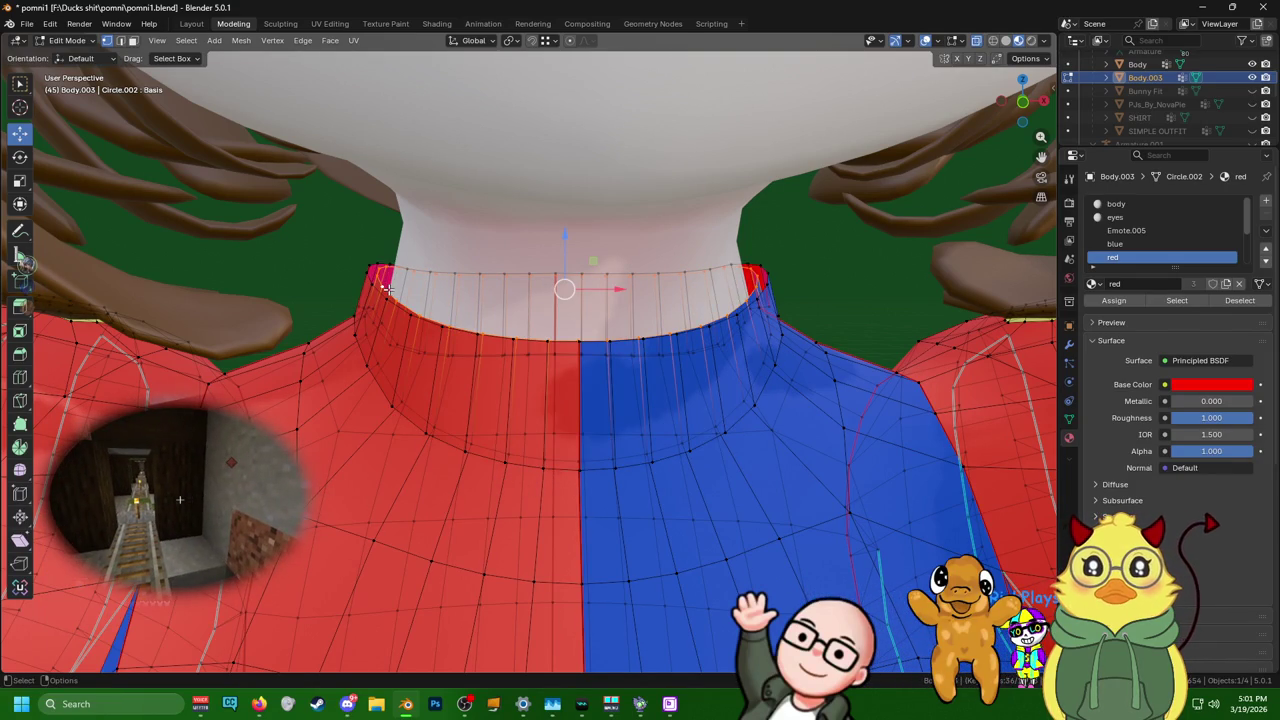
key(g)
click(386, 288)
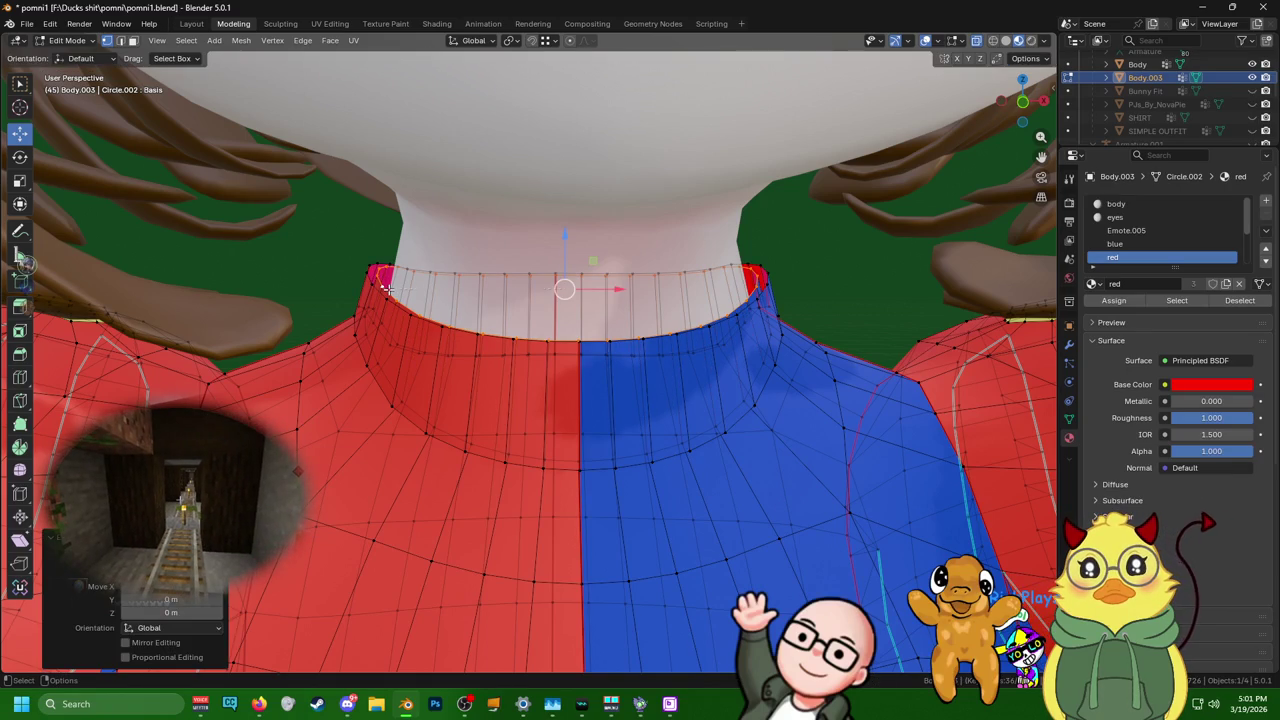
key(s)
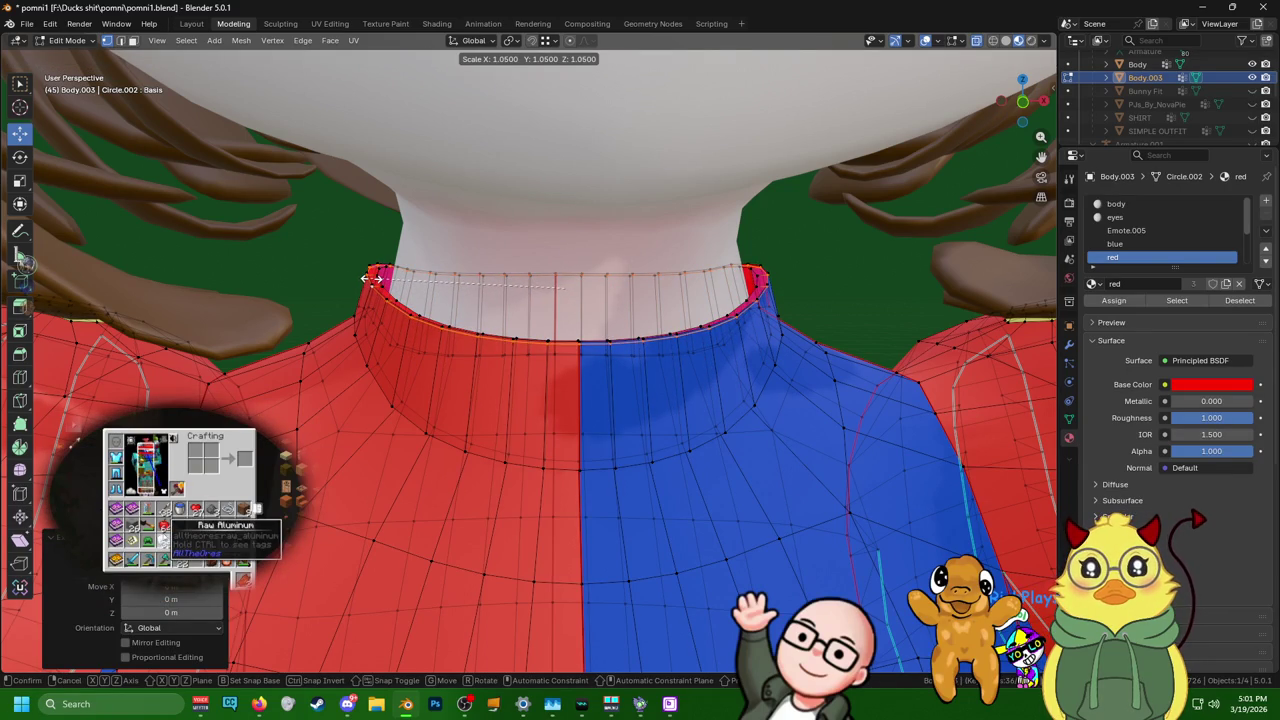
click(370, 279)
- Shift the collar rim vertically to adjust its height
middle_drag(567, 251, 495, 143)
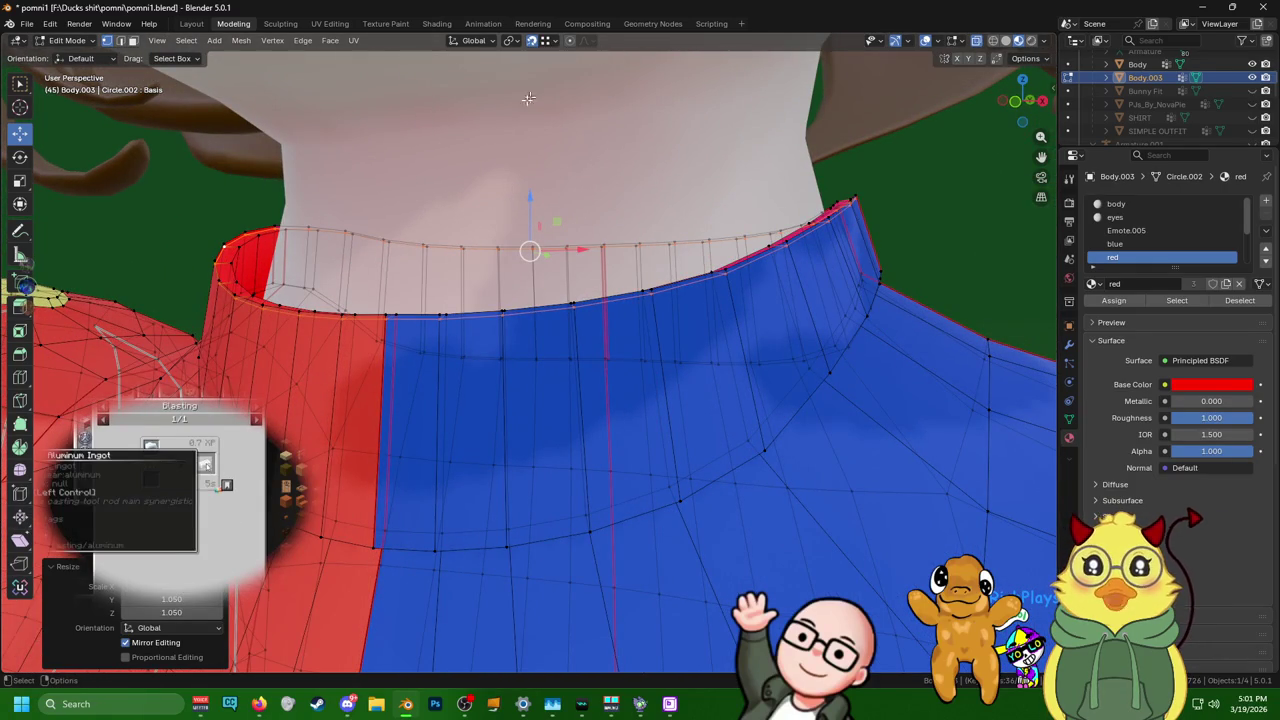
drag(521, 213, 435, 320)
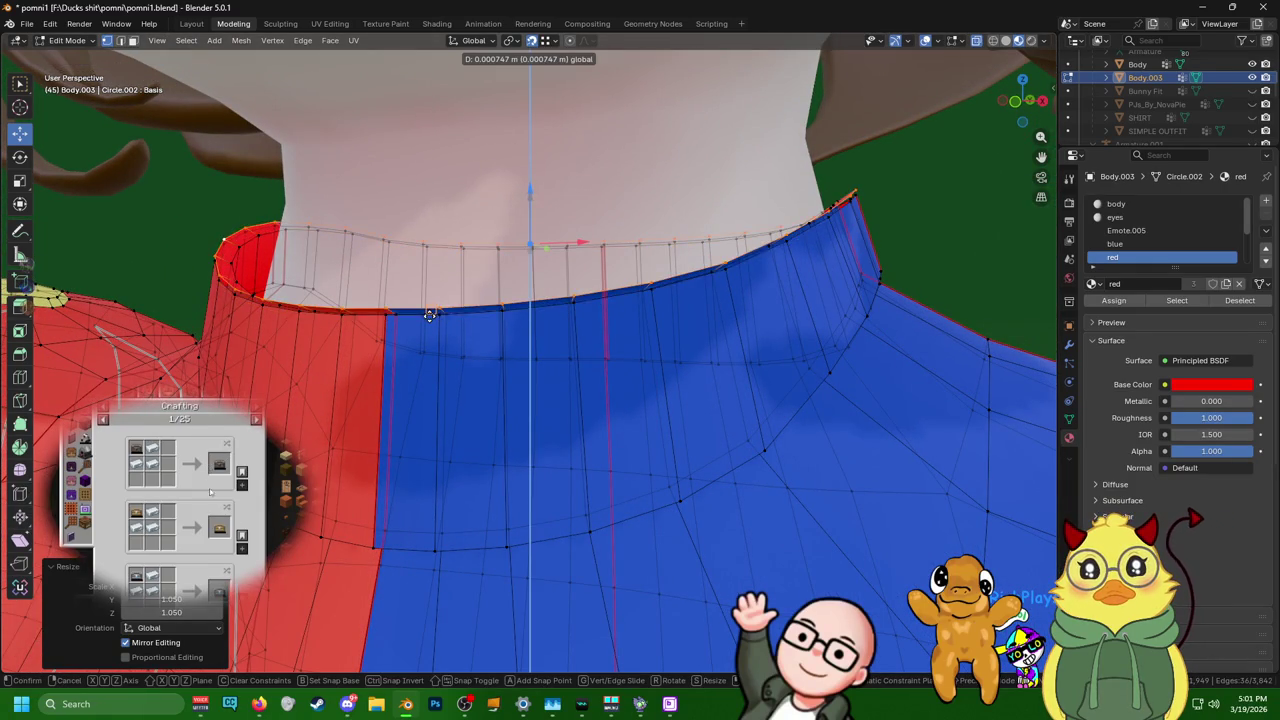
mouse_move(435, 320)
middle_down()
mouse_move(443, 371)
mouse_move(523, 309)
mouse_move(560, 311)
mouse_move(623, 263)
mouse_move(471, 266)
mouse_move(404, 284)
mouse_move(437, 262)
middle_up()
scroll(454, 257, up, 5)
- Merge the whole mesh by distance, removing 36 vertices, then select a collar edge loop
key(a)
key(m)
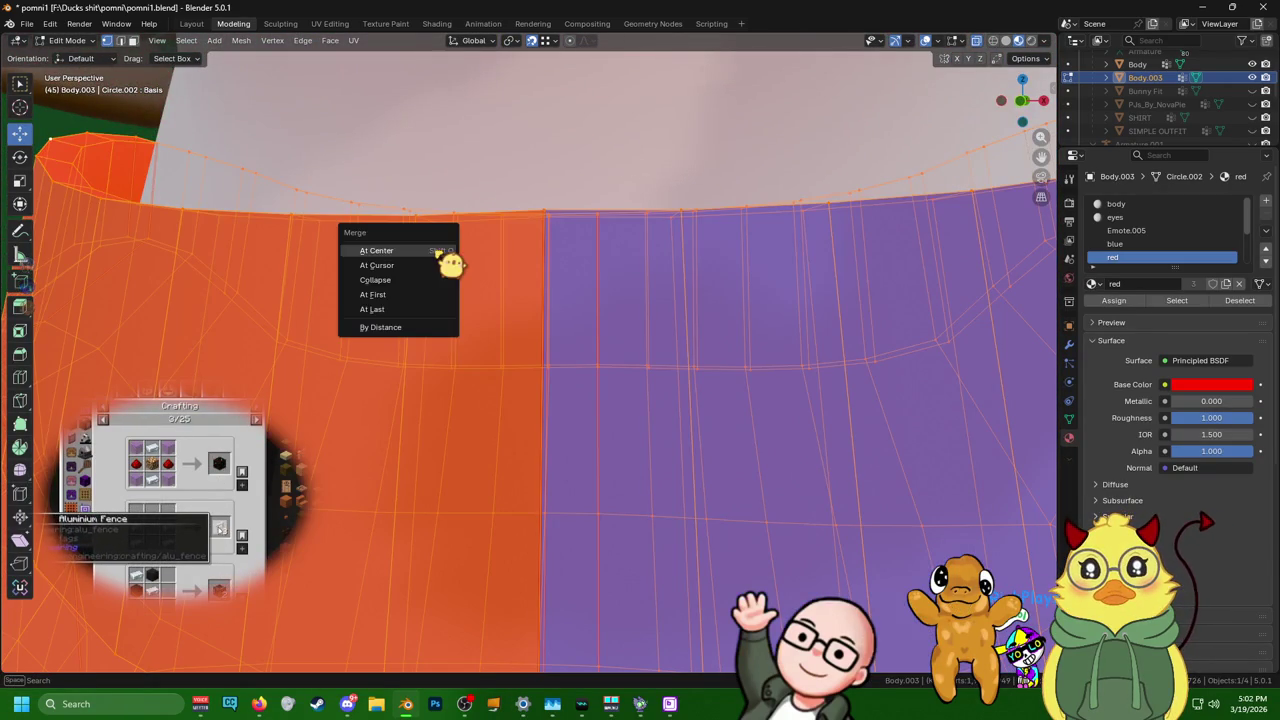
click(426, 329)
key(alt+a)
scroll(543, 357, down, 3)
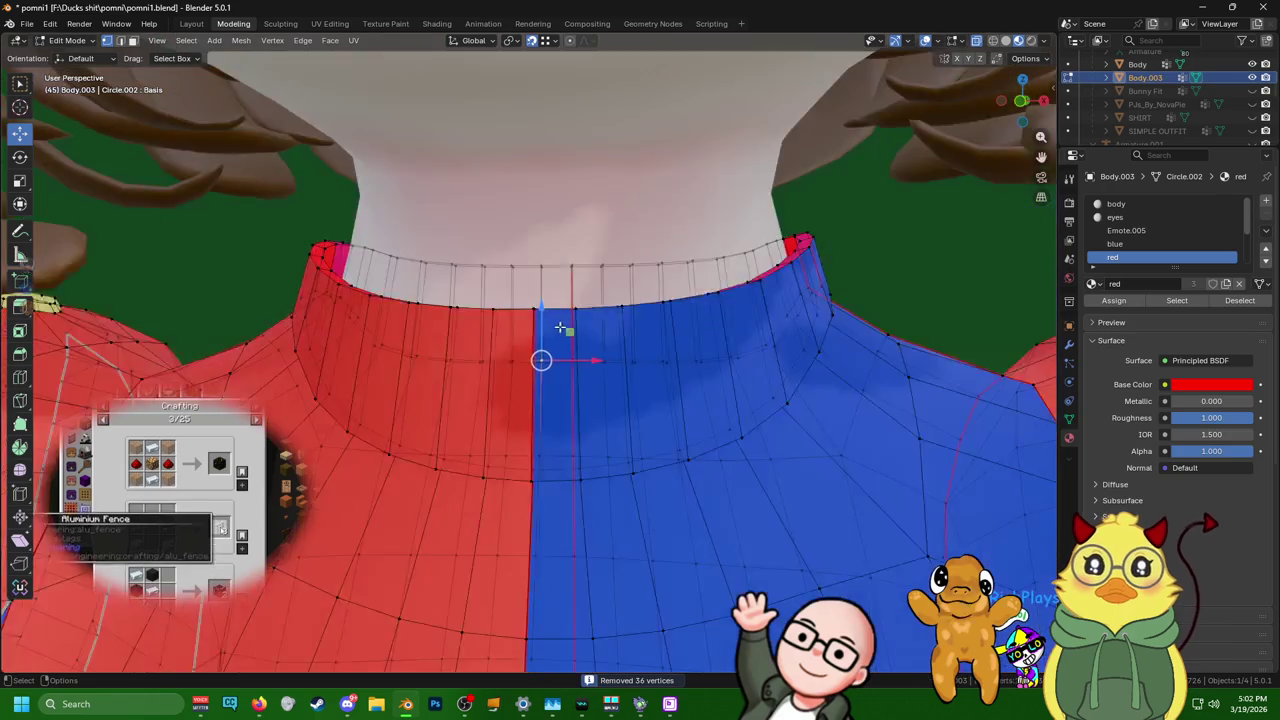
scroll(517, 351, down, 1)
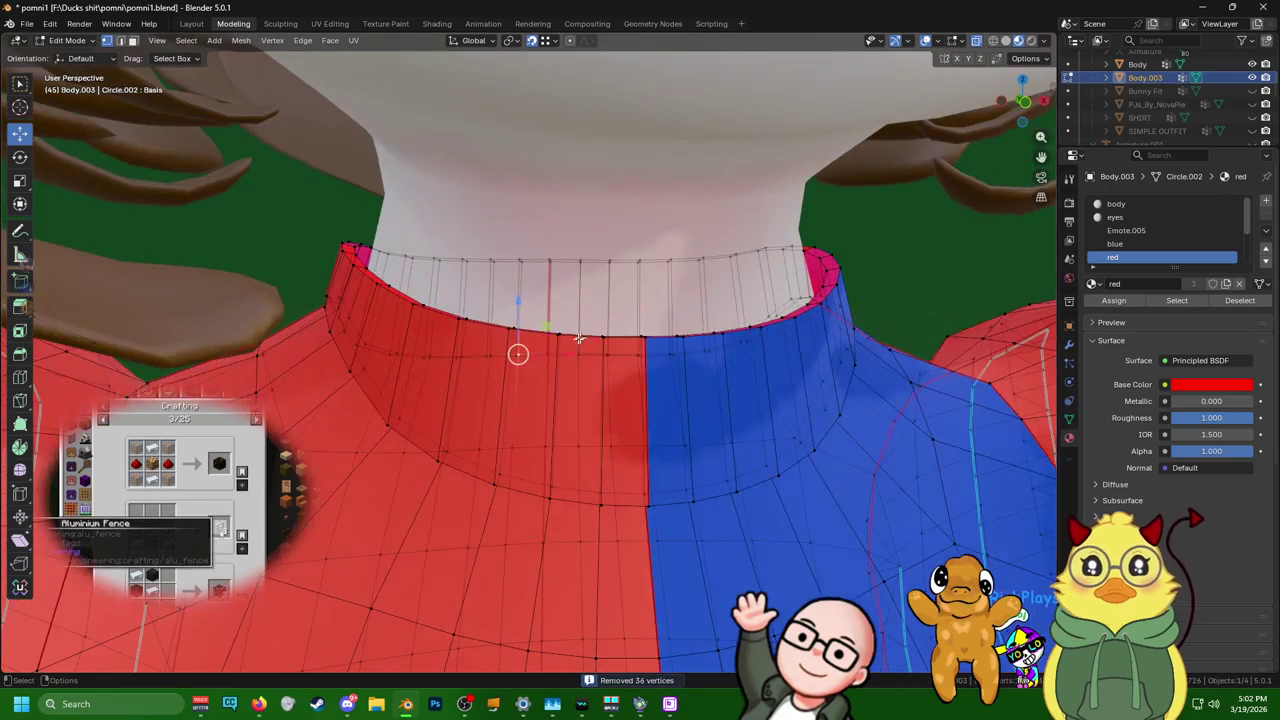
alt+click(580, 499)
mouse_move(580, 499)
middle_down()
mouse_move(374, 509)
mouse_move(550, 477)
middle_up()
scroll(561, 493, down, 3)
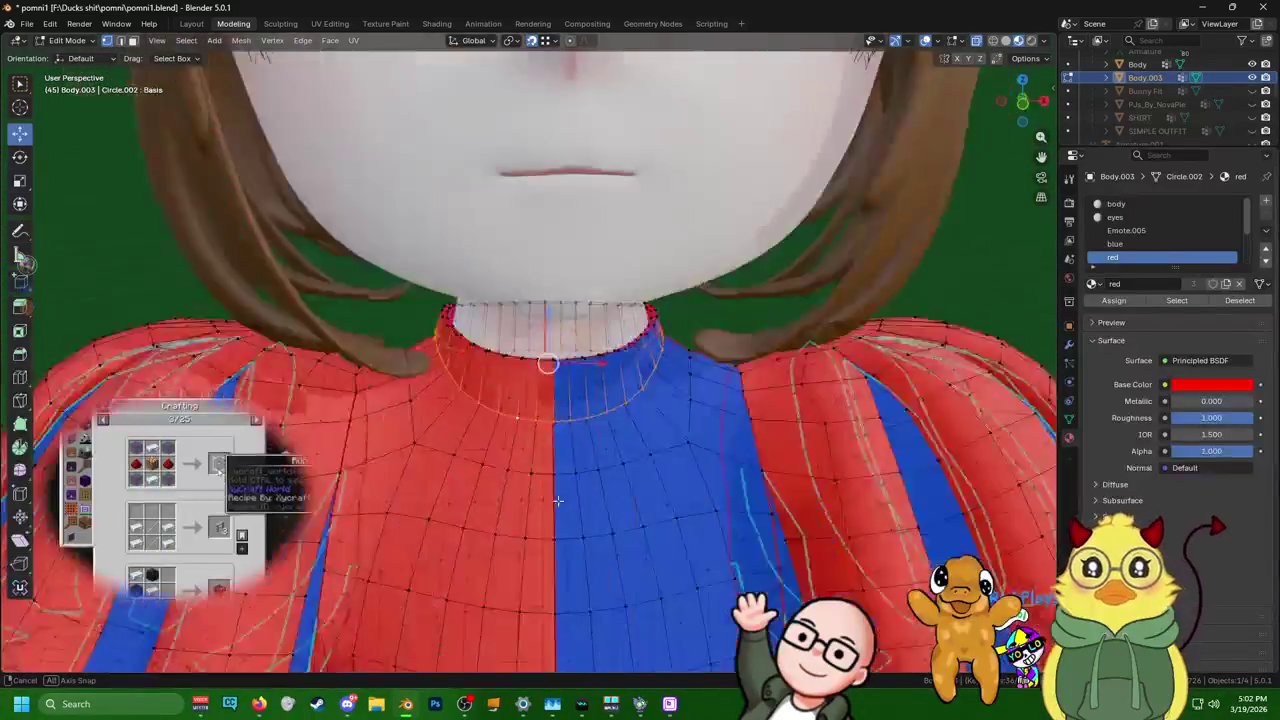
- Widen the collar loop to 1.148 and move it slightly down
key(s)
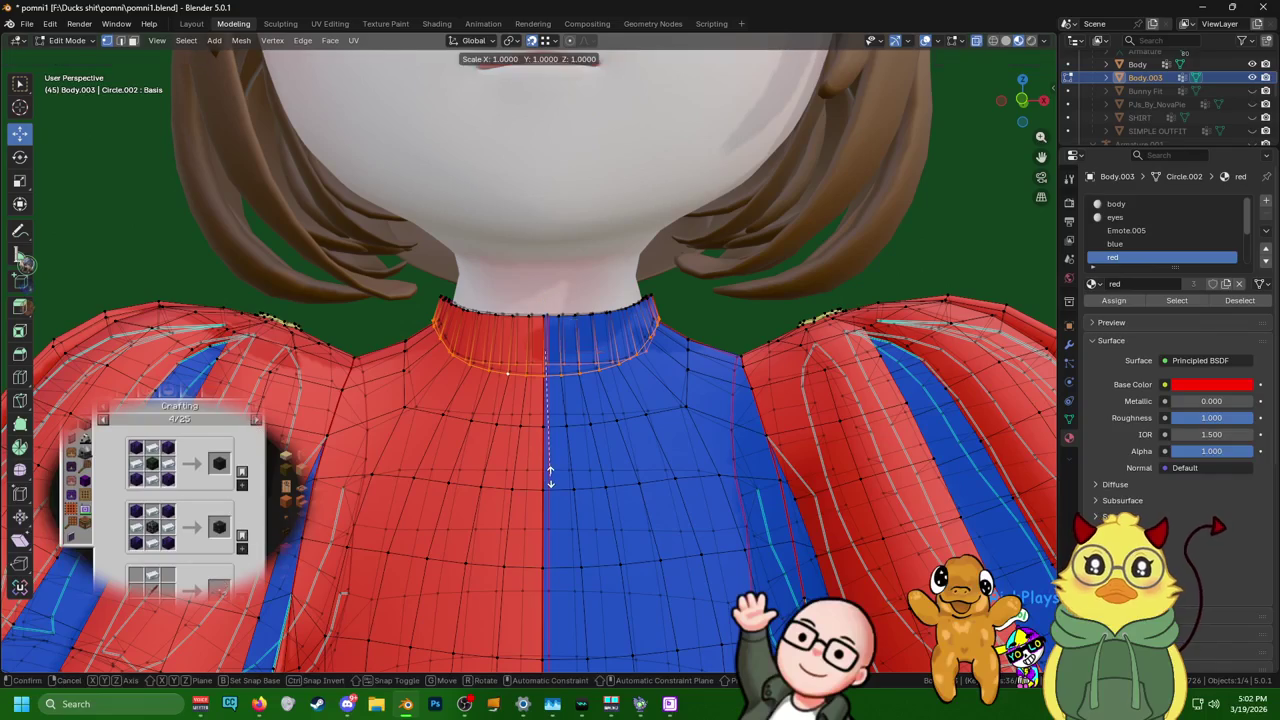
click(607, 465)
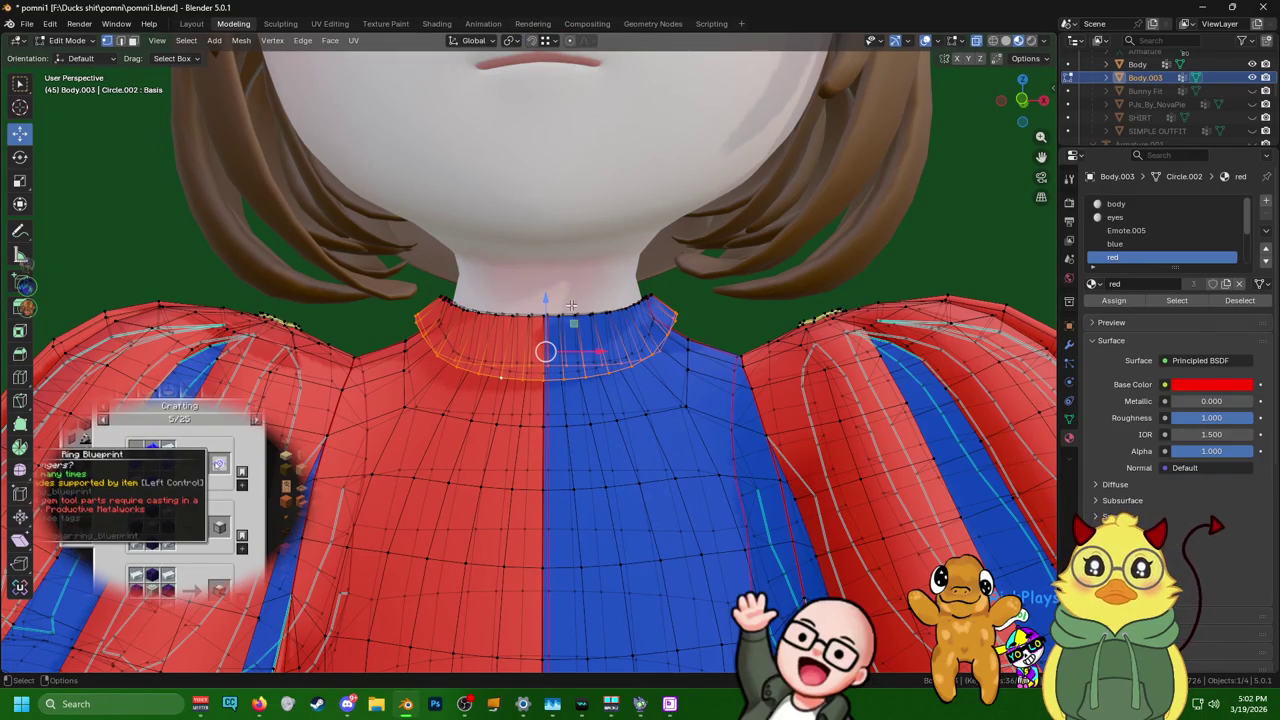
drag(546, 300, 544, 311)
mouse_move(544, 311)
middle_down()
mouse_move(908, 321)
mouse_move(571, 310)
mouse_move(645, 310)
middle_up()
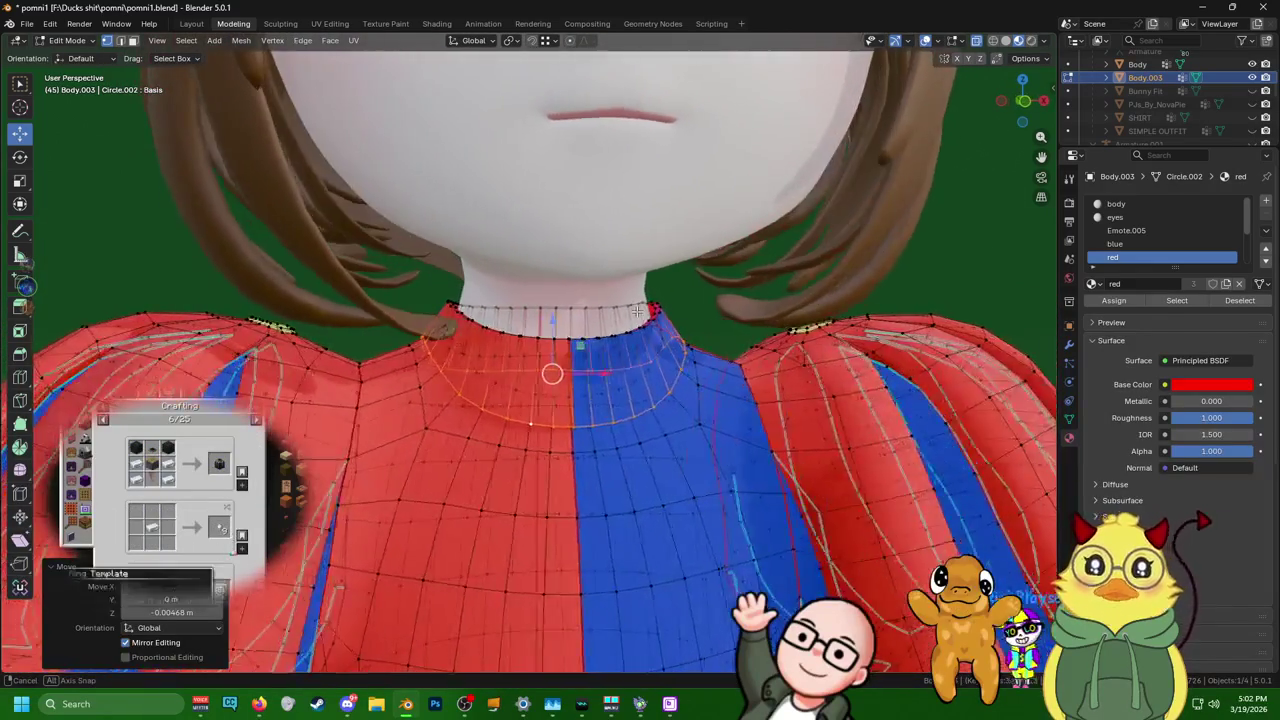
middle_drag(645, 310, 588, 336)
- Extend the collar selection along a shortest path and box-select more collar vertices
key(KP_1)
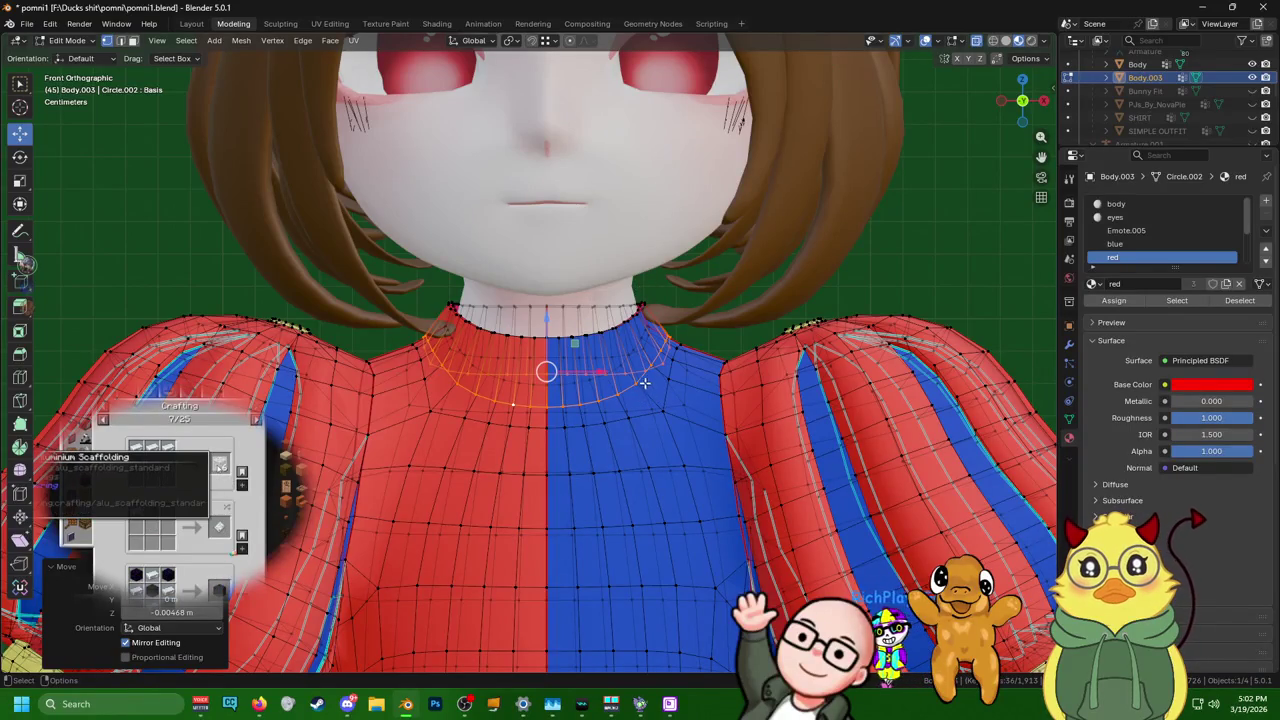
mouse_move(643, 395)
middle_down()
mouse_move(661, 393)
mouse_move(584, 387)
mouse_move(477, 420)
middle_up()
ctrl+click(481, 428)
click(481, 421)
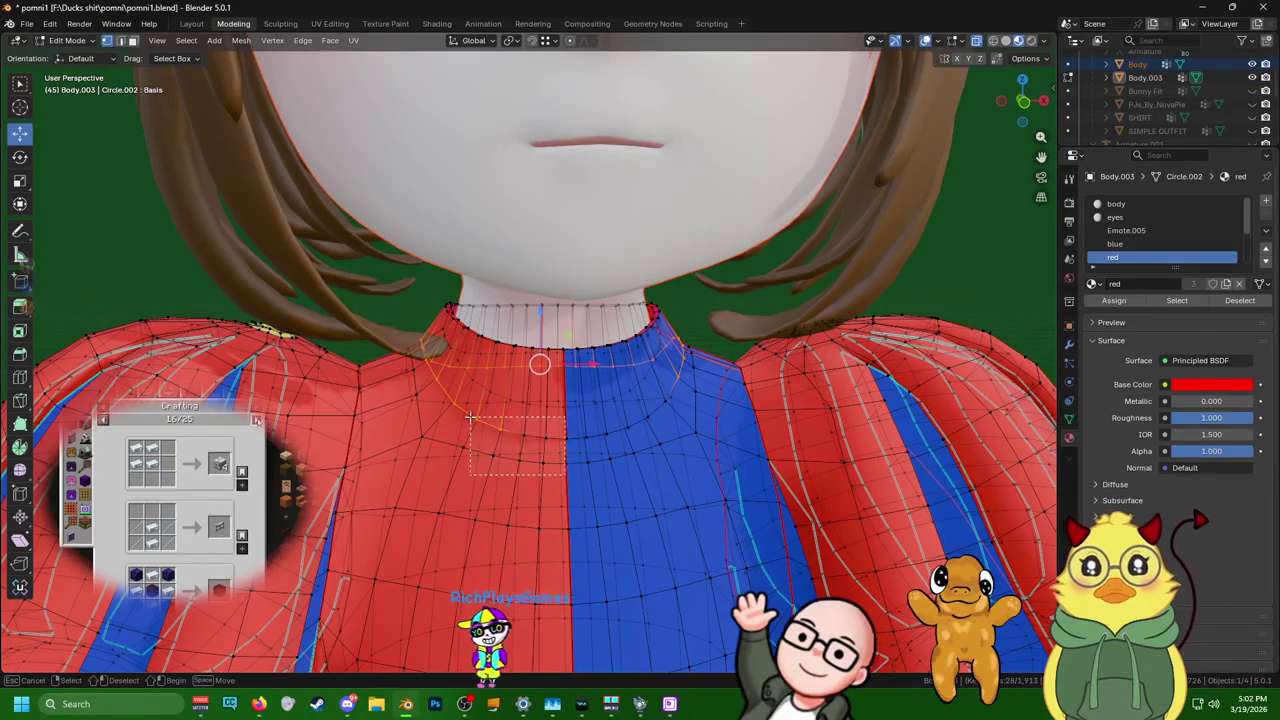
alt+middle_drag(549, 437, 681, 413)
scroll(681, 413, up, 2)
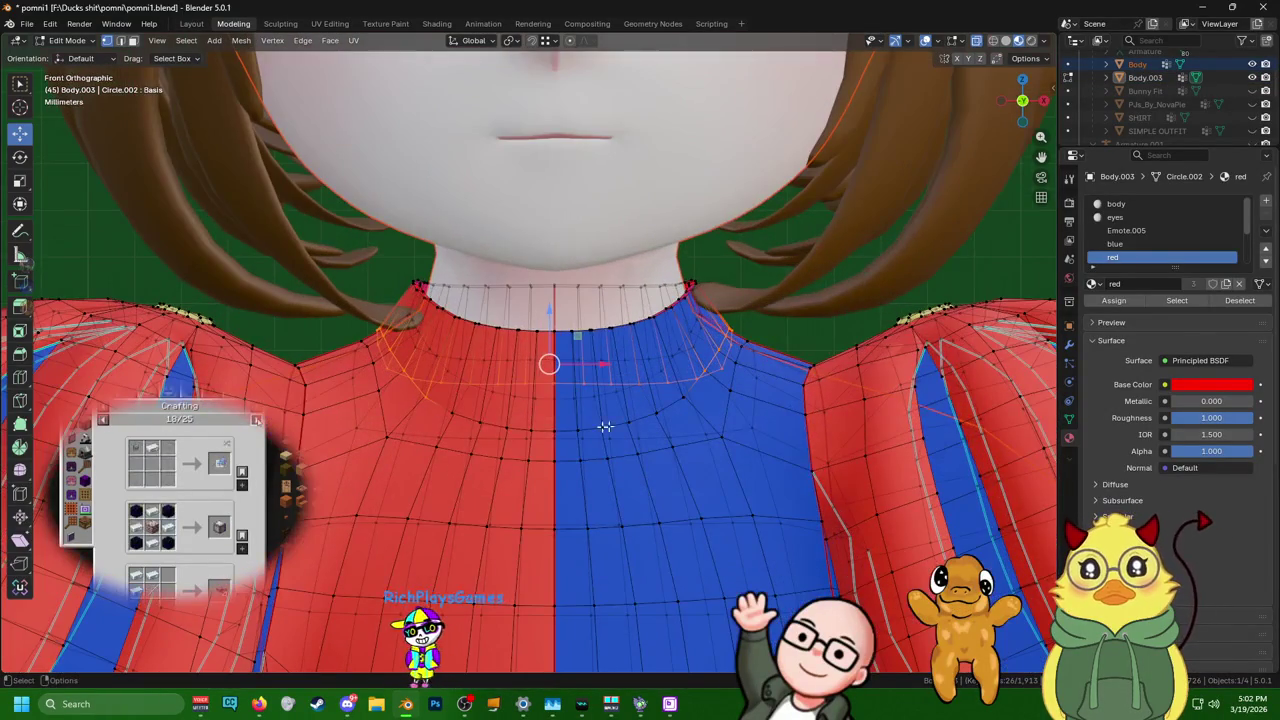
key(b)
drag(420, 407, 440, 407)
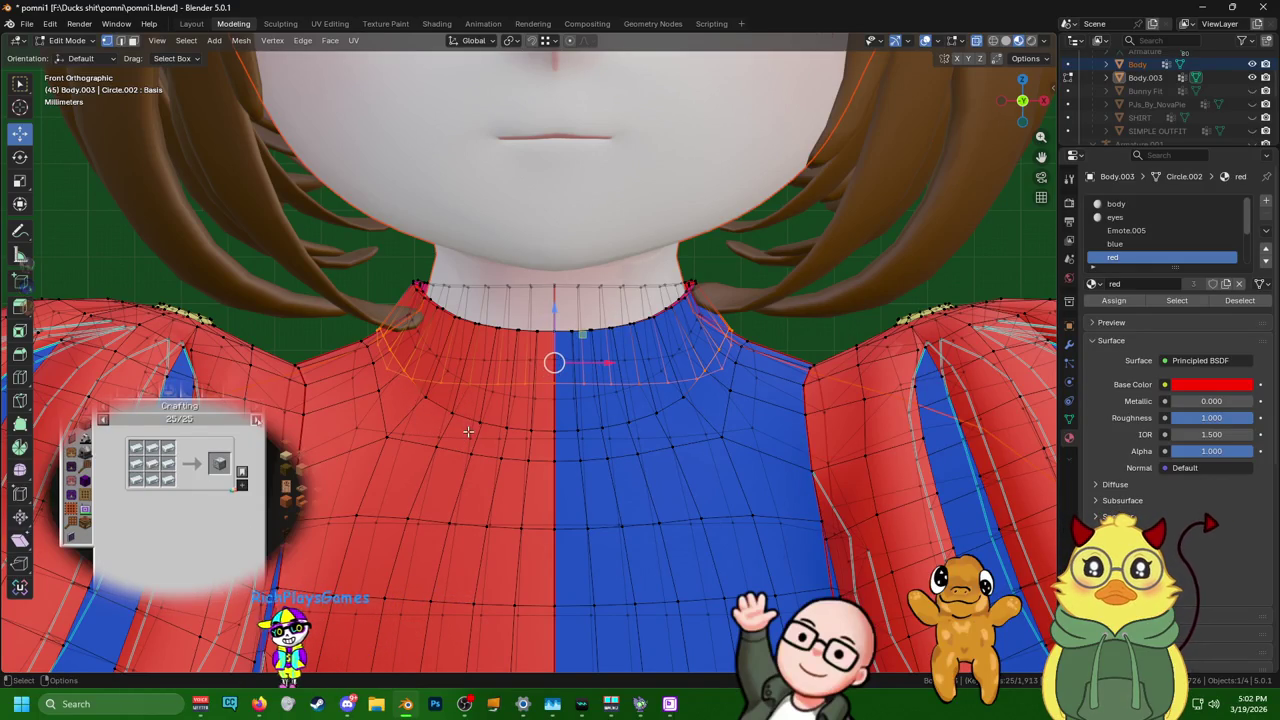
scroll(727, 440, down, 3)
mouse_move(727, 440)
middle_down()
mouse_move(388, 437)
mouse_move(606, 412)
middle_up()
scroll(606, 412, up, 1)
scroll(606, 412, up, 3)
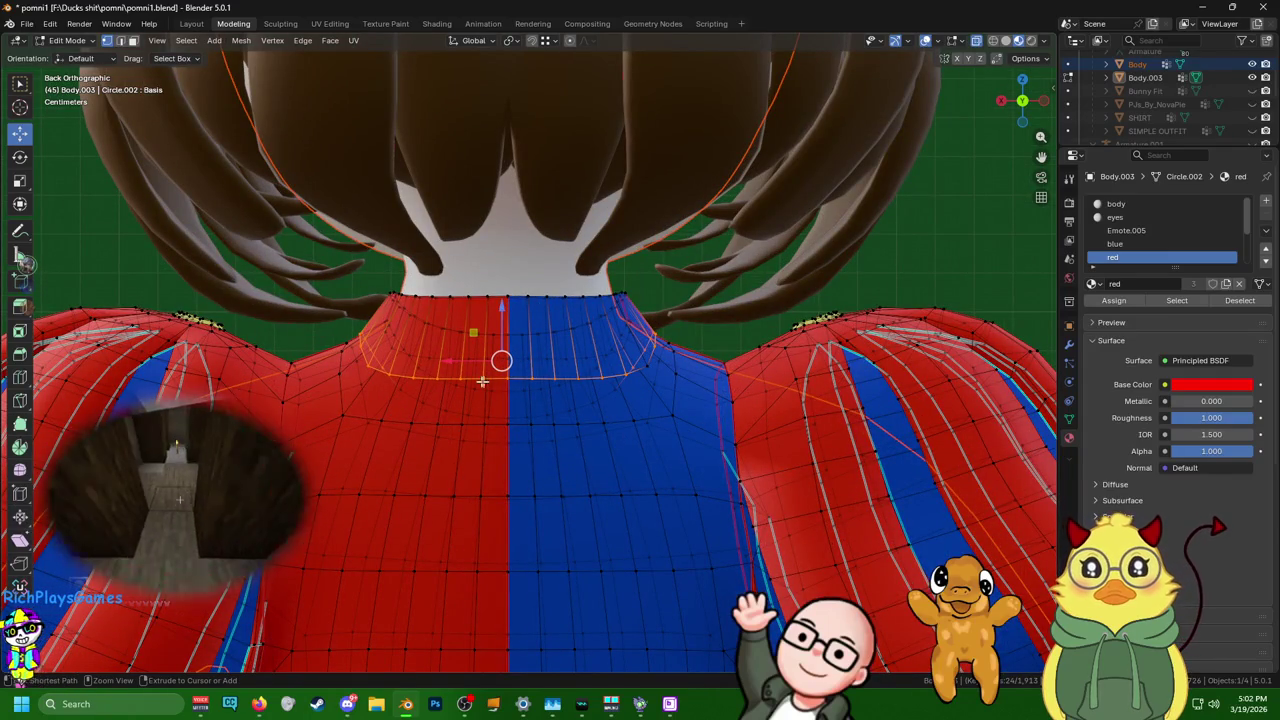
- Select the back collar edge path and box-select the back collar region
ctrl+click(370, 366)
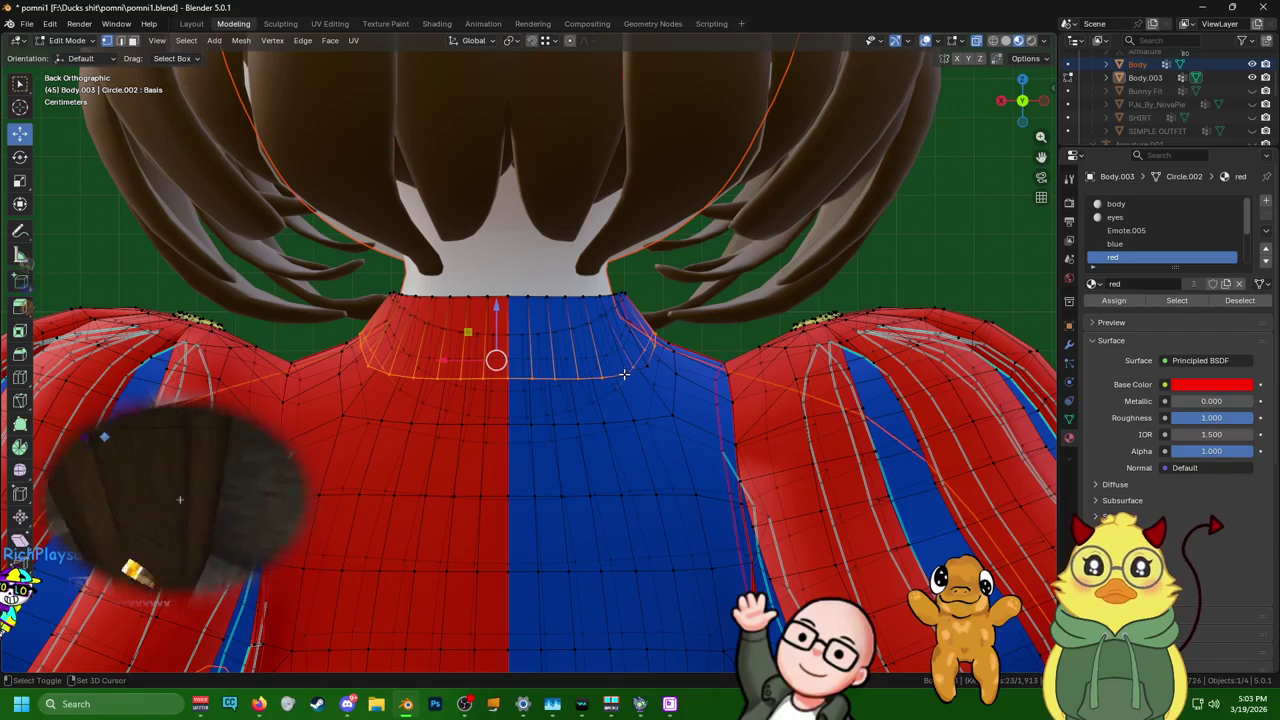
key(ctrl+z)
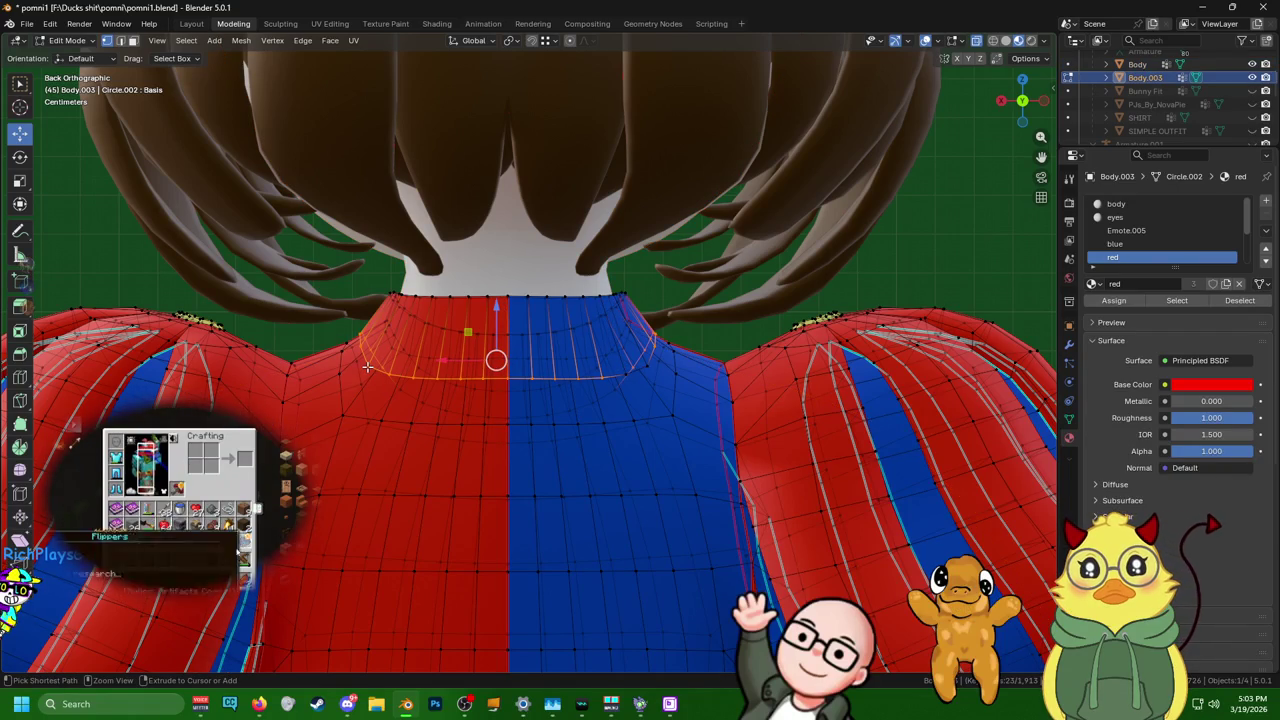
ctrl+click(370, 364)
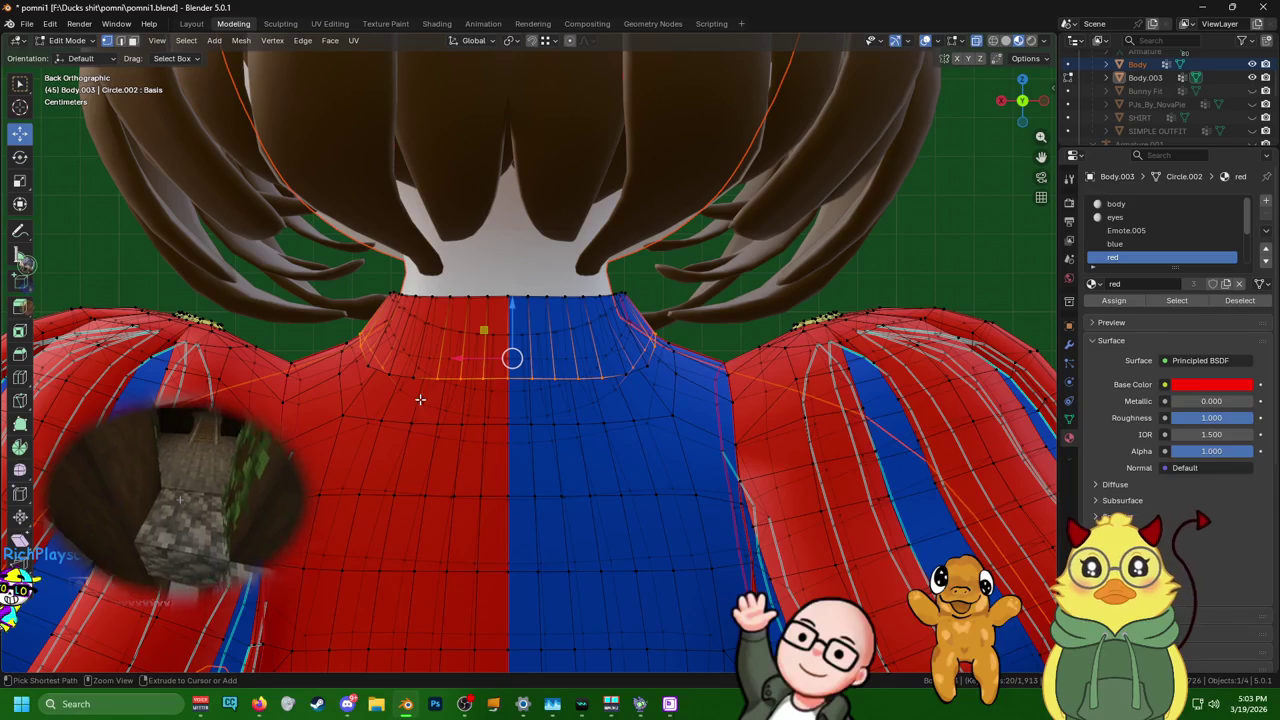
drag(420, 399, 621, 364)
middle_drag(576, 371, 268, 379)
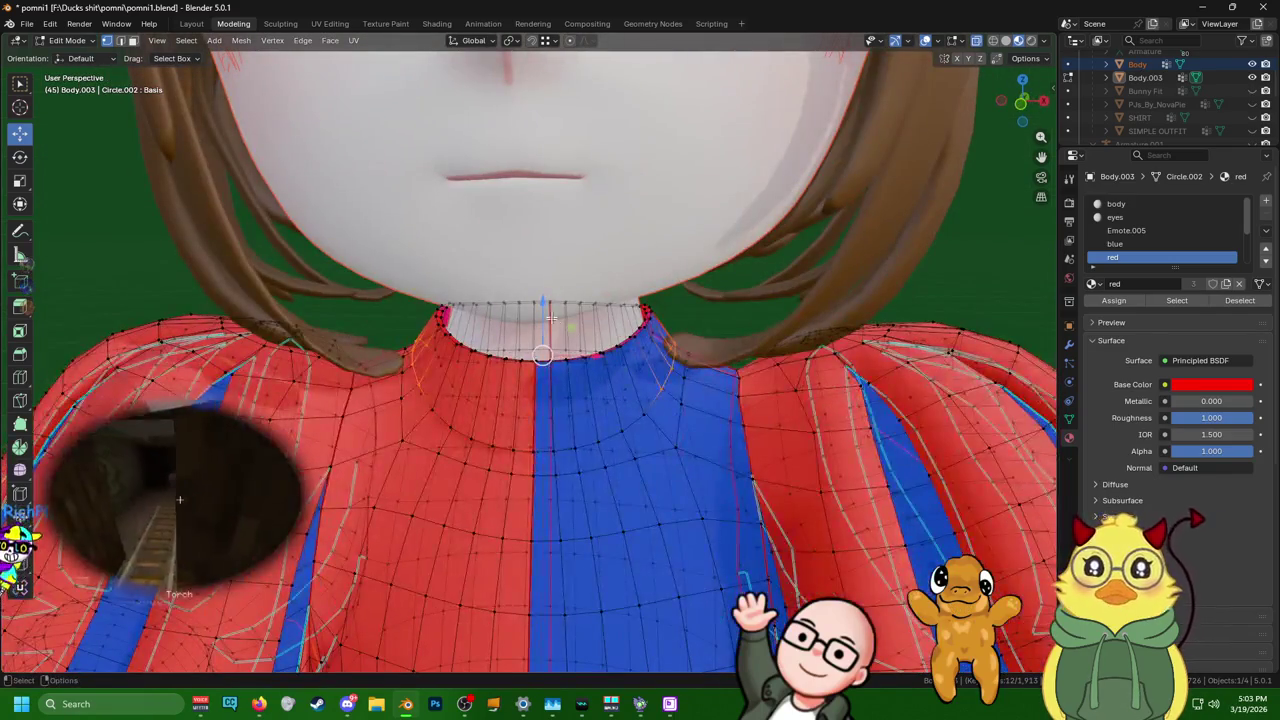
- Lower the selection slightly and squash it vertically to 0.717
drag(544, 300, 546, 310)
mouse_move(546, 310)
middle_down()
mouse_move(333, 295)
mouse_move(88, 172)
middle_up()
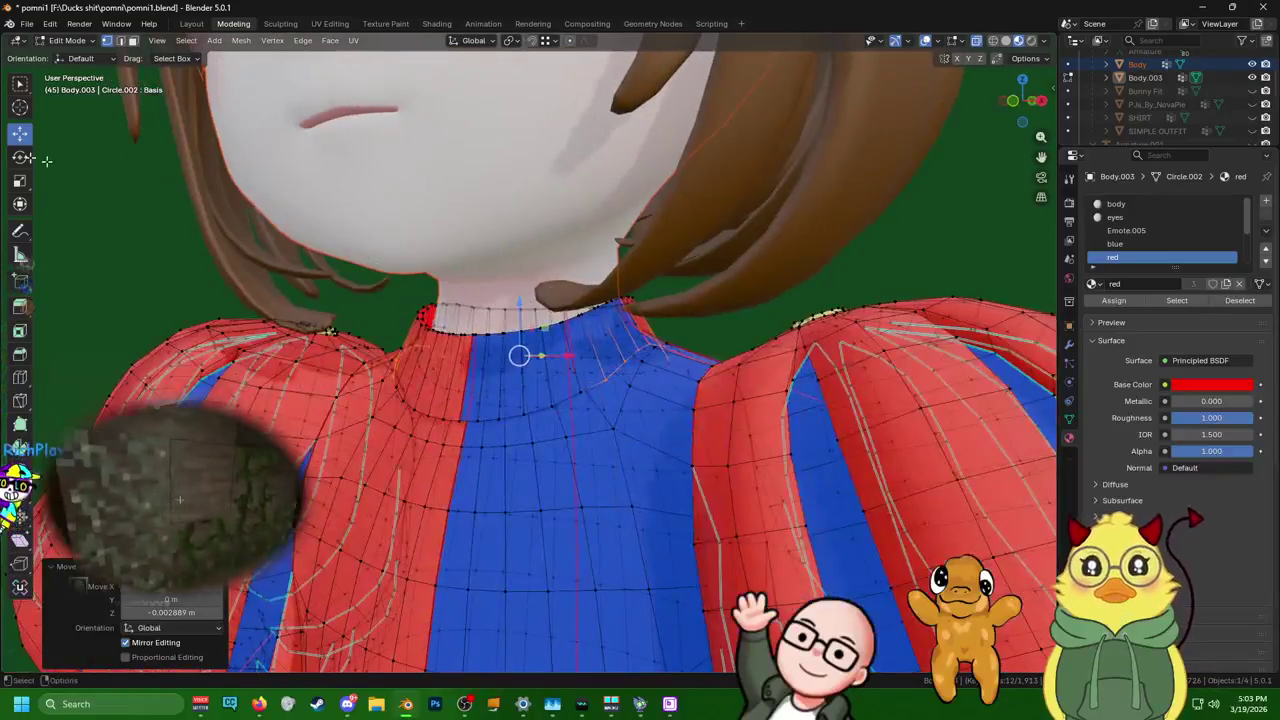
drag(522, 302, 522, 318)
middle_drag(522, 318, 626, 322)
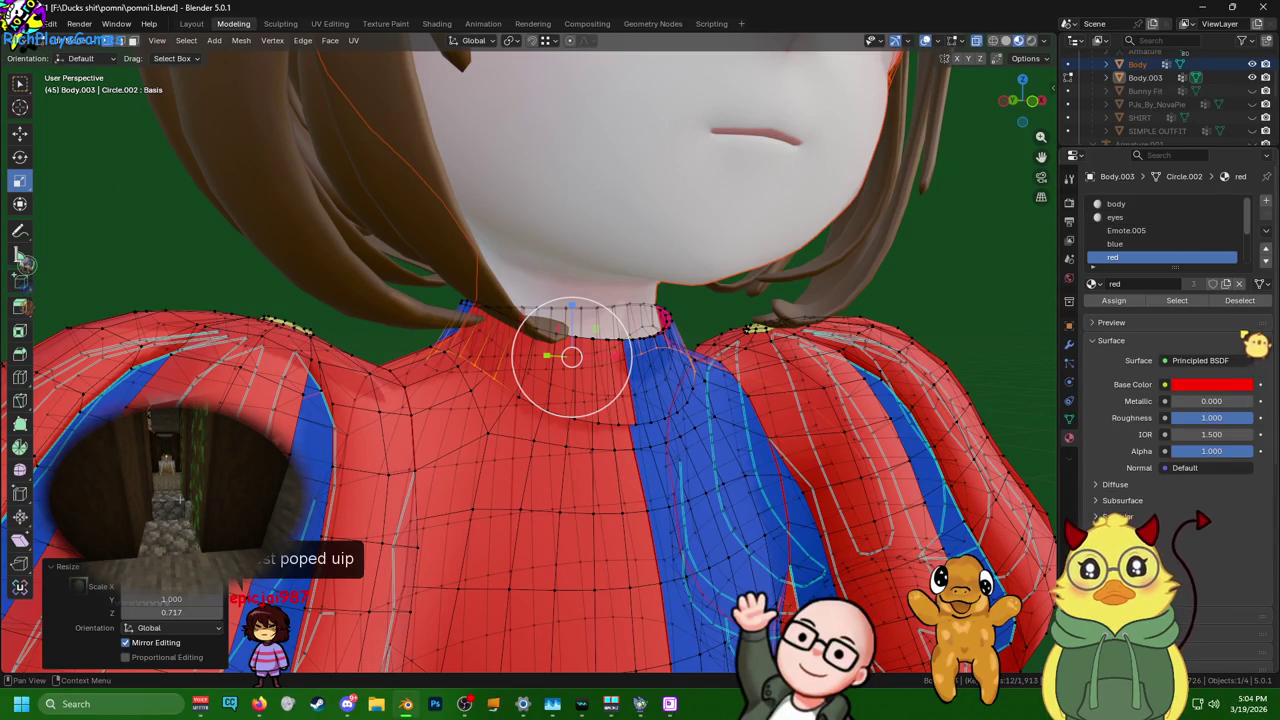
middle_drag(418, 460, 418, 370)
right_click(540, 430)
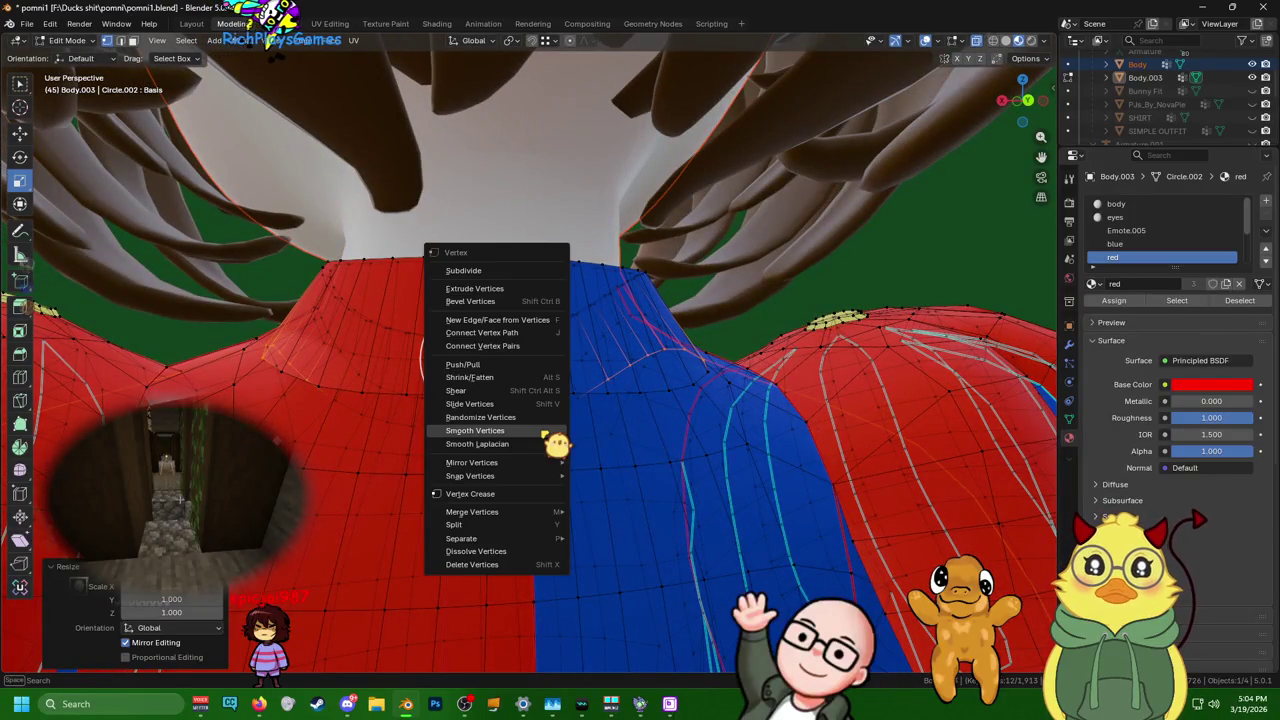
- Smooth the collar loop, scale it up slightly, then grow the selection and smooth again
click(557, 443)
middle_drag(557, 443, 437, 420)
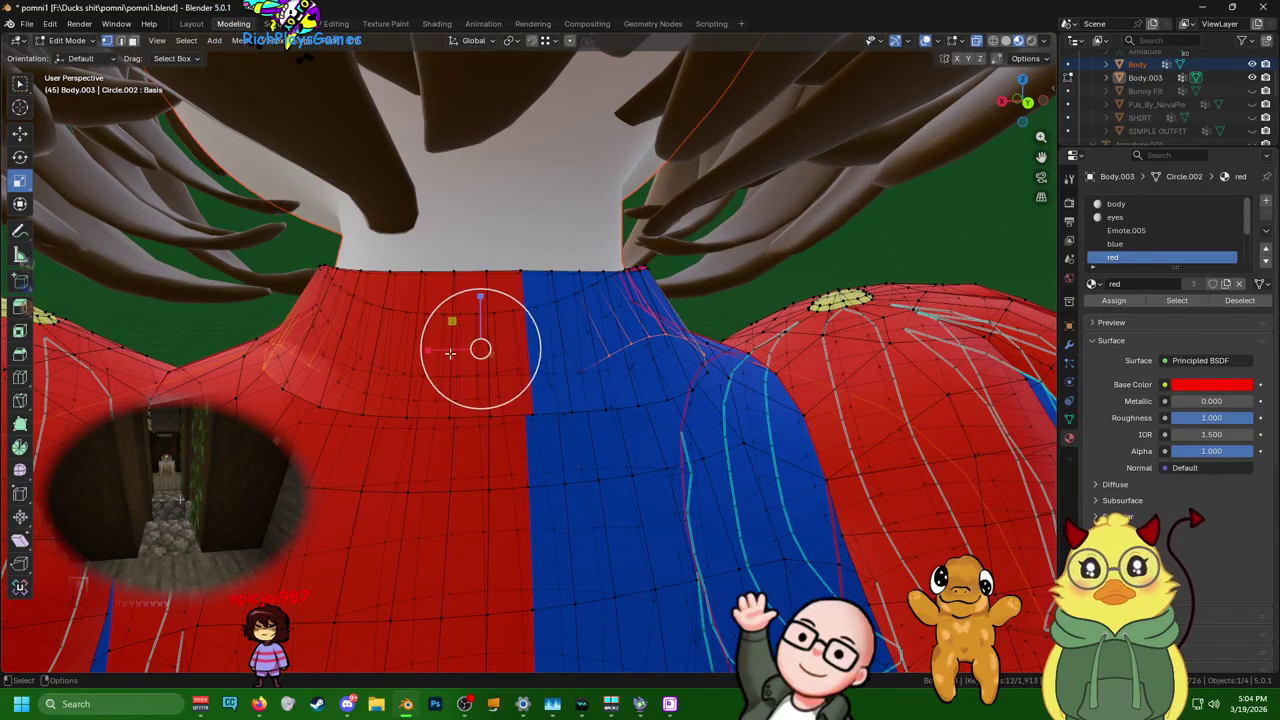
key(s)
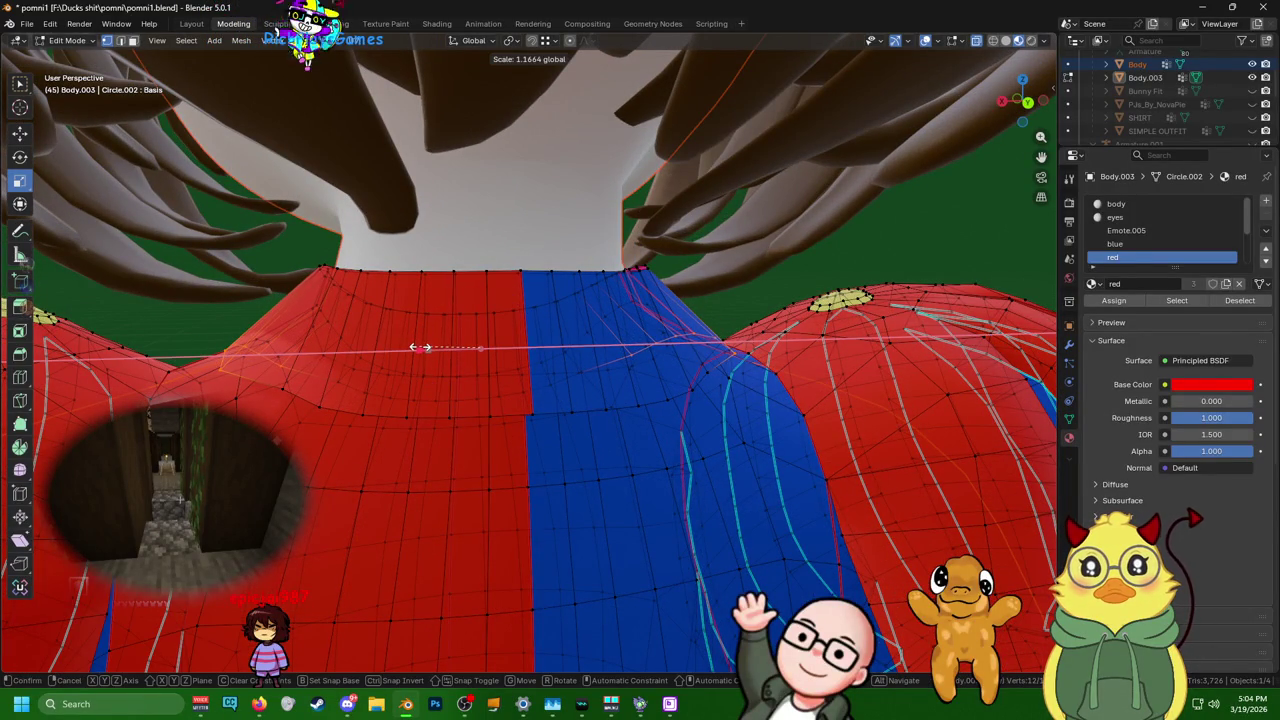
click(422, 347)
mouse_move(422, 347)
middle_down()
mouse_move(430, 412)
mouse_move(405, 414)
middle_up()
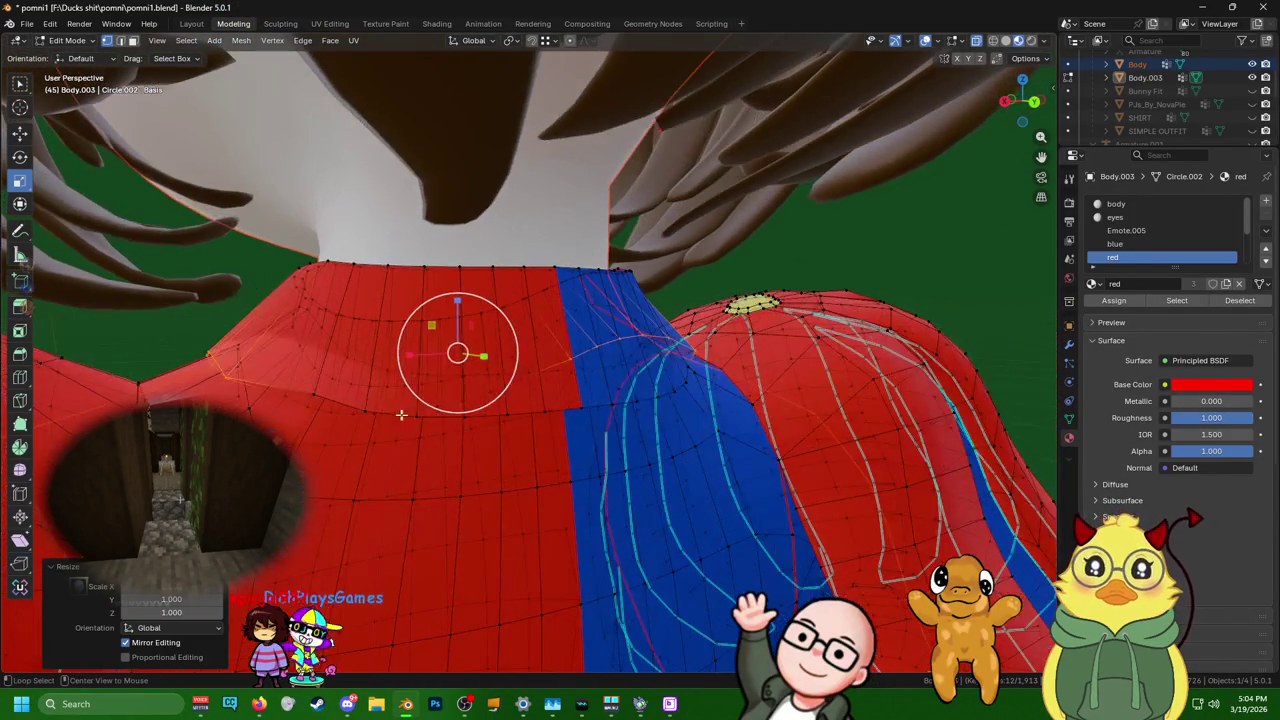
key(ctrl+KP_Add)
right_click(350, 410)
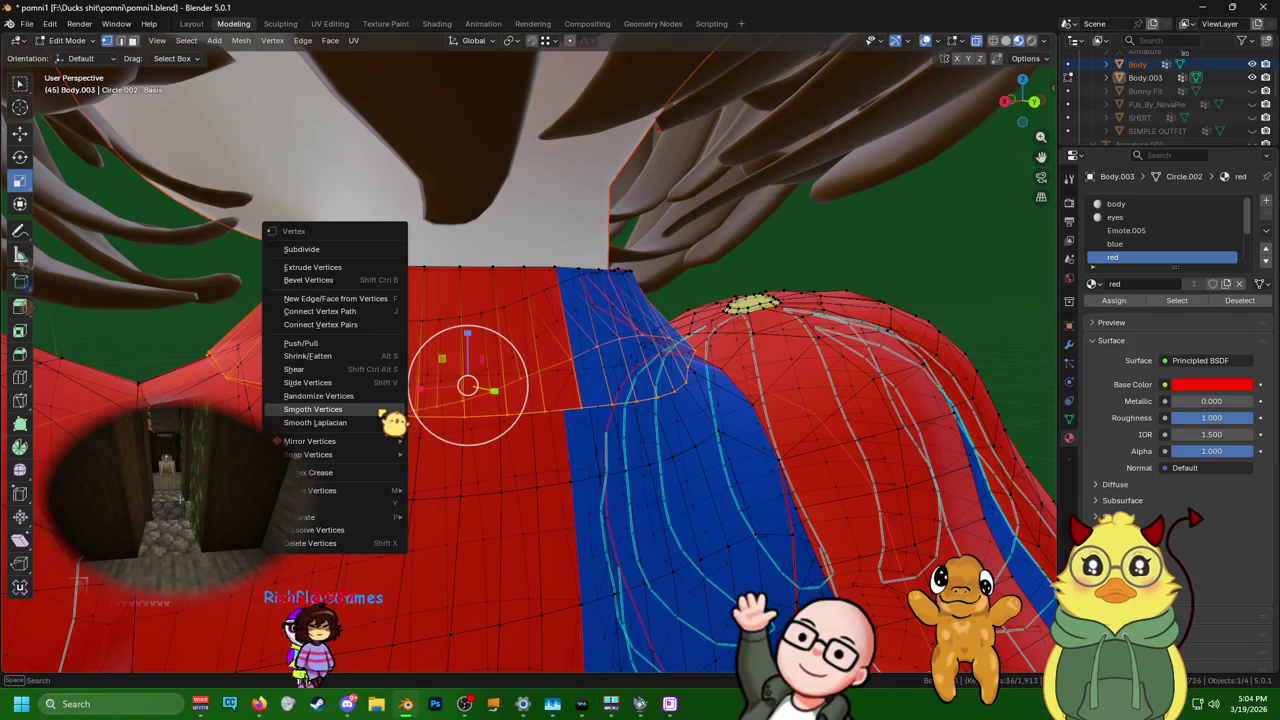
click(390, 417)
- Select vertices along the collar's side and right edges
mouse_move(437, 414)
middle_down()
mouse_move(652, 397)
mouse_move(501, 437)
mouse_move(268, 412)
middle_up()
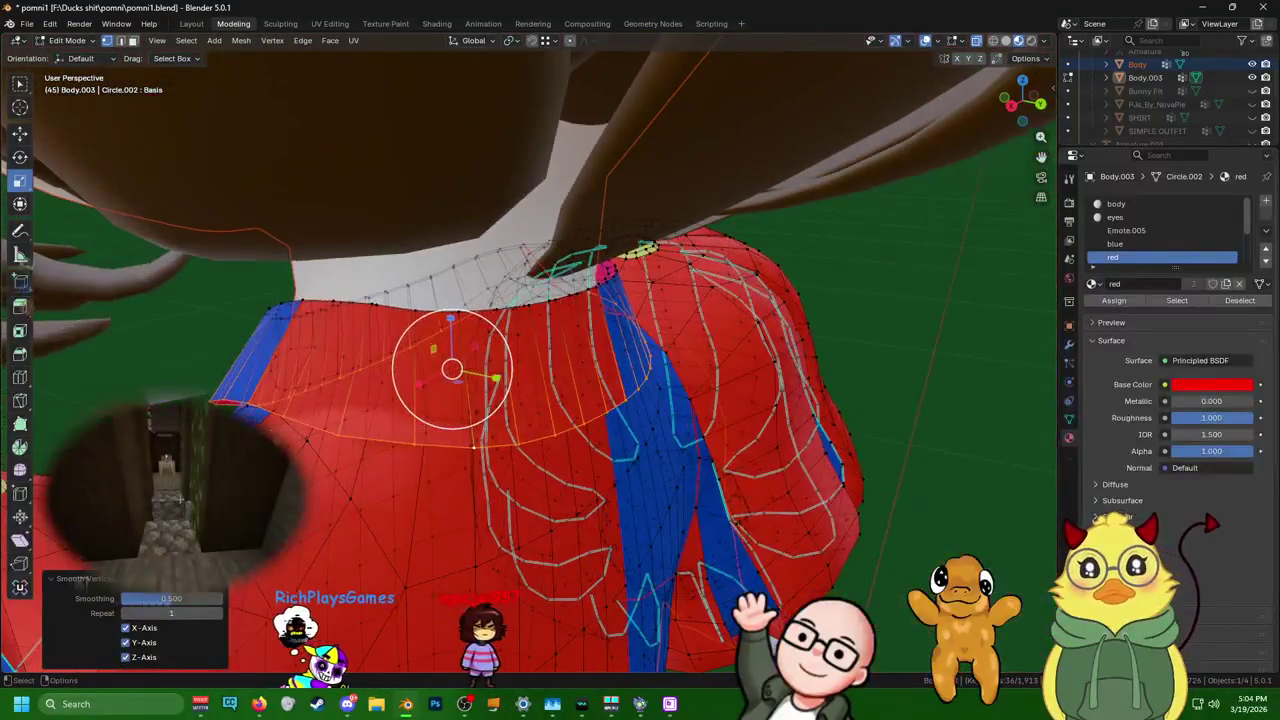
click(250, 402)
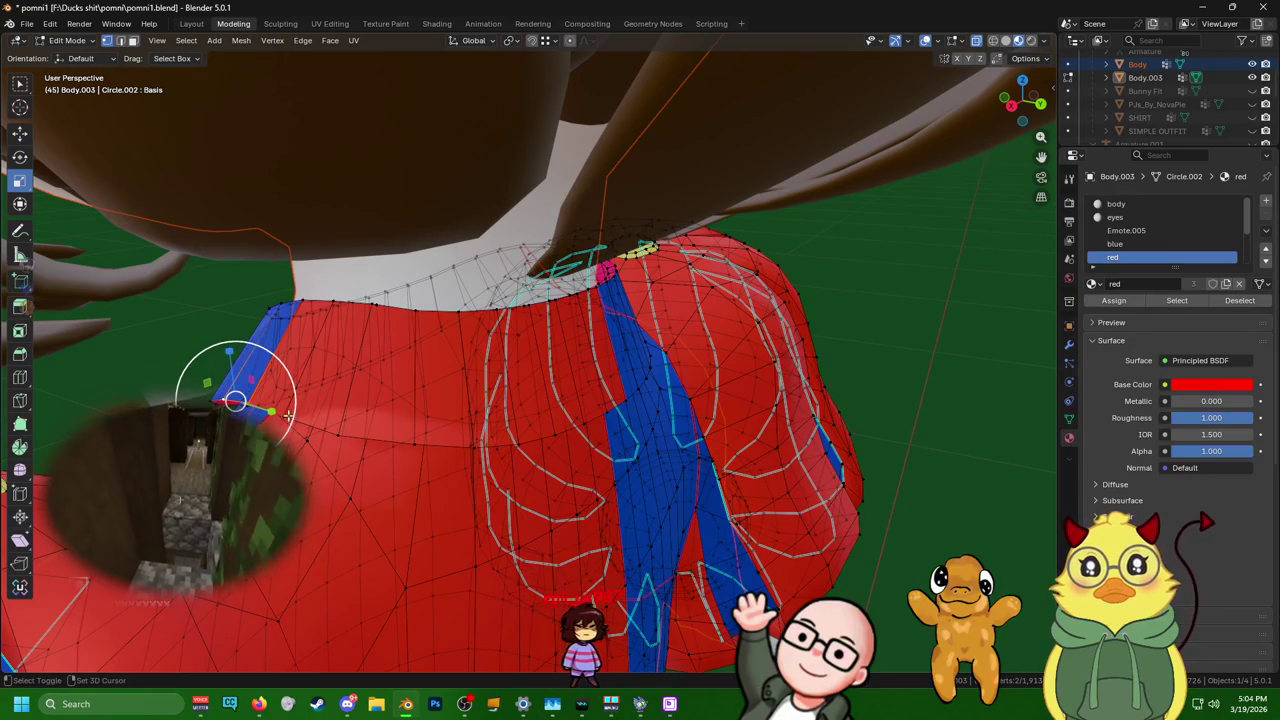
mouse_move(288, 413)
middle_down()
mouse_move(411, 343)
mouse_move(706, 401)
middle_up()
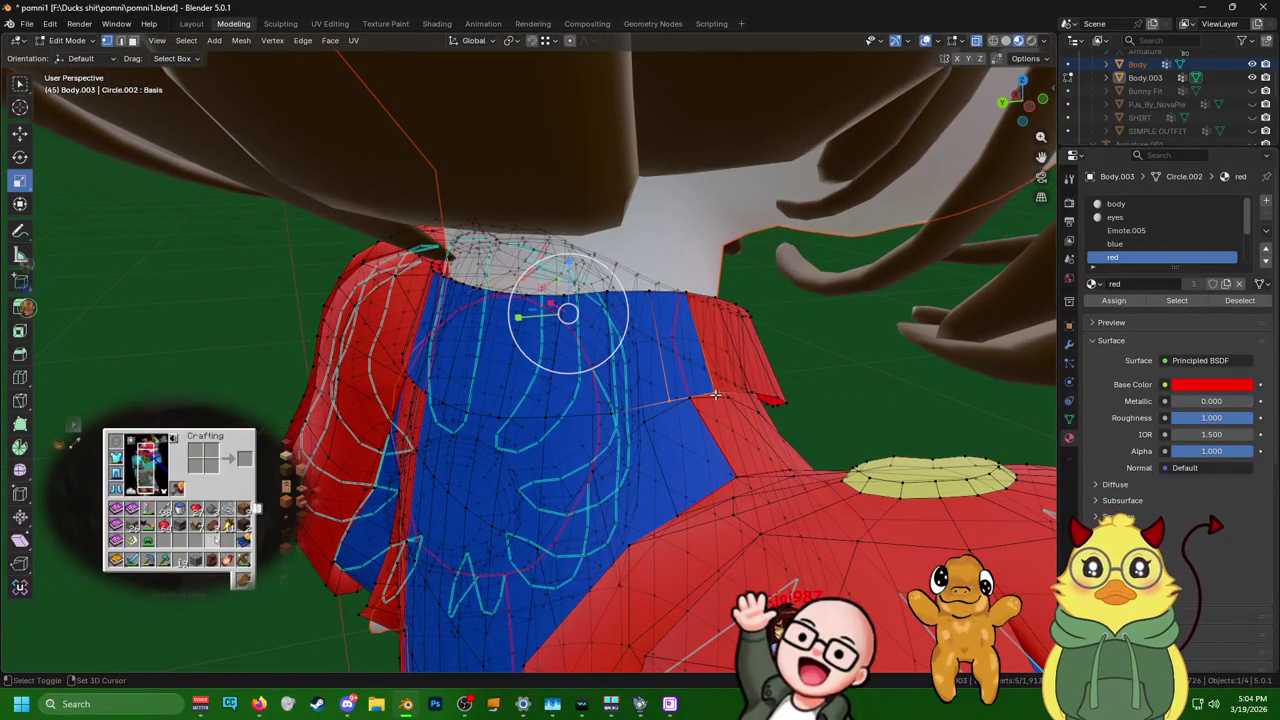
shift+click(716, 396)
shift+click(752, 393)
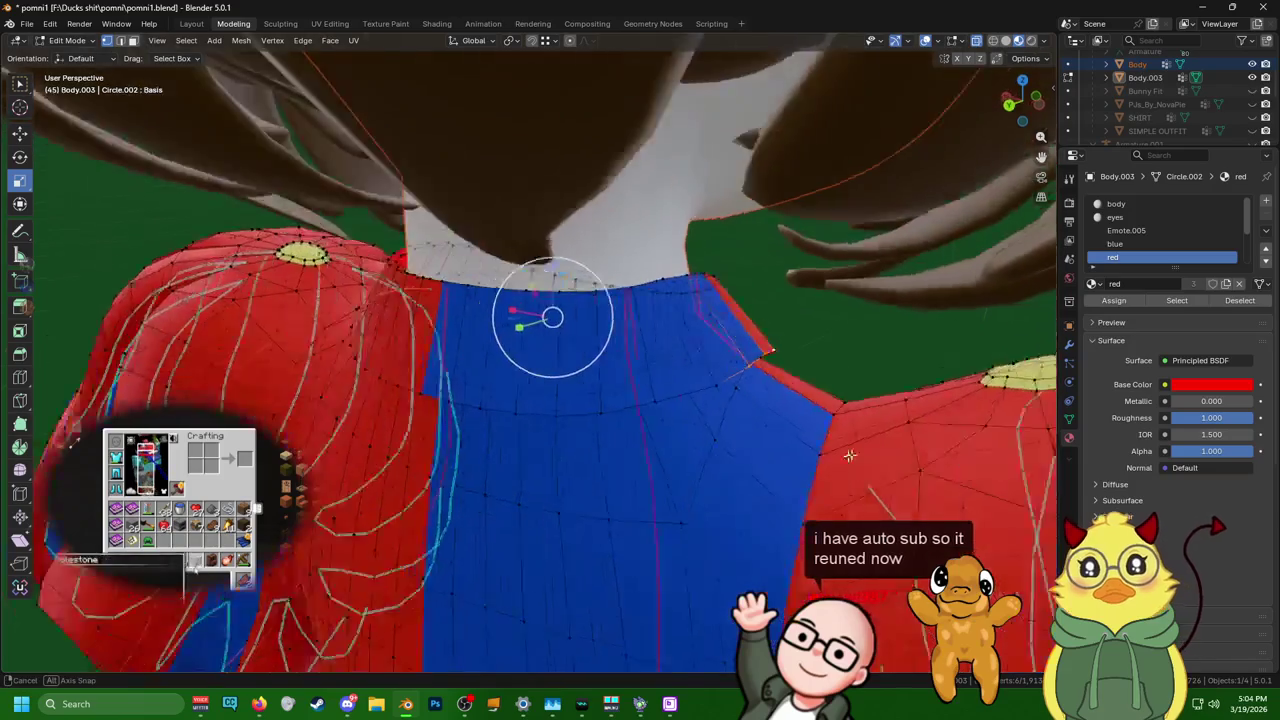
middle_drag(790, 457, 848, 409)
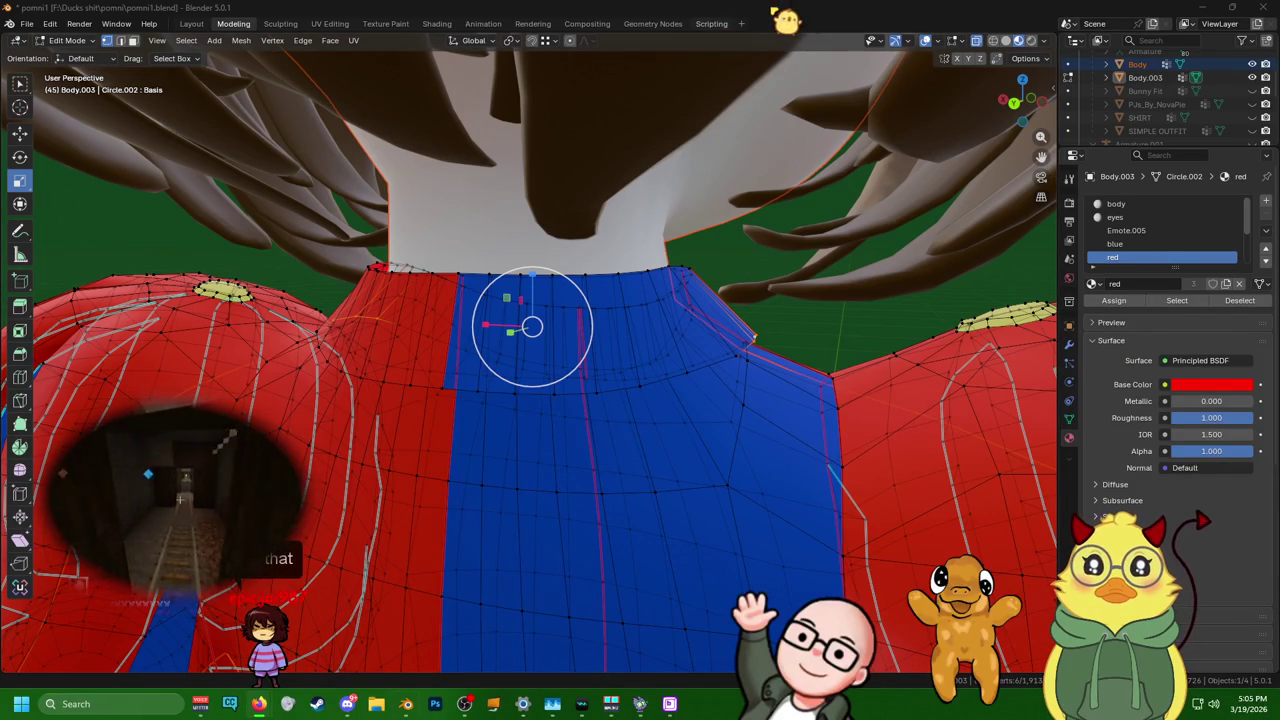
- View the red and blue neckline from above and switch to the Loop Cut tool
scroll(532, 330, down, 3)
middle_drag(532, 330, 270, 417)
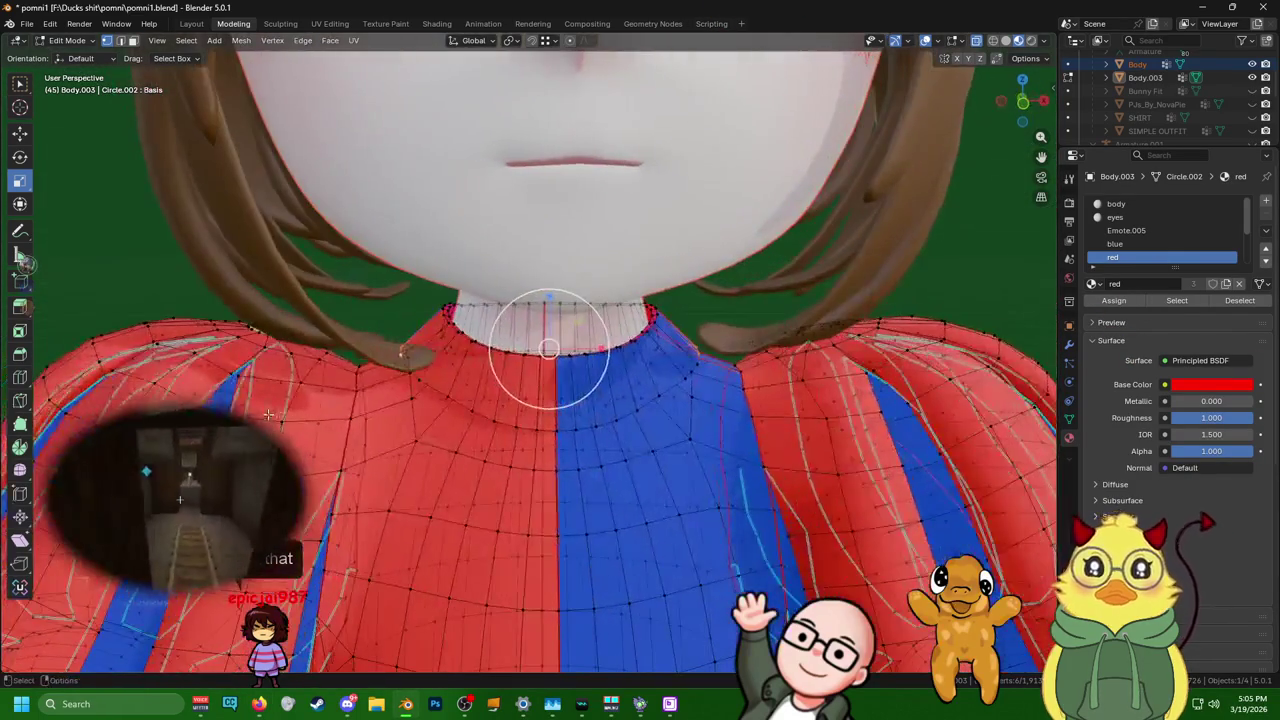
scroll(535, 435, up, 3)
middle_drag(535, 435, 577, 445)
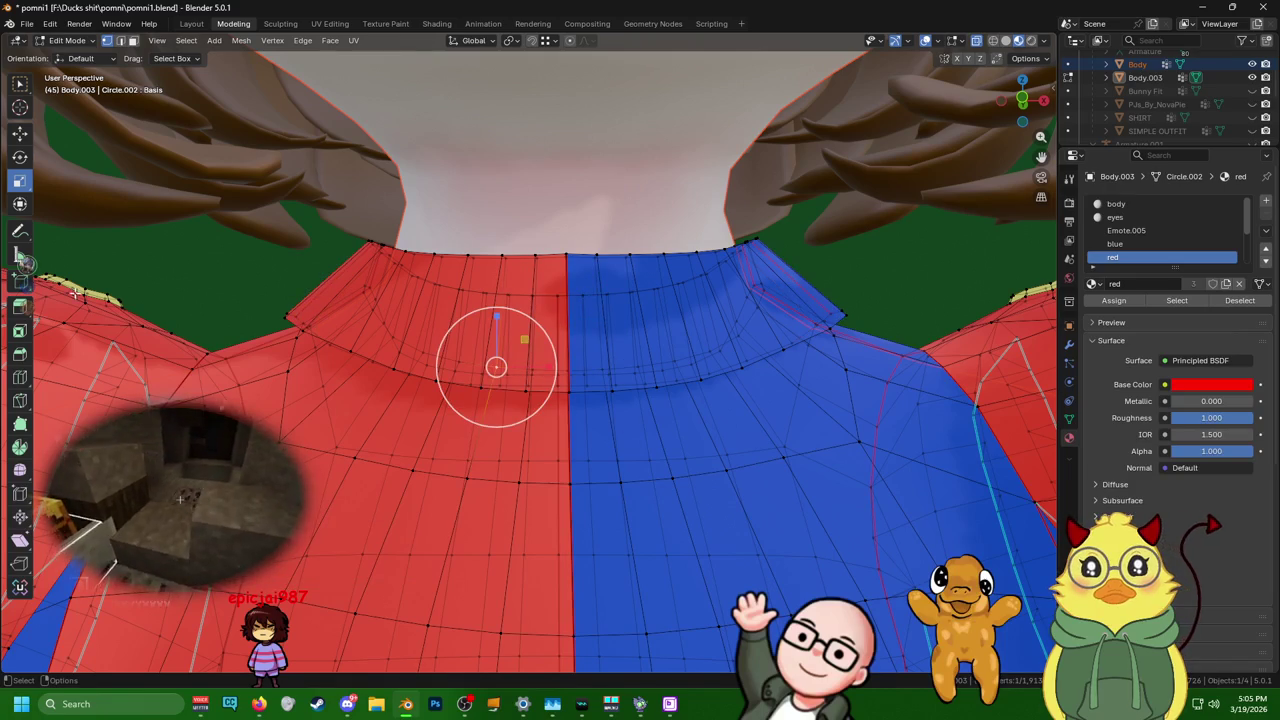
click(19, 377)
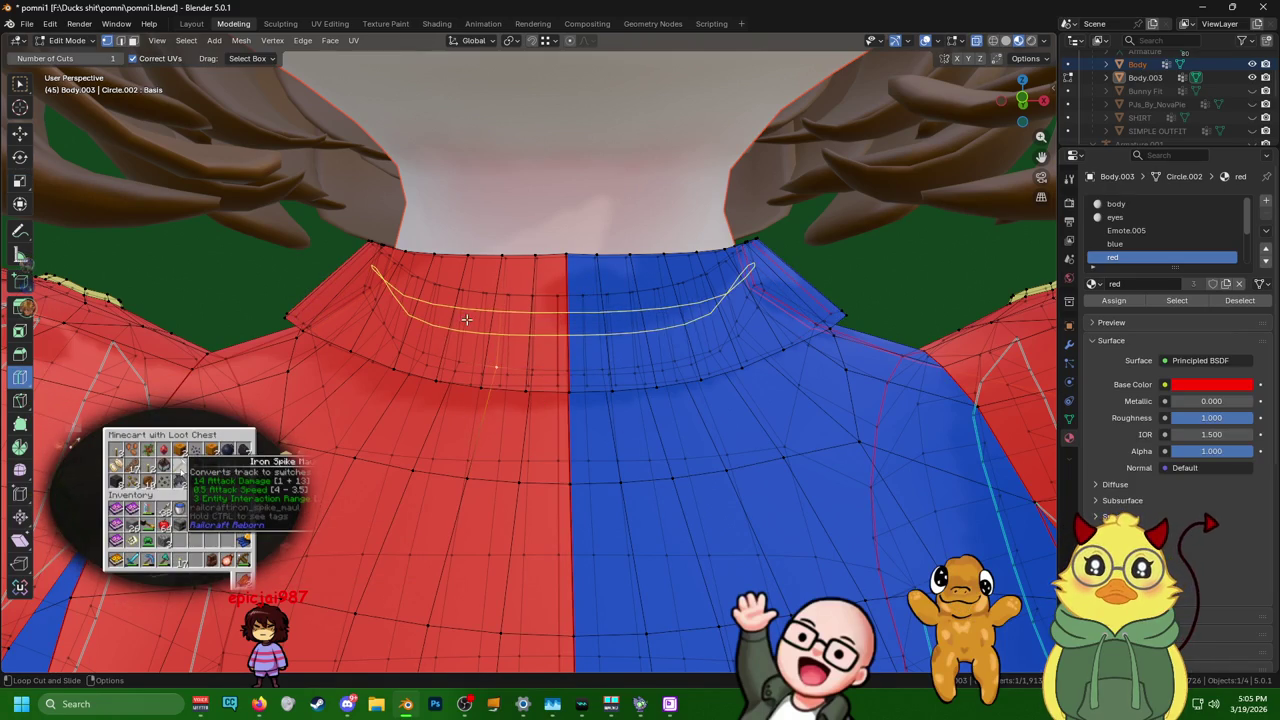
- Cut an edge loop just below the neckline and return to the Move tool
click(792, 273)
mouse_move(792, 273)
middle_down()
mouse_move(317, 489)
mouse_move(44, 400)
middle_up()
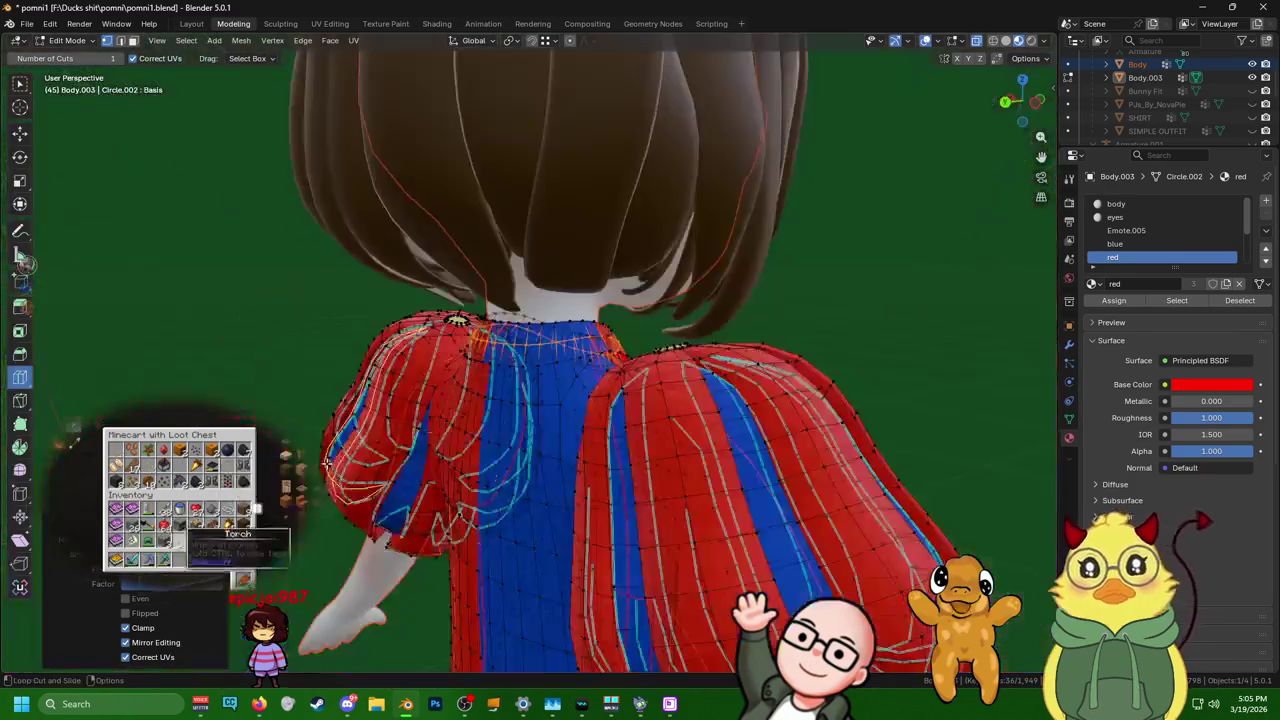
scroll(97, 369, up, 3)
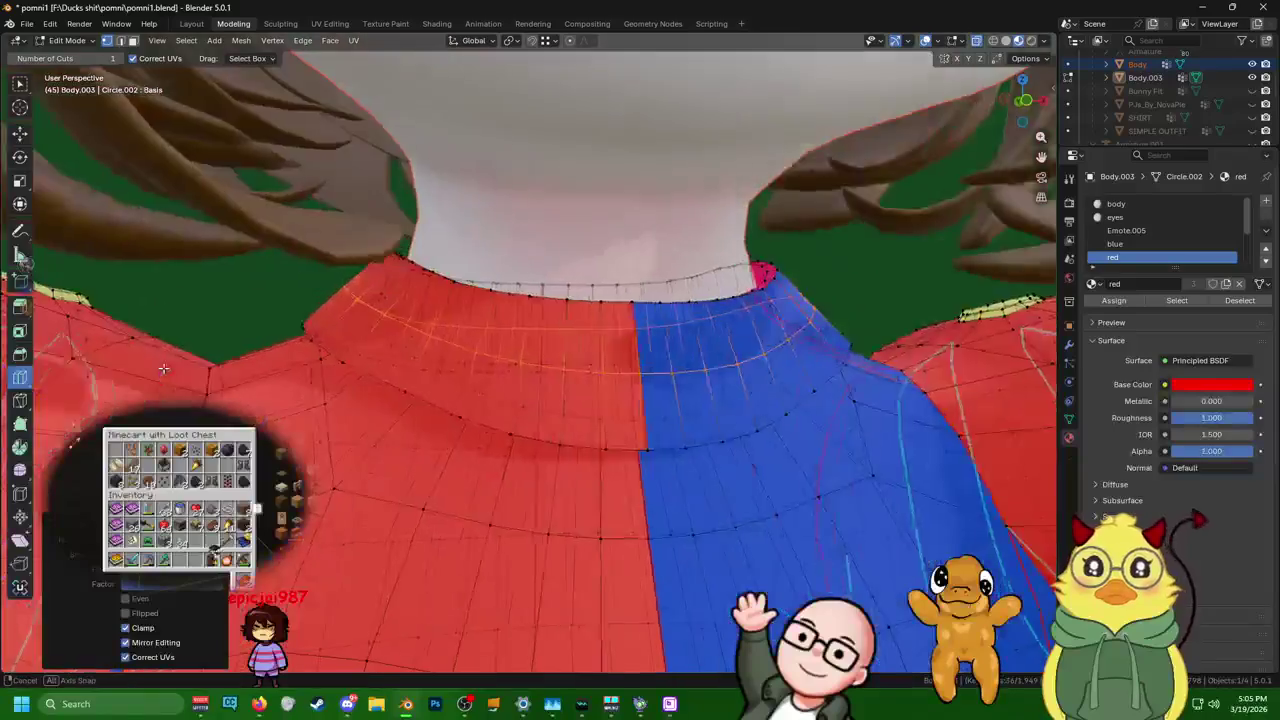
scroll(97, 369, up, 2)
scroll(97, 369, up, 2)
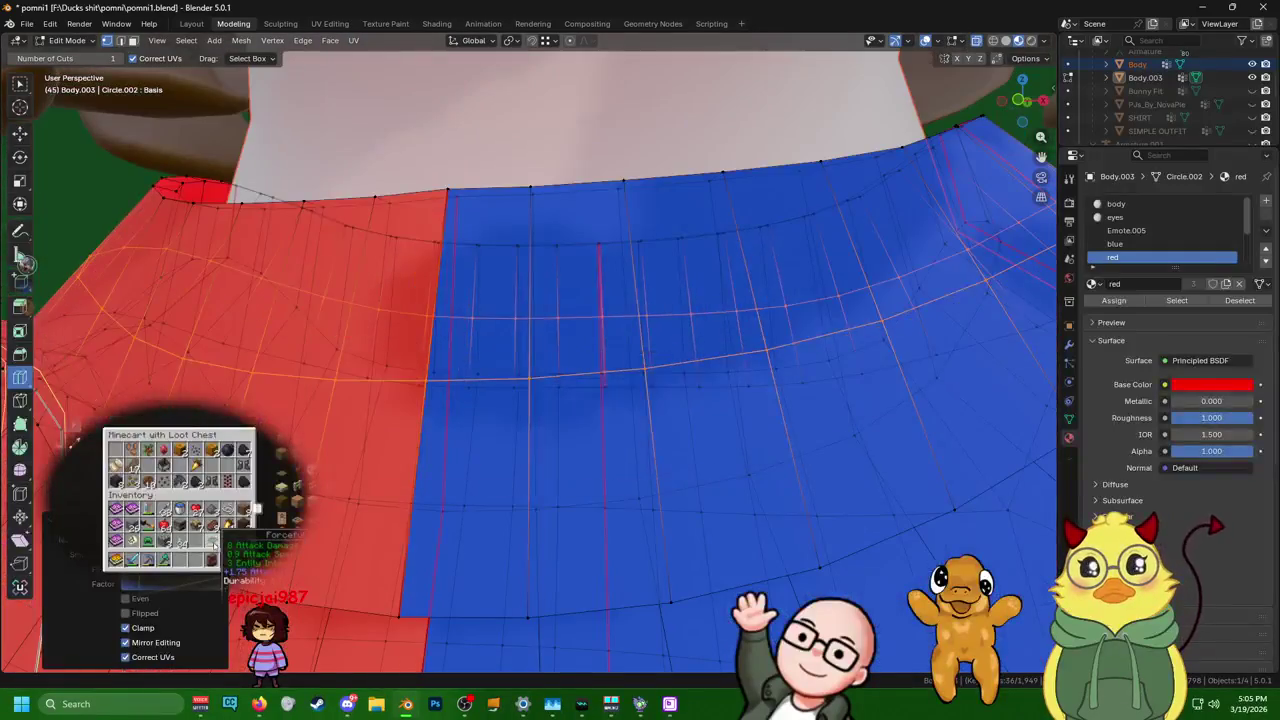
click(19, 132)
key(ctrl+z)
- Select only the collar band face loop
key(alt+a)
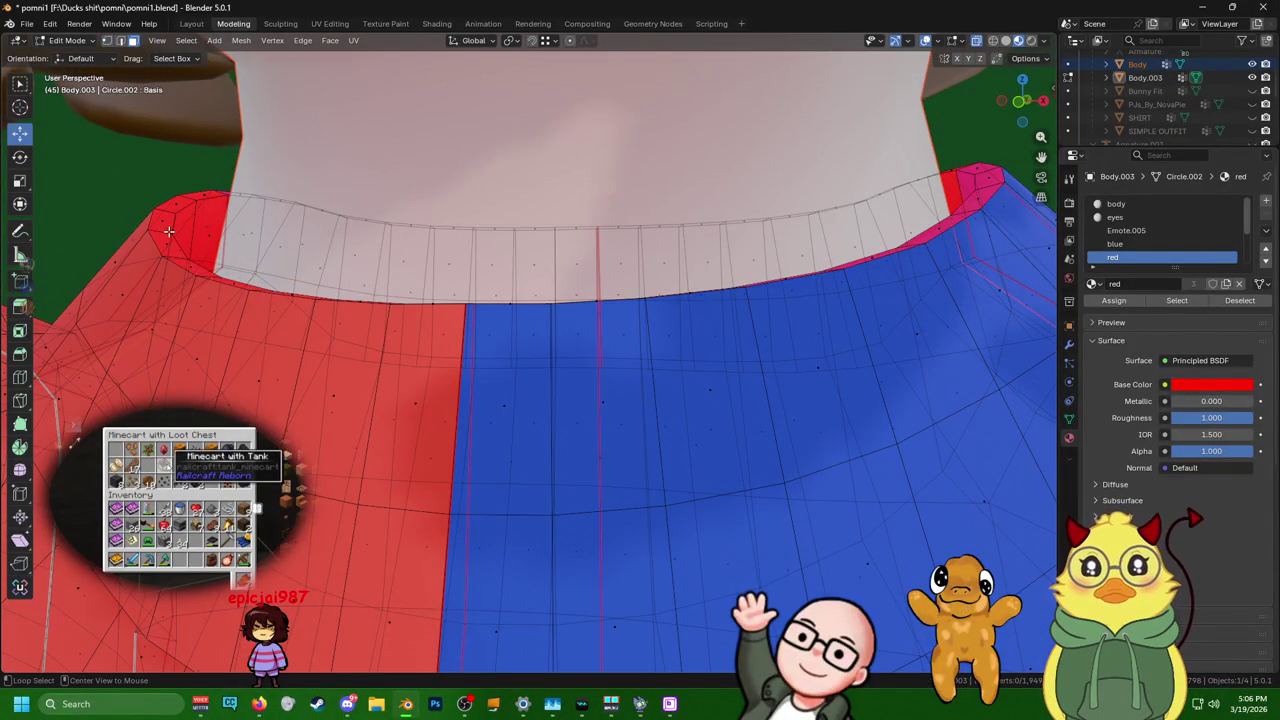
alt+click(172, 231)
key(ctrl+KP_Add)
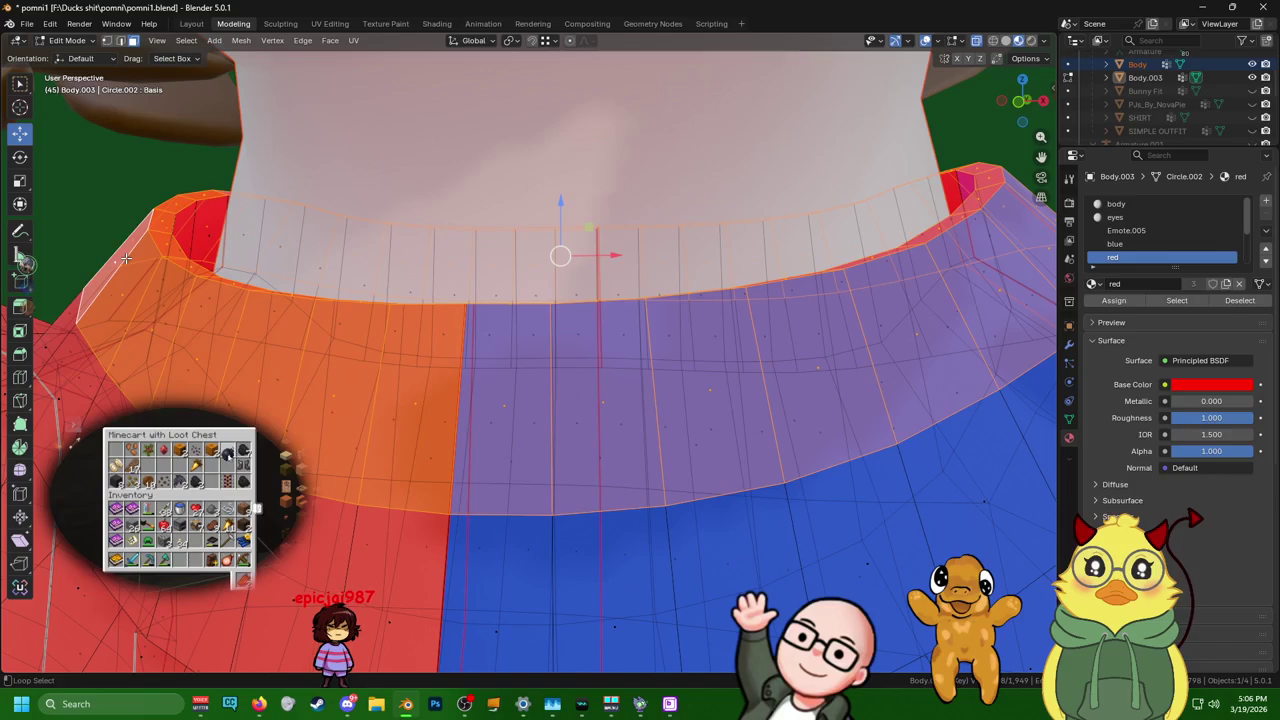
key(ctrl+KP_Subtract)
scroll(489, 453, down, 3)
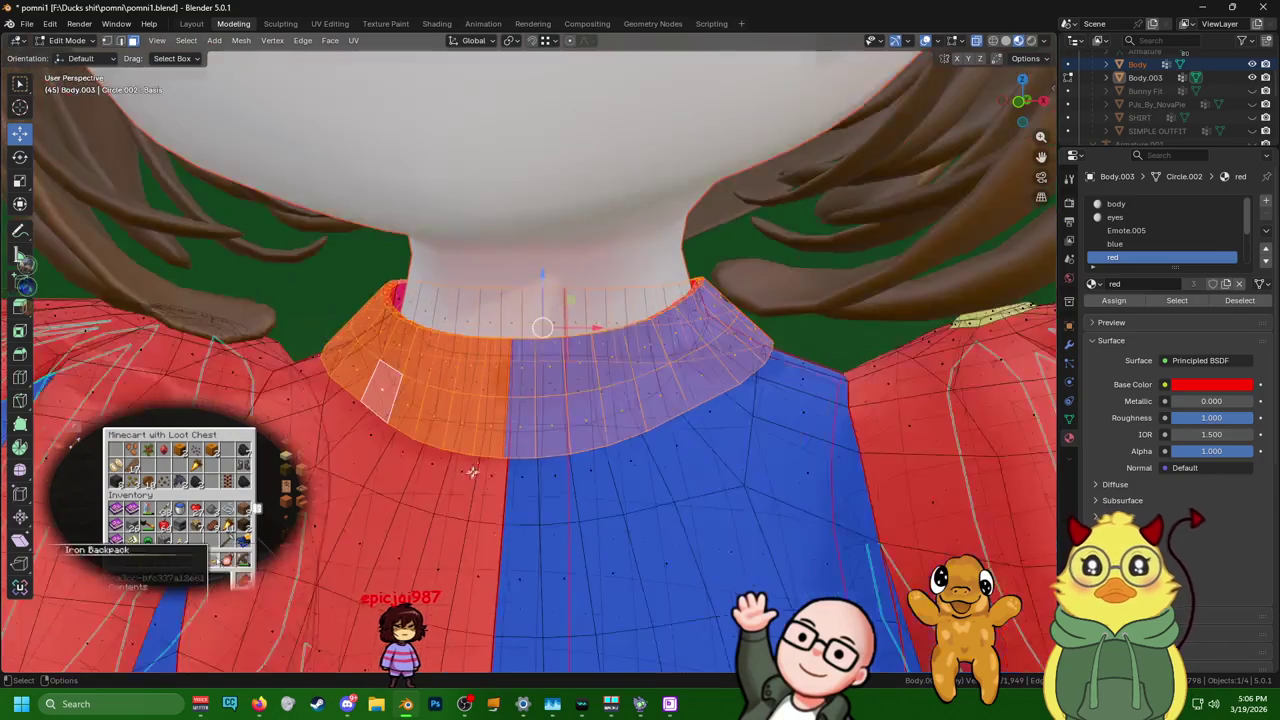
scroll(489, 453, down, 1)
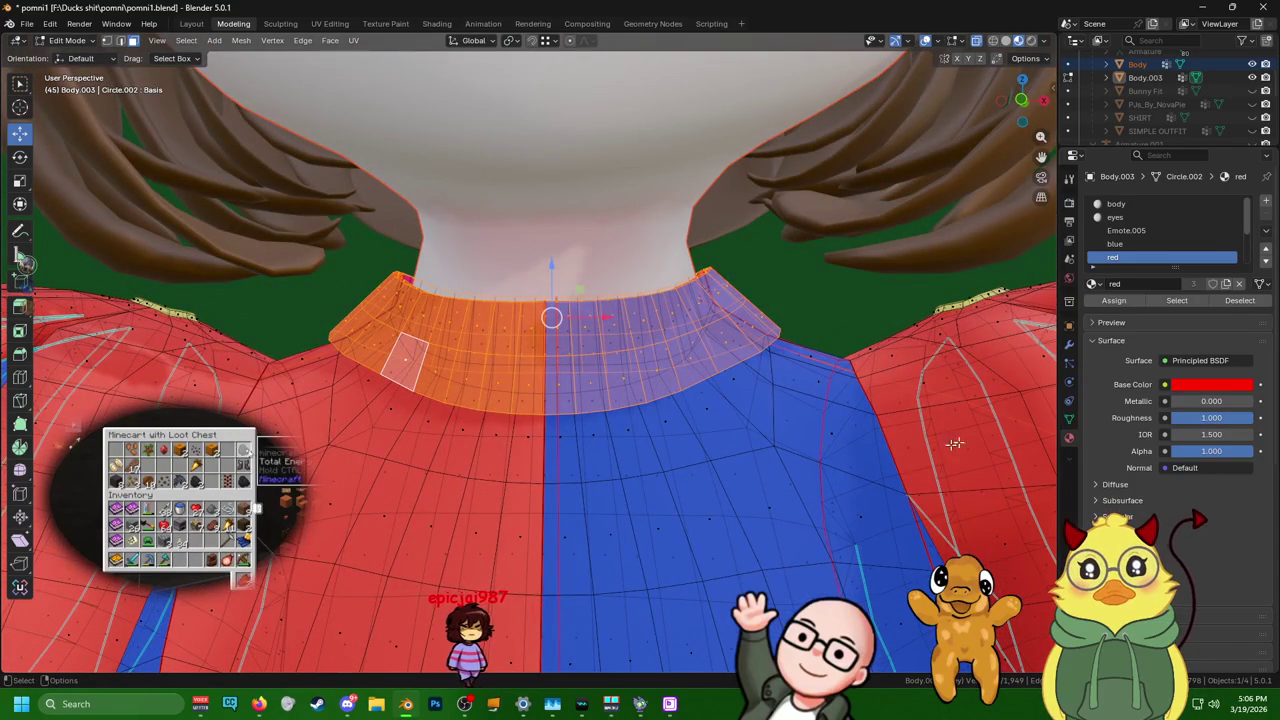
scroll(1140, 240, down, 3)
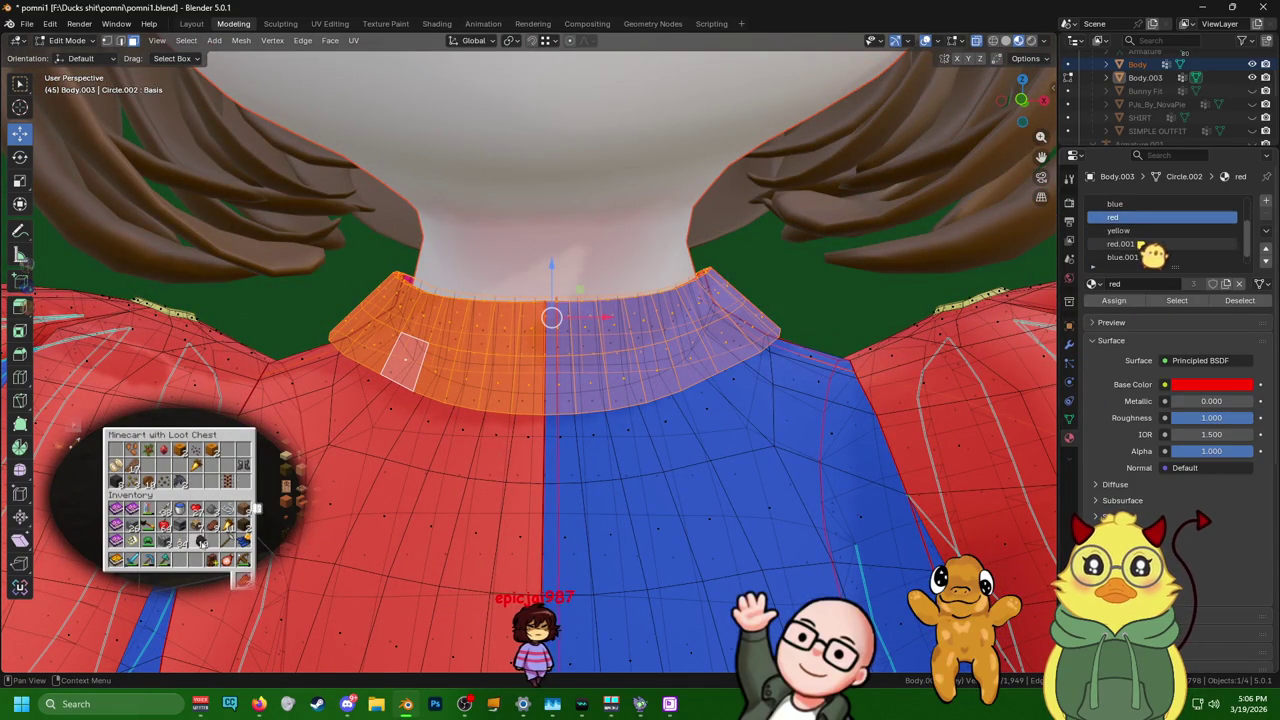
- Assign the yellow material to the collar band faces
click(1141, 231)
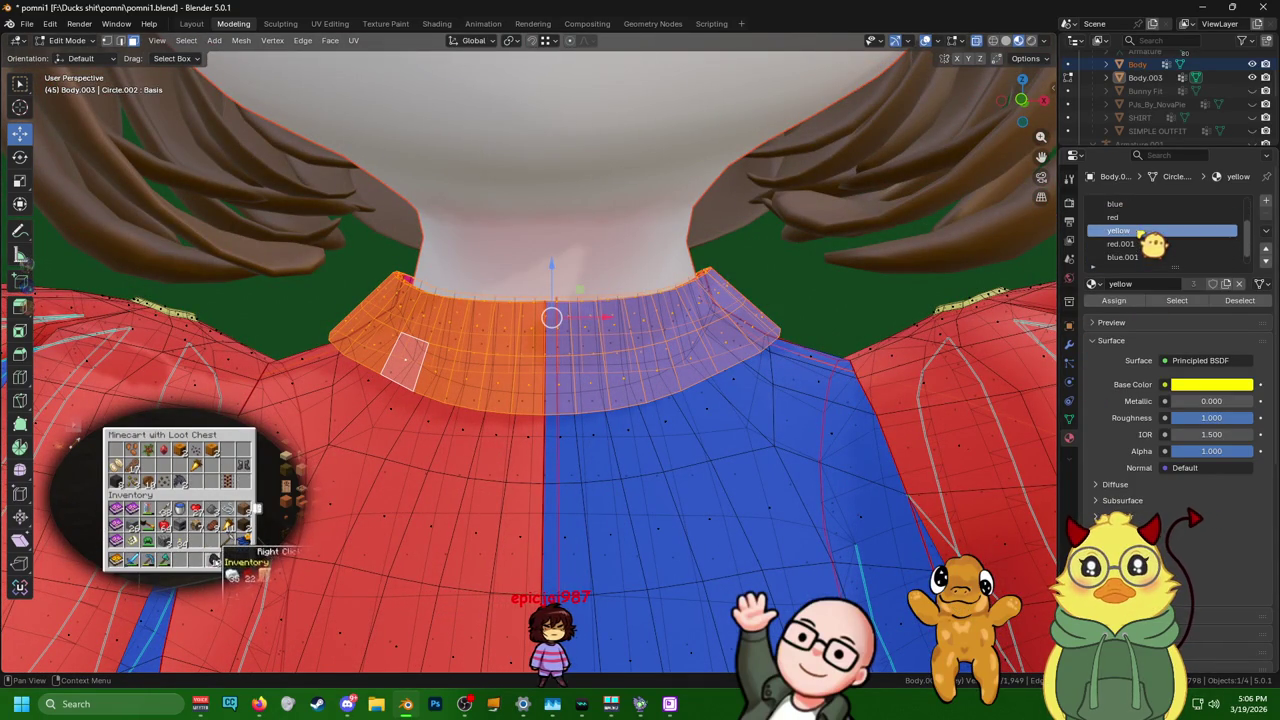
click(1125, 302)
scroll(1148, 260, down, 1)
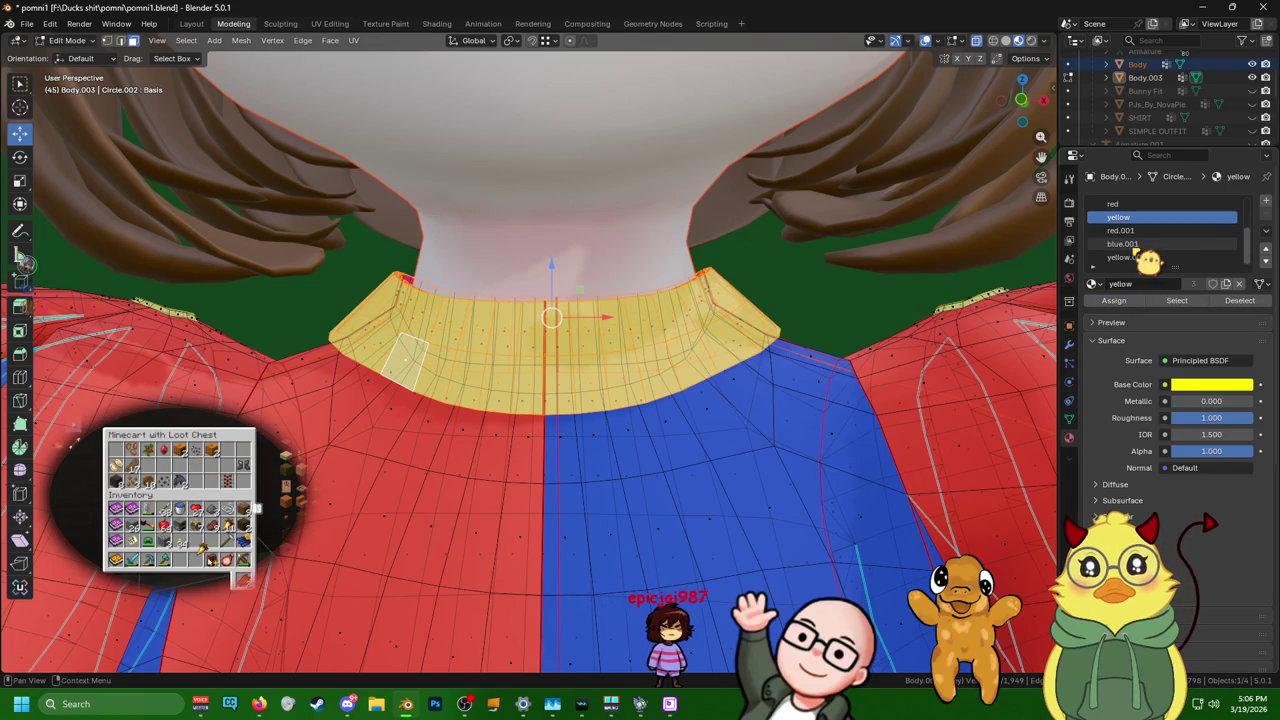
click(1165, 258)
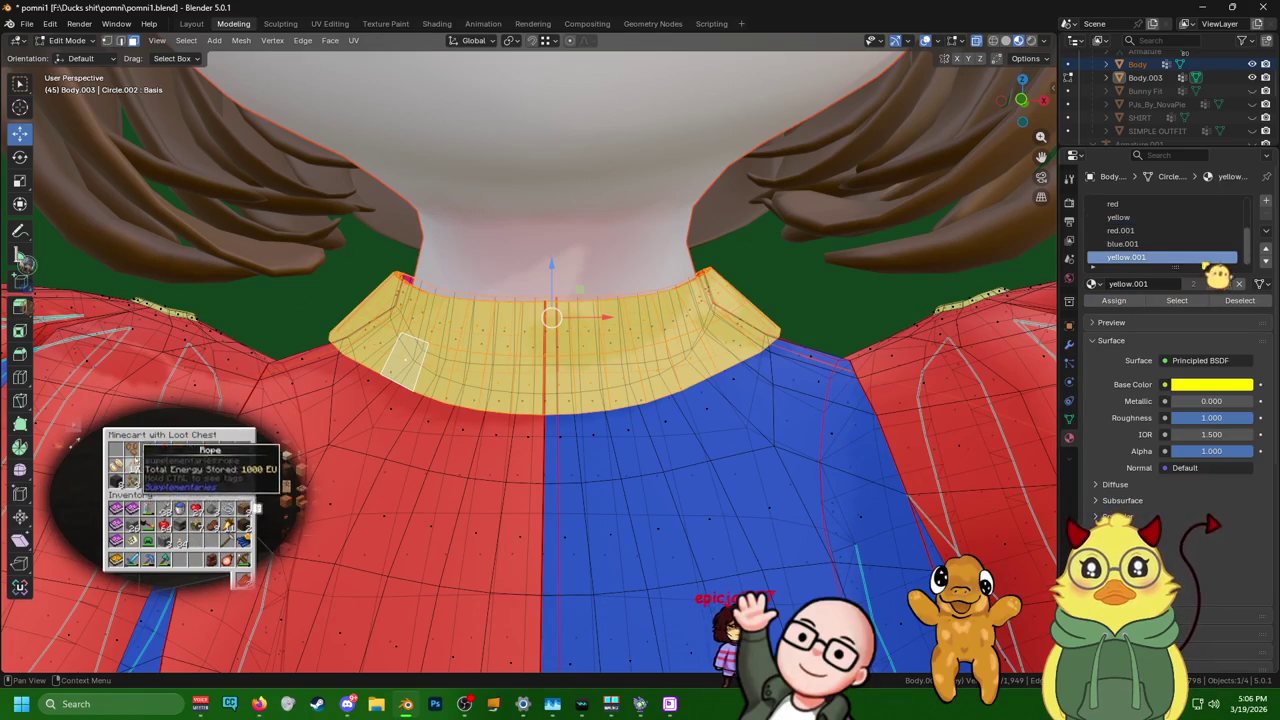
scroll(530, 350, down, 8)
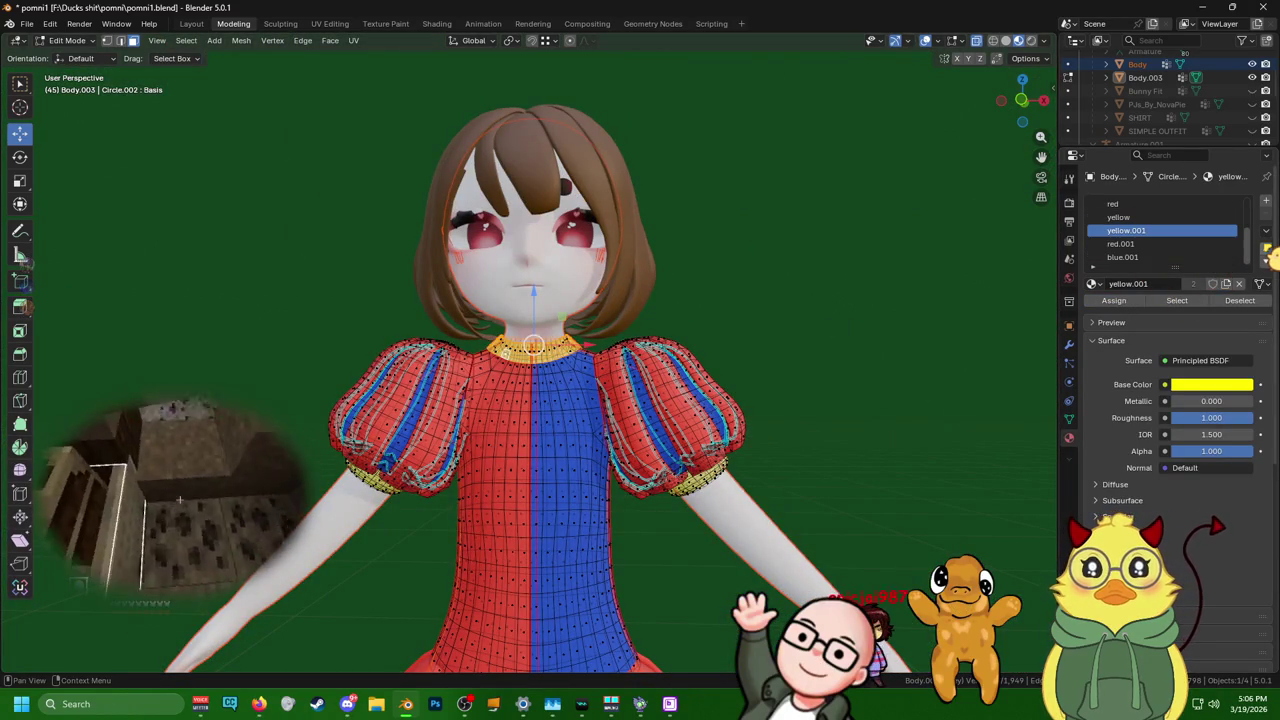
- In Layout, remove the duplicate red.001 and blue.001 material slots from the outfit
click(191, 23)
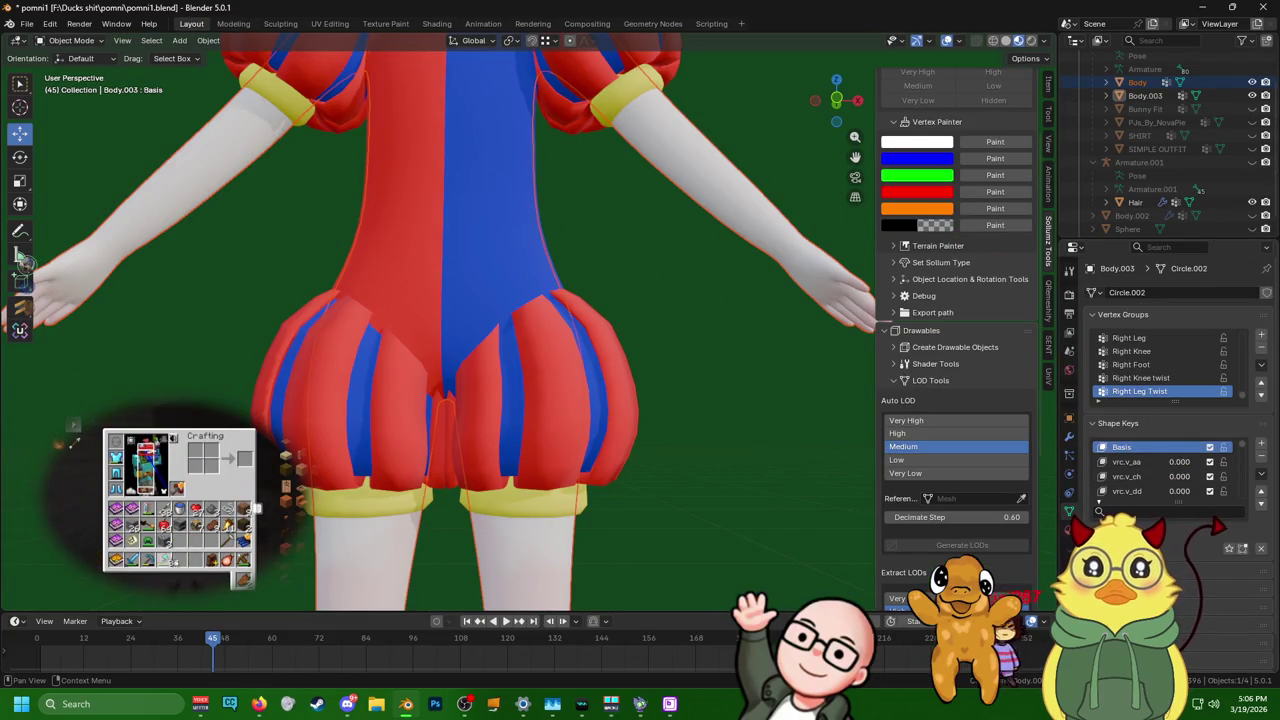
click(1069, 528)
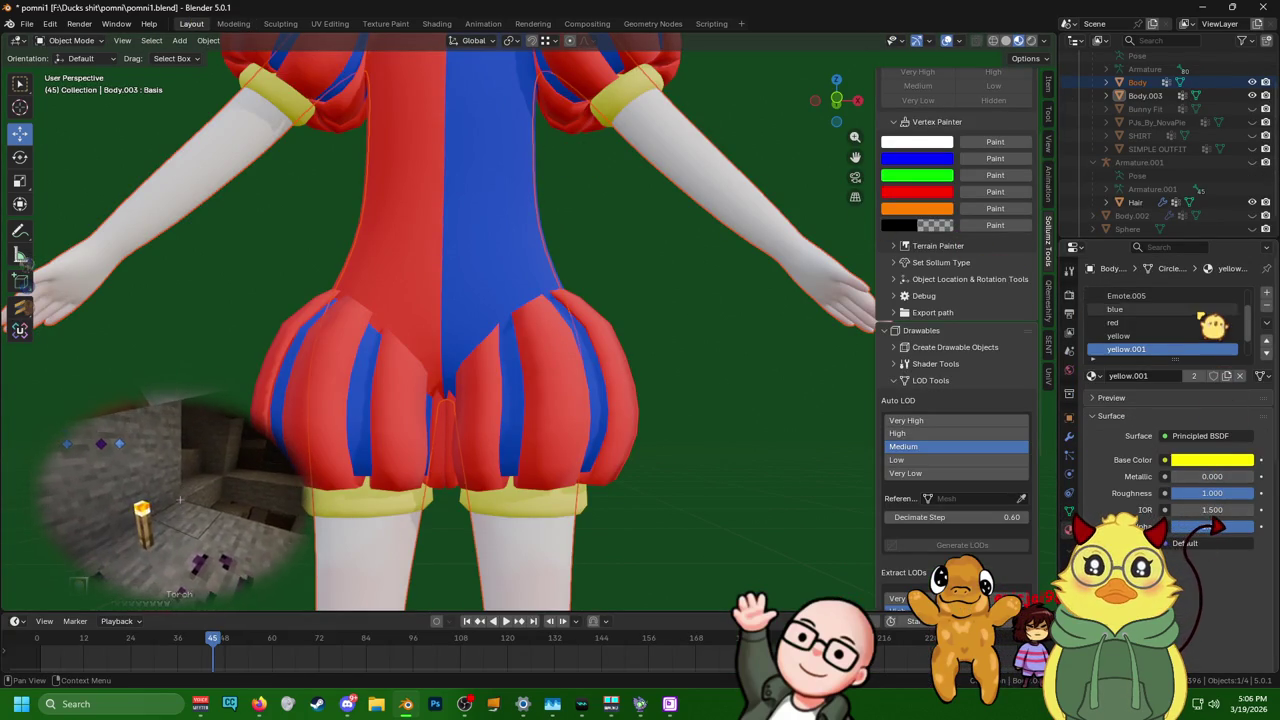
scroll(1210, 322, down, 2)
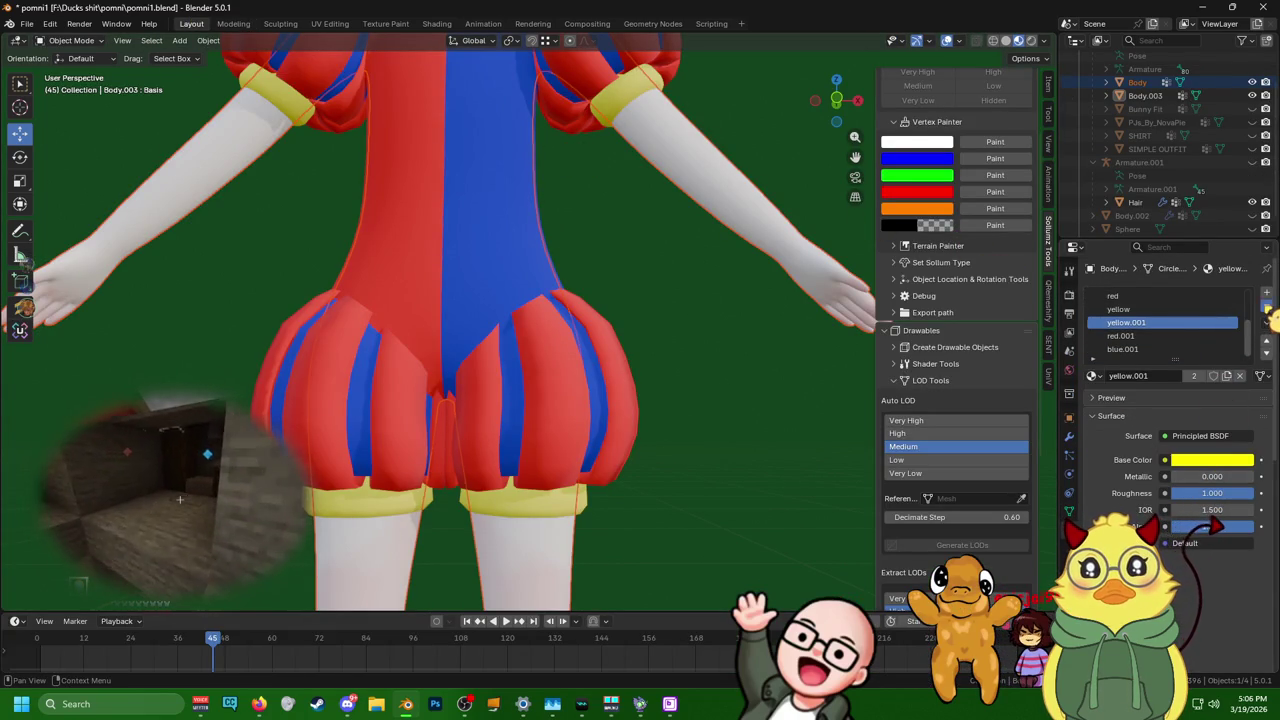
click(1197, 336)
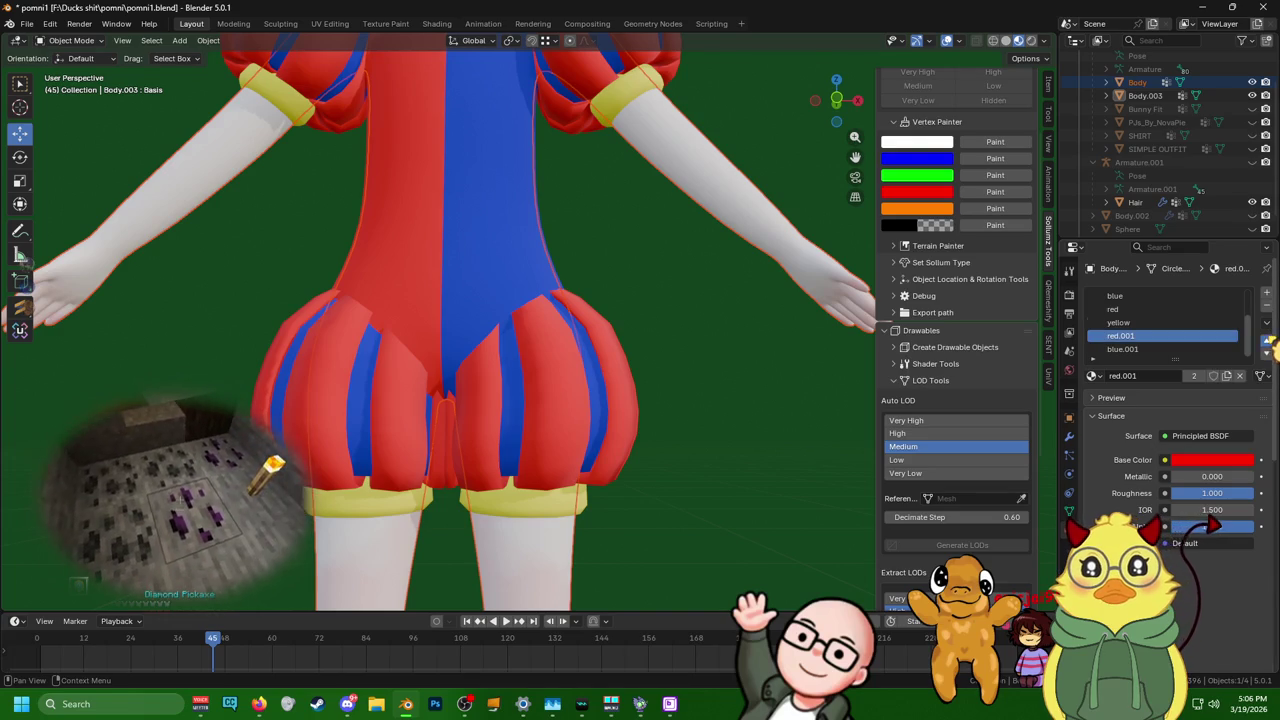
click(1267, 306)
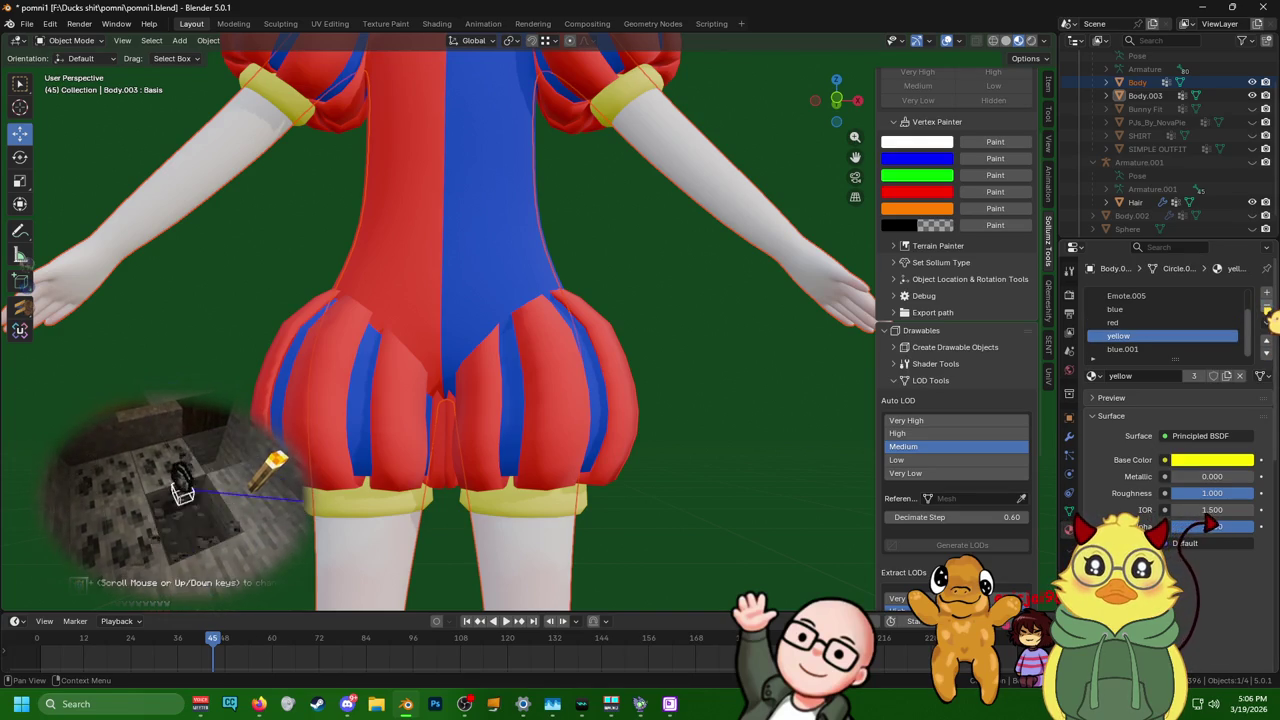
click(1192, 350)
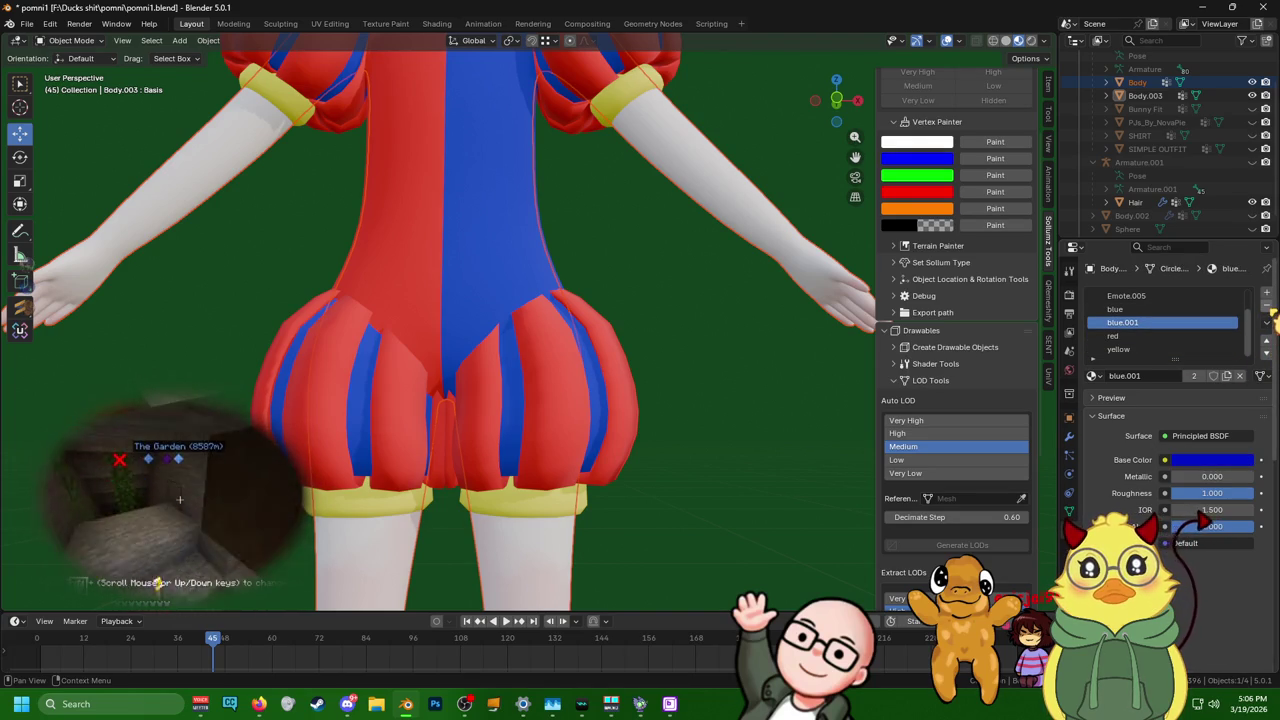
click(1267, 307)
- Make Emote.005 the active slot and reselect the Body.003 outfit object
scroll(1185, 342, up, 1)
click(1172, 324)
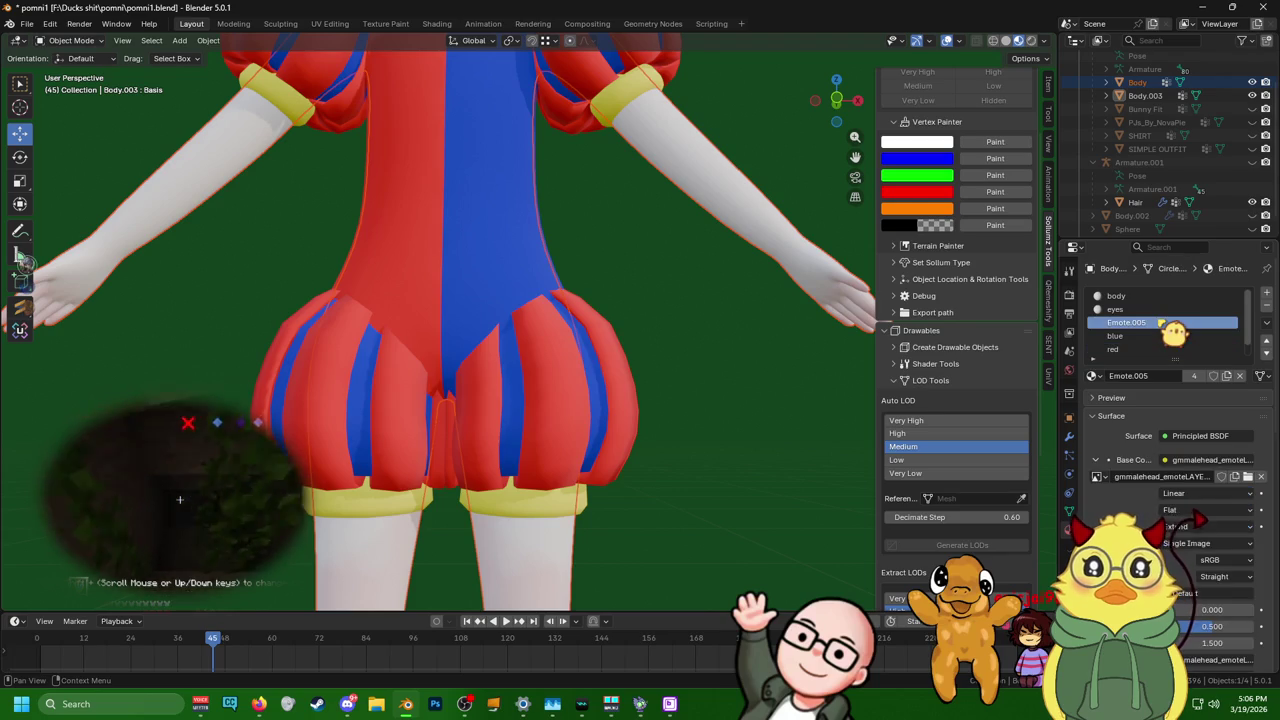
scroll(694, 357, down, 3)
scroll(694, 357, down, 3)
mouse_move(674, 320)
middle_down()
mouse_move(634, 331)
mouse_move(700, 348)
middle_up()
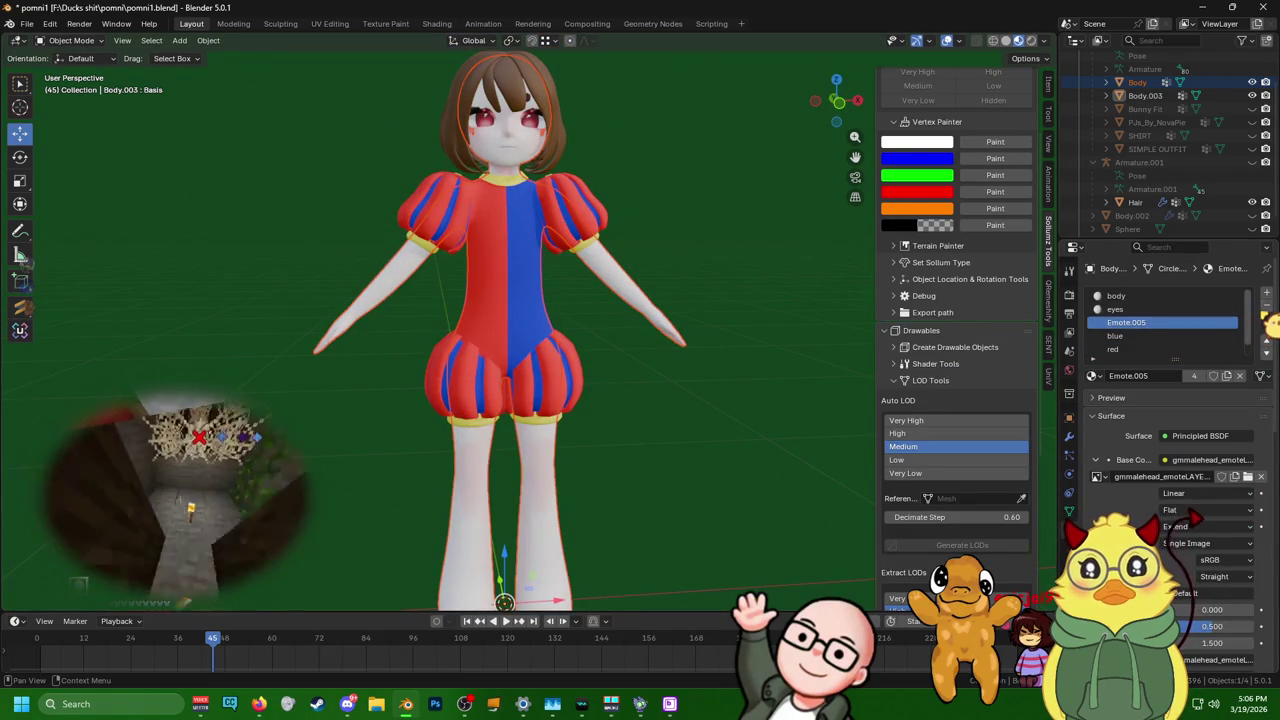
click(604, 206)
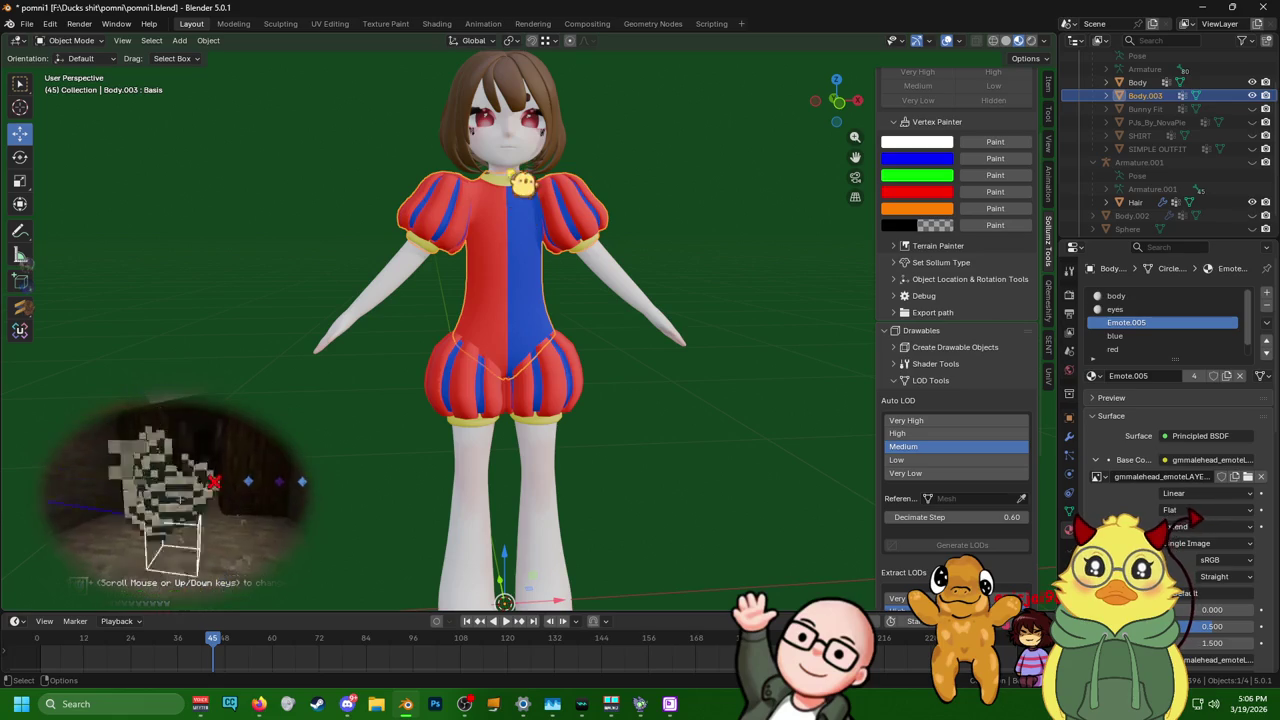
click(532, 177)
click(549, 233)
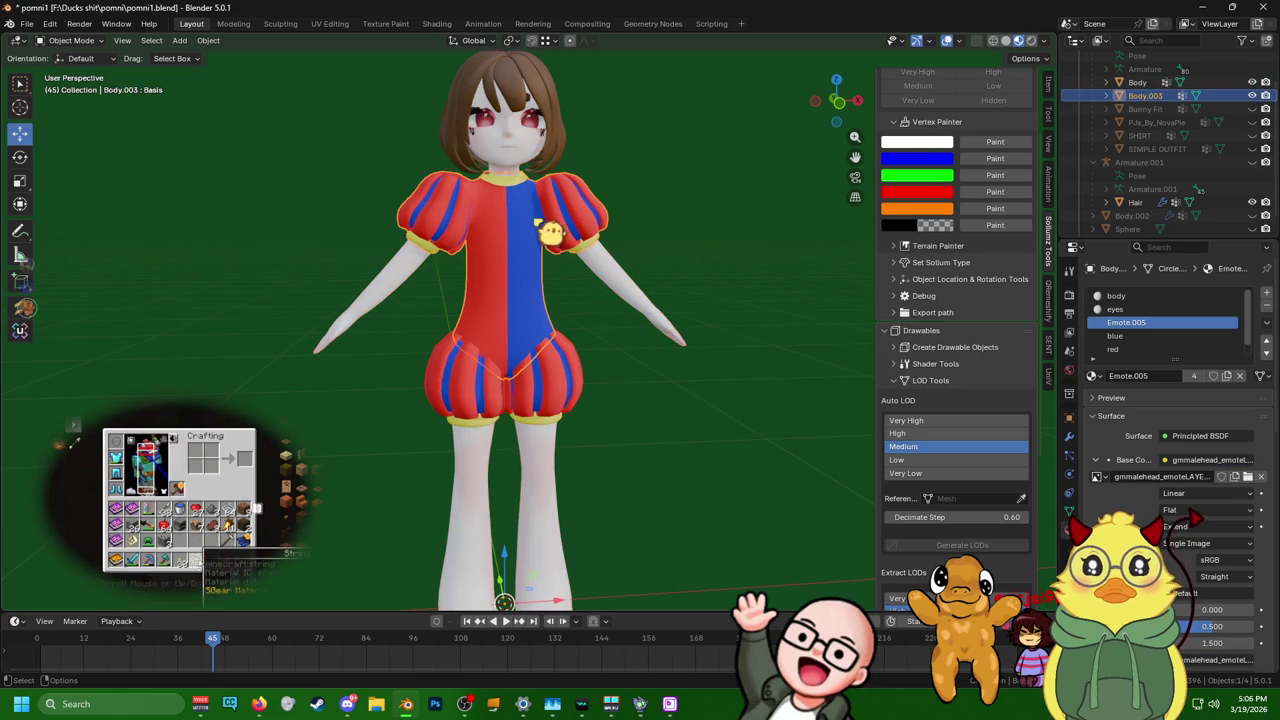
- Remove the Emote.005, body and eyes material slots from the outfit
click(1266, 306)
click(1208, 297)
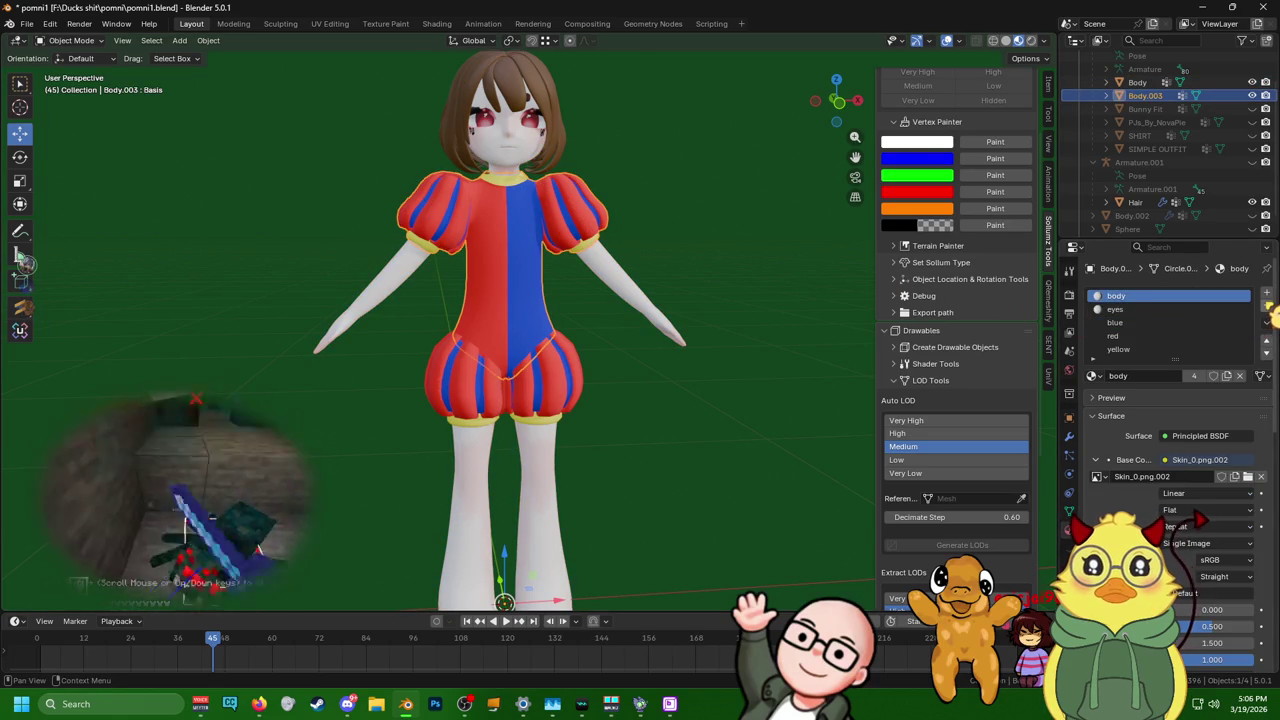
click(1266, 306)
click(615, 370)
mouse_move(609, 386)
middle_down()
mouse_move(533, 402)
mouse_move(211, 371)
mouse_move(689, 423)
mouse_move(548, 322)
mouse_move(289, 337)
mouse_move(351, 346)
mouse_move(316, 360)
mouse_move(342, 305)
mouse_move(450, 250)
mouse_move(500, 300)
mouse_move(485, 370)
middle_up()
scroll(548, 322, down, 4)
scroll(470, 325, up, 5)
- Select the outfit, enter Edit Mode in Modeling, and pick loops on the skirt
click(345, 300)
click(233, 23)
key(g)
right_click(523, 328)
alt+click(476, 424)
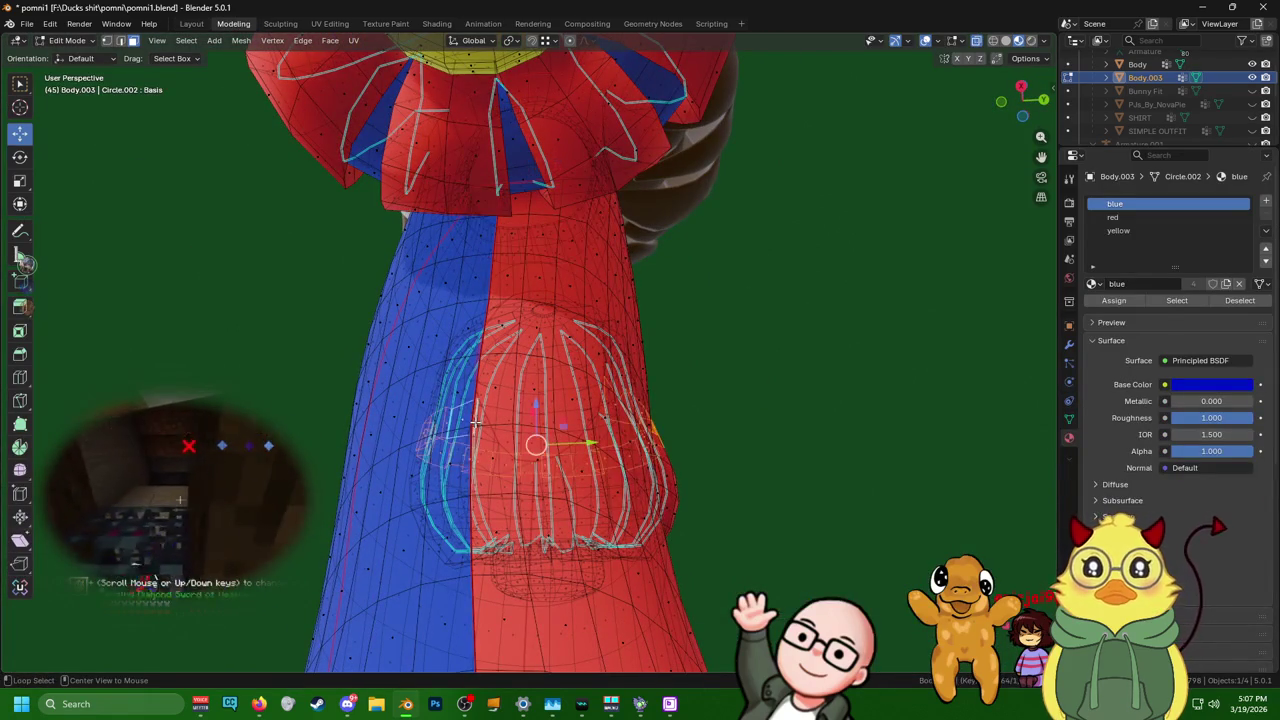
alt+click(473, 413)
- In edge select, pick the left vertical edge loop on the torso
click(120, 39)
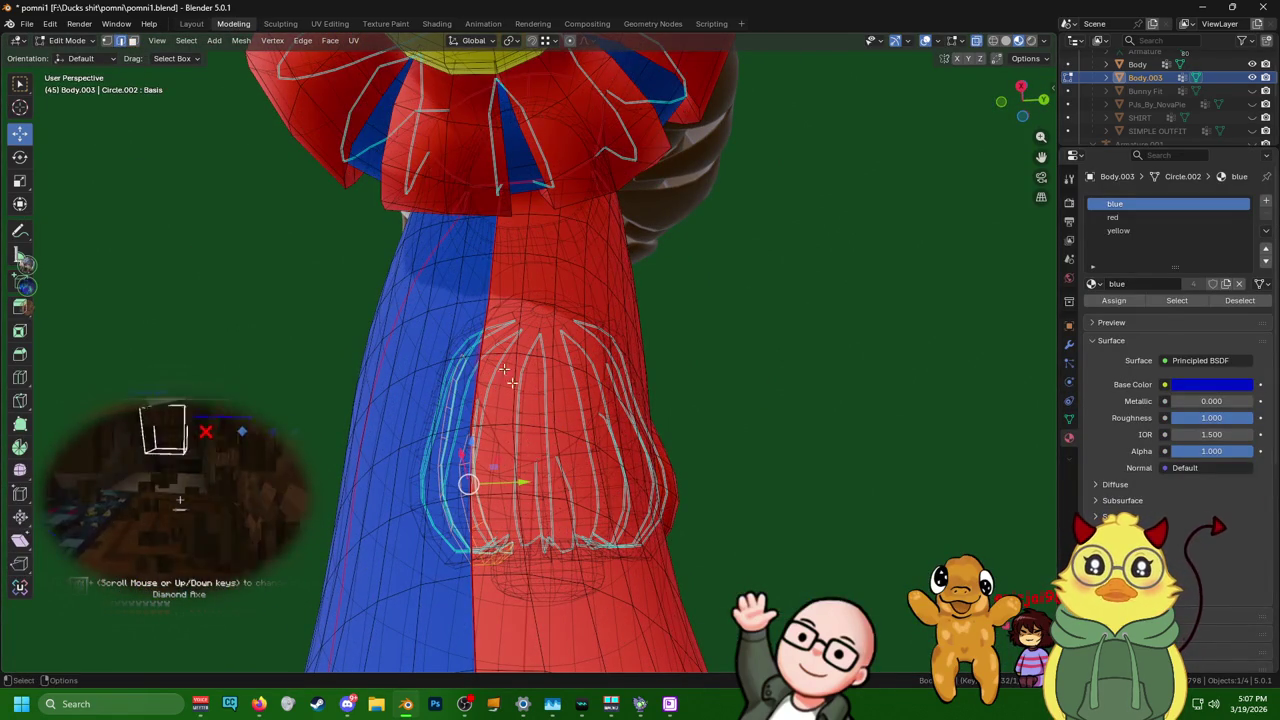
mouse_move(474, 392)
middle_down()
mouse_move(849, 179)
mouse_move(886, 220)
mouse_move(811, 293)
middle_up()
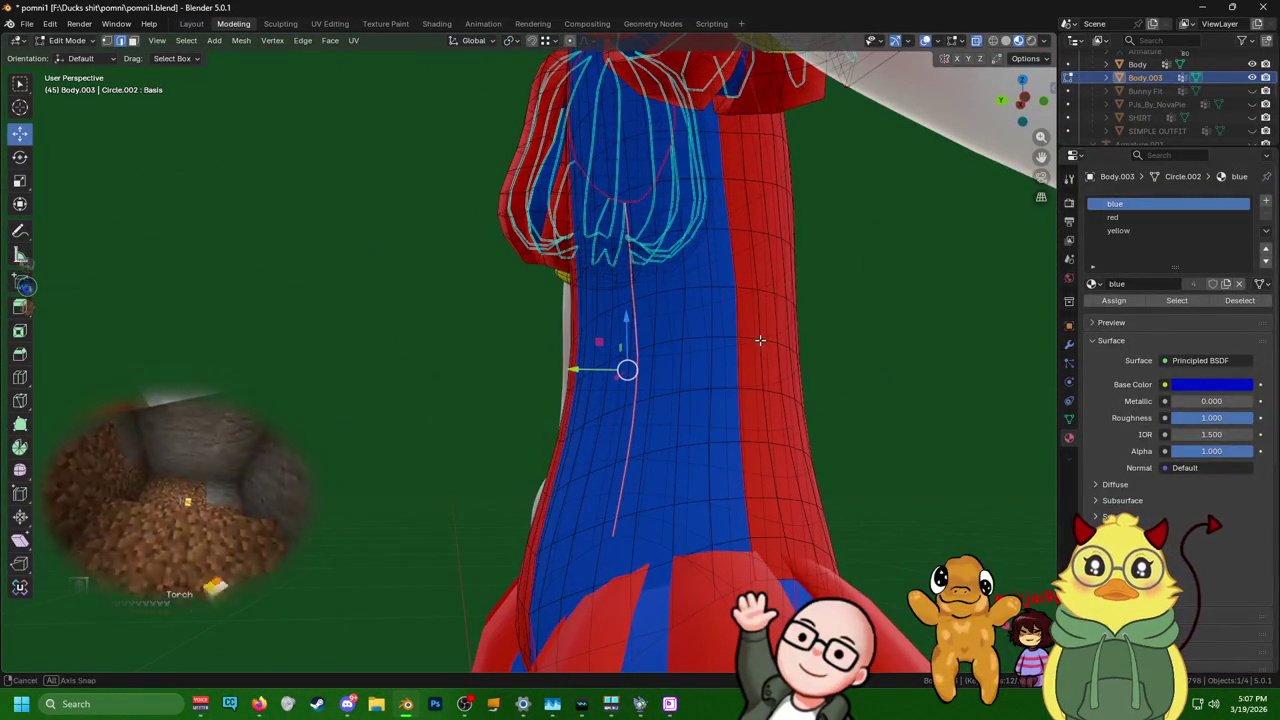
middle_drag(760, 340, 755, 342)
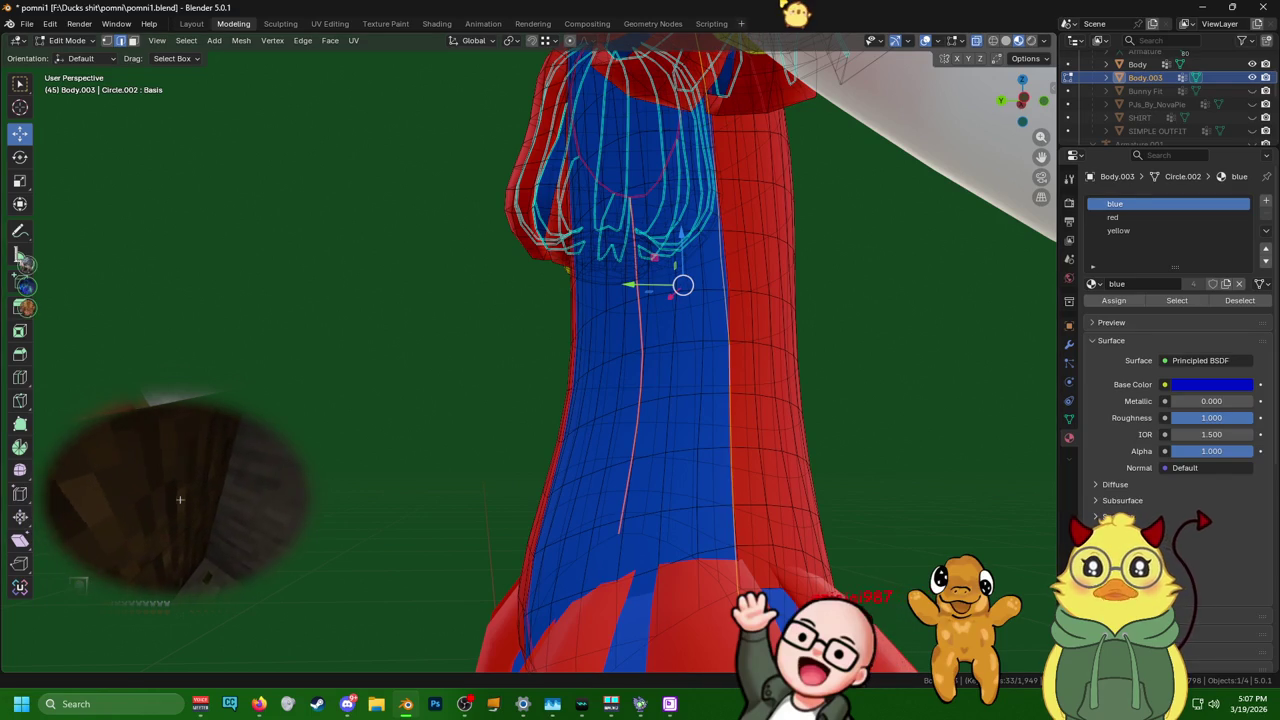
mouse_move(585, 235)
middle_down()
mouse_move(486, 280)
mouse_move(429, 280)
mouse_move(417, 325)
mouse_move(470, 420)
mouse_move(484, 489)
mouse_move(471, 517)
middle_up()
alt+shift+click(462, 521)
alt+shift+click(456, 530)
alt+shift+click(451, 540)
middle_drag(451, 540, 389, 337)
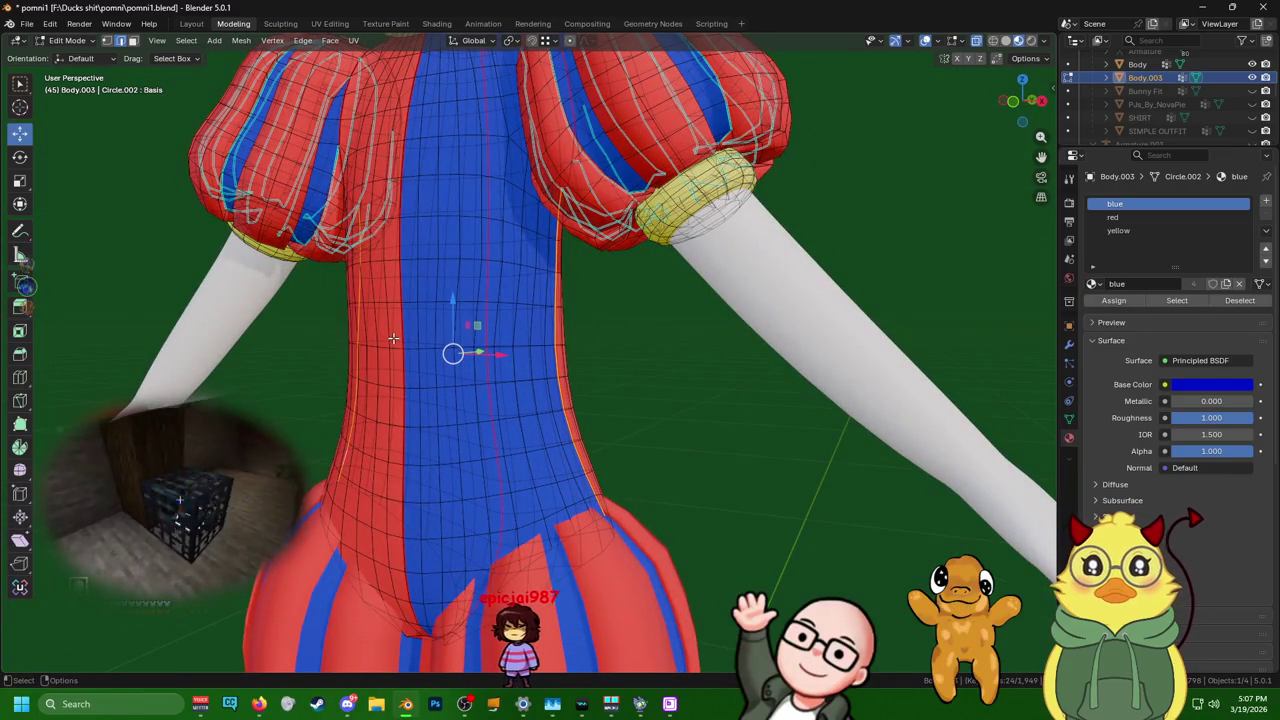
middle_drag(420, 306, 330, 280)
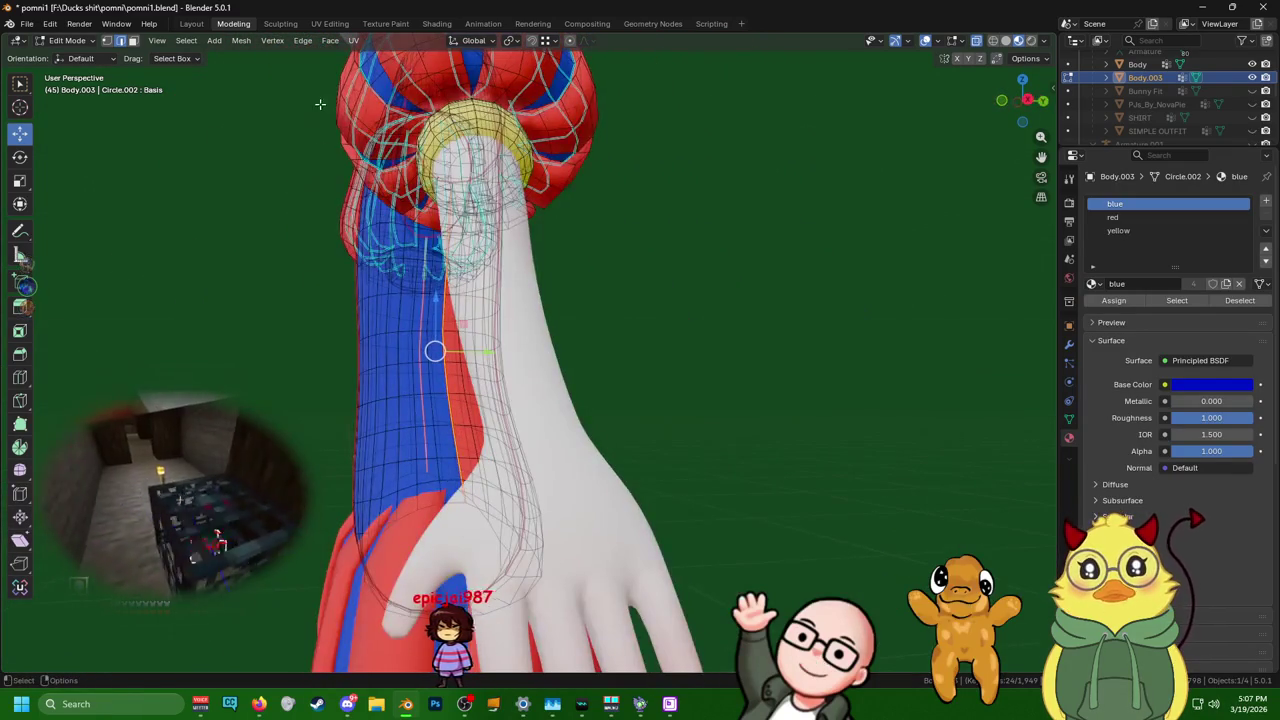
middle_drag(420, 330, 520, 338)
- In vertex mode, box-select the torso vertices near the waist
right_click(520, 338)
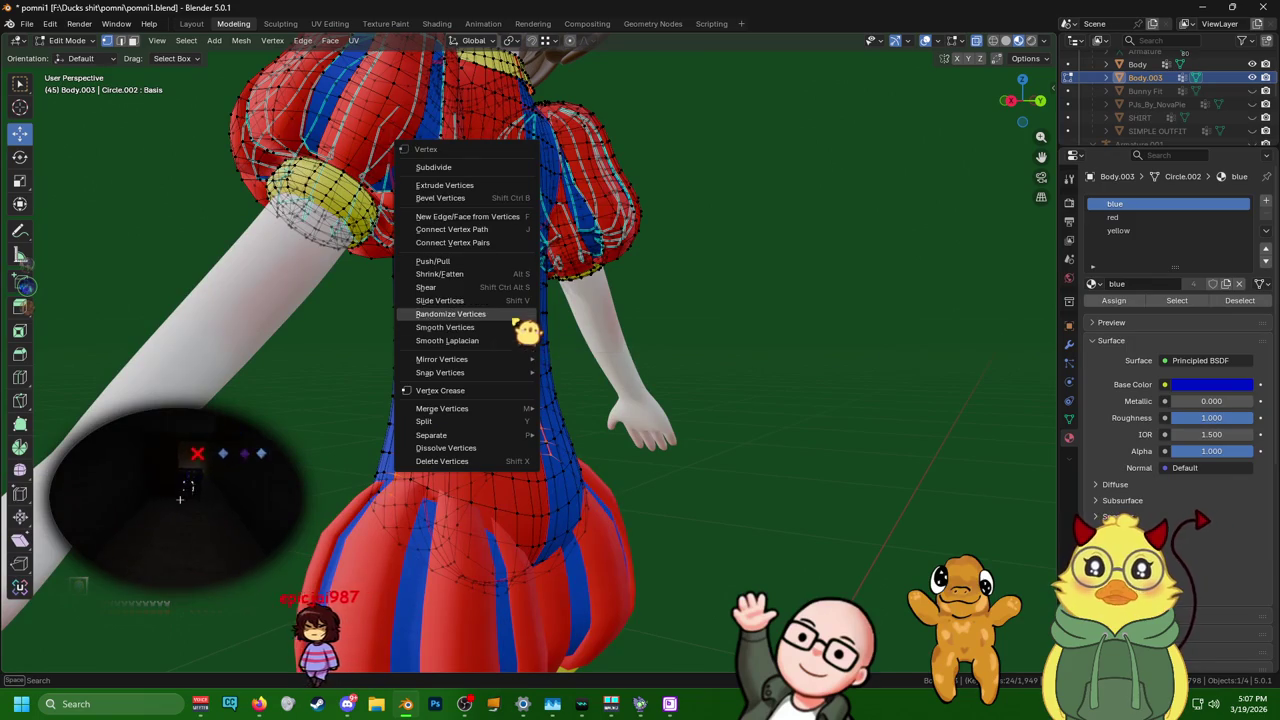
key(ctrl+z)
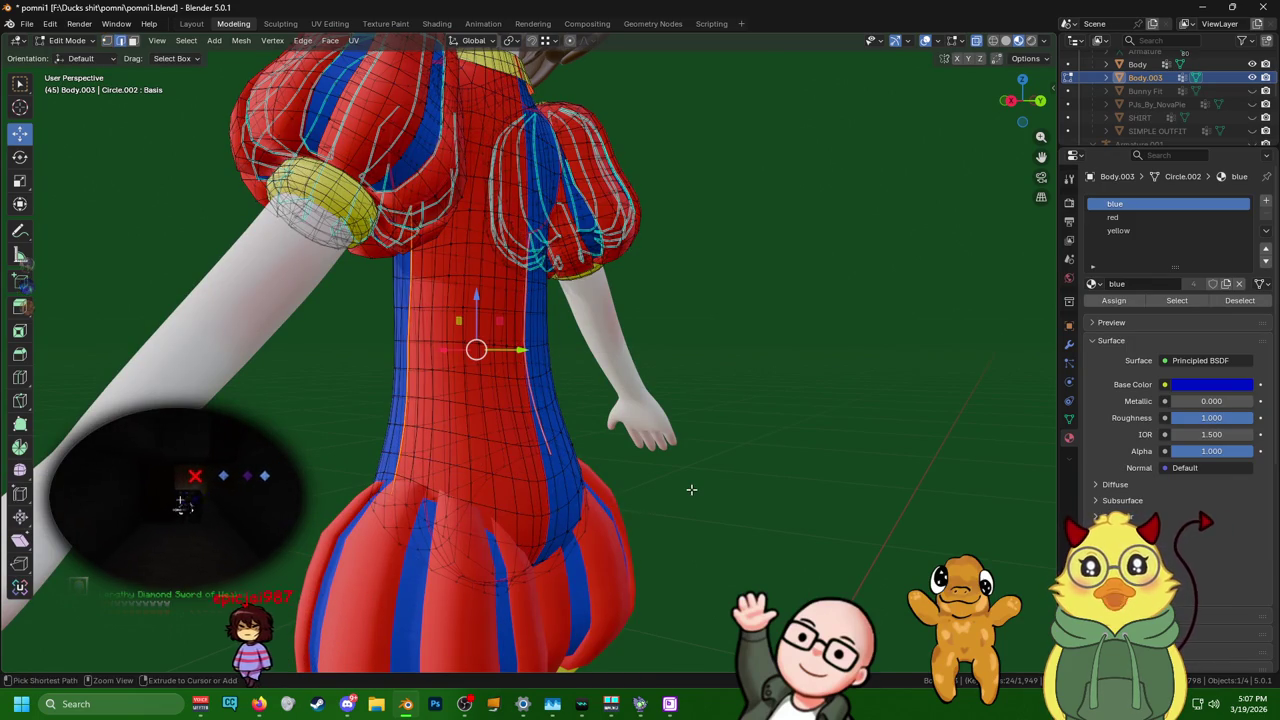
key(1)
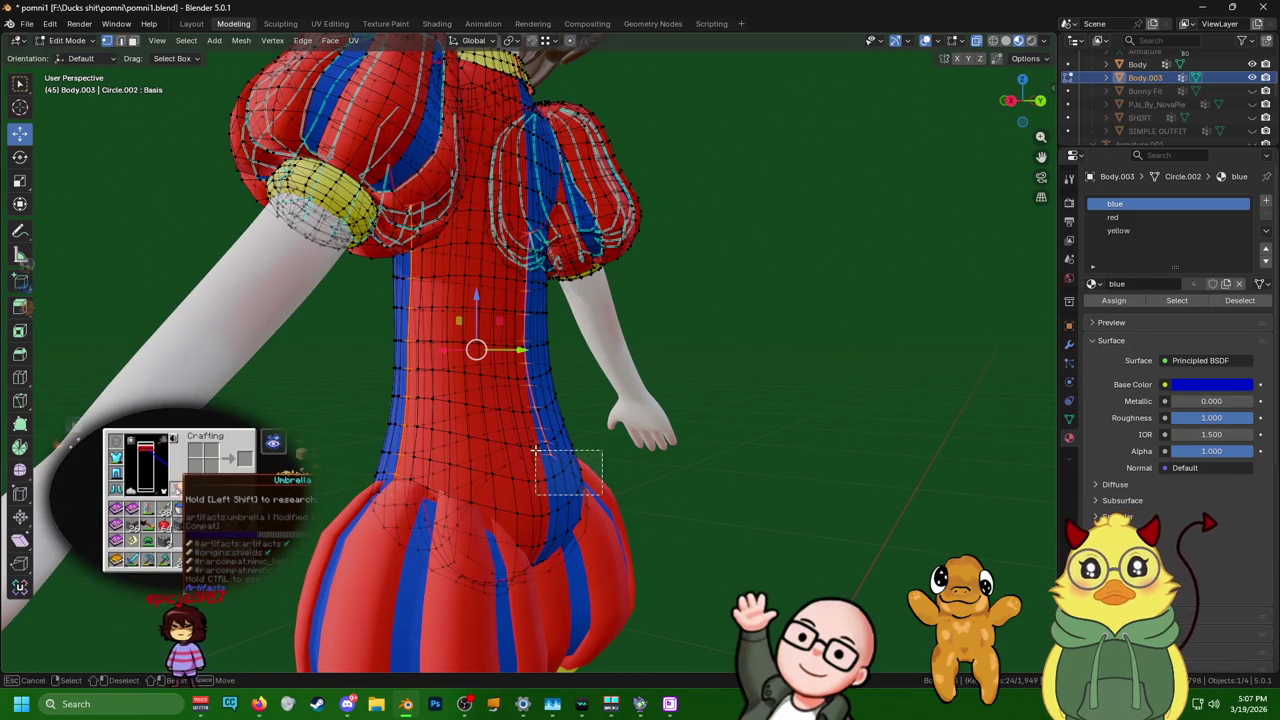
key(b)
drag(440, 518, 376, 471)
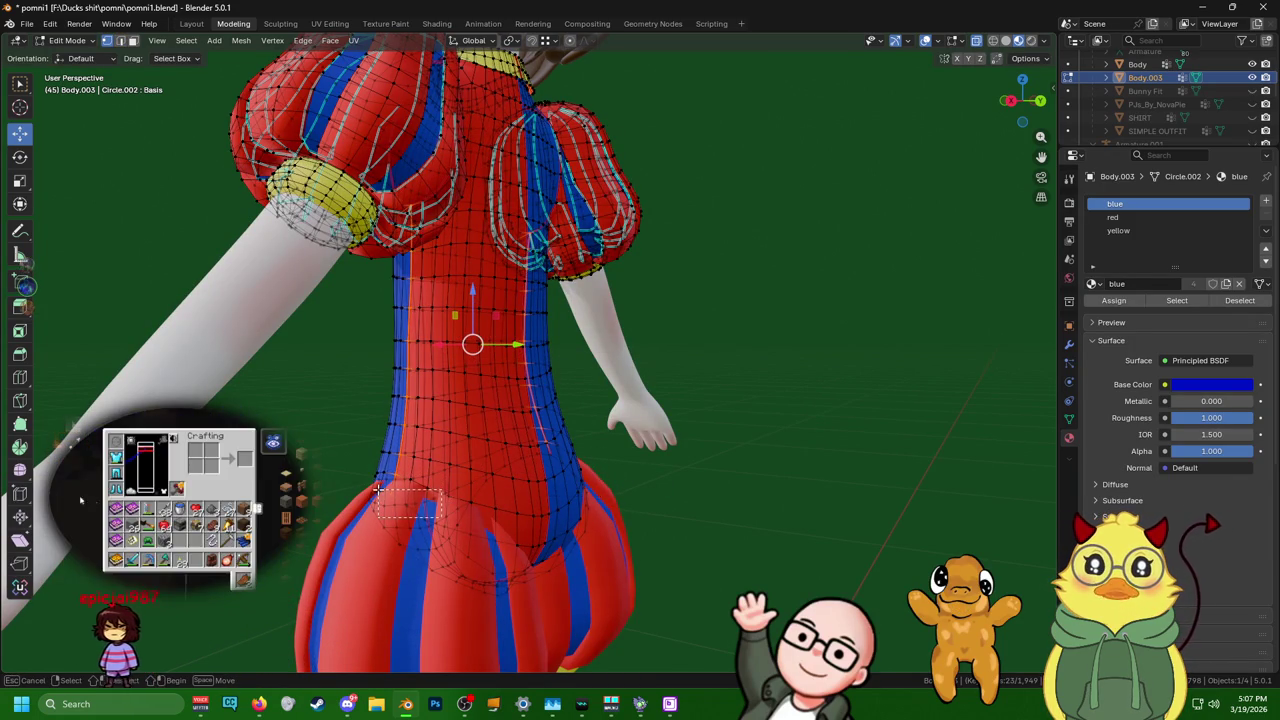
mouse_move(376, 471)
middle_down()
mouse_move(533, 514)
mouse_move(498, 345)
mouse_move(470, 330)
middle_up()
scroll(470, 330, up, 3)
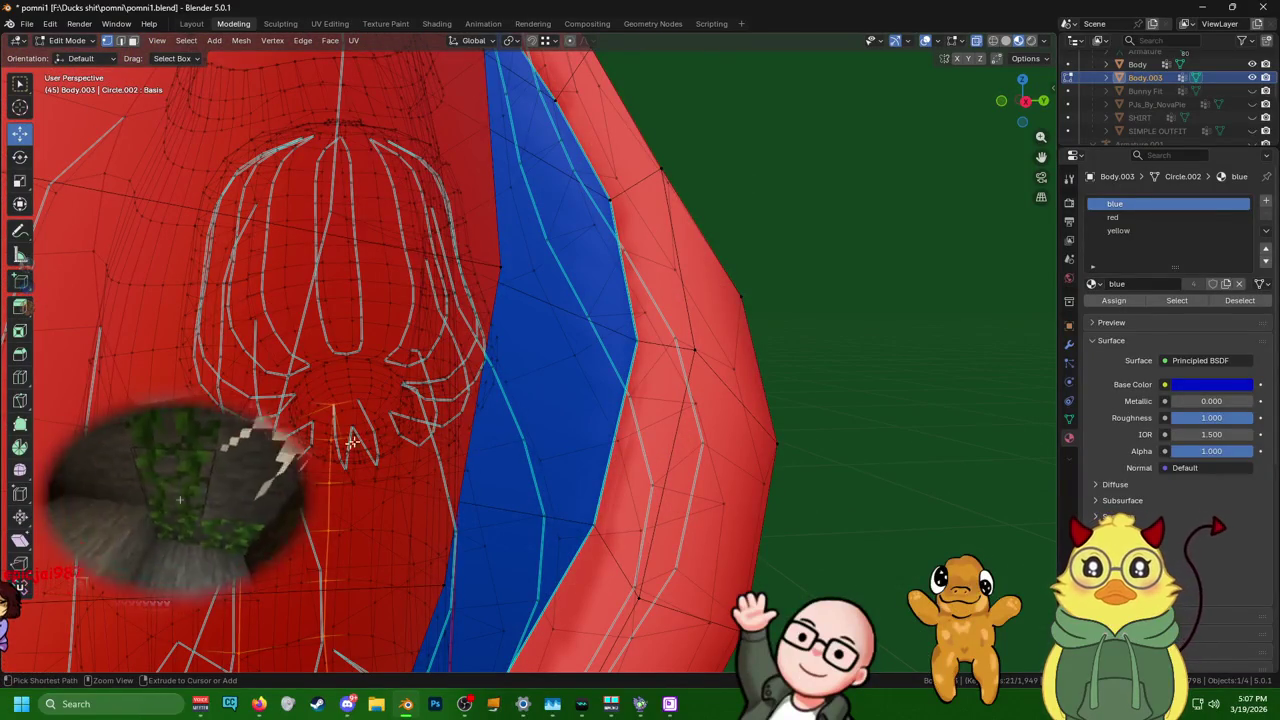
scroll(437, 452, down, 6)
scroll(437, 452, down, 5)
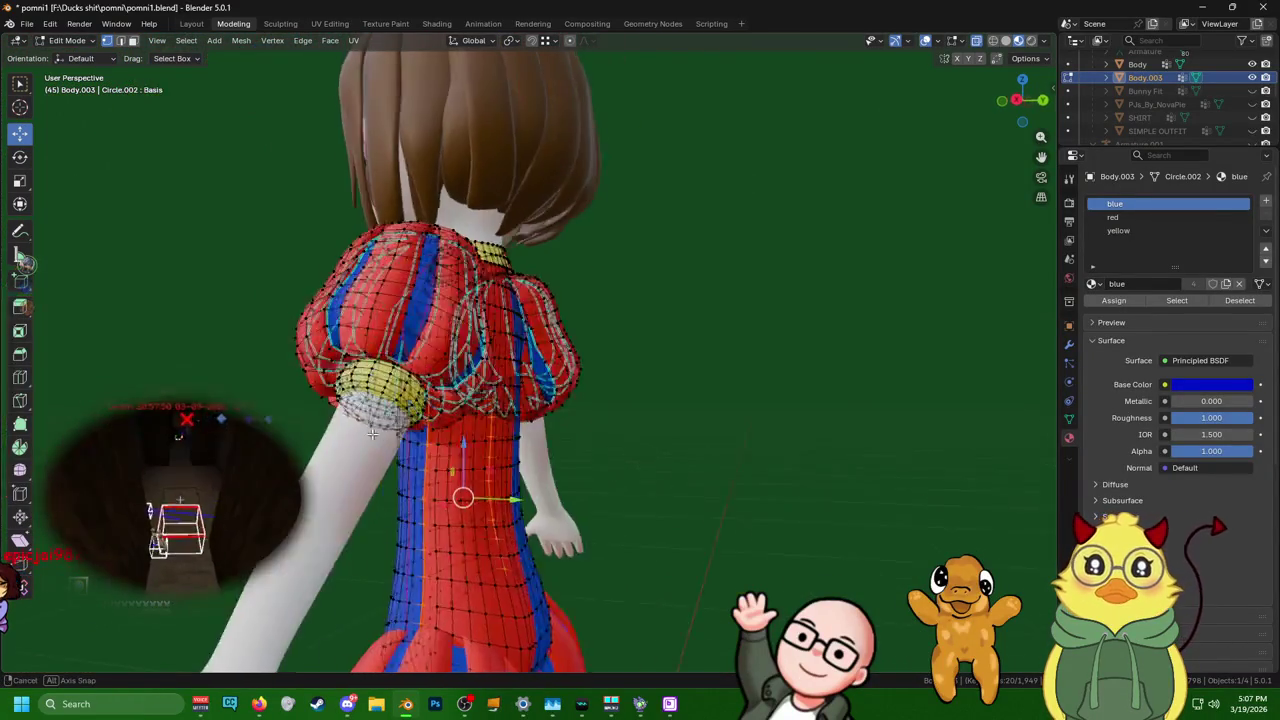
- Apply Smooth Vertices three times to the selected torso vertices
right_click(380, 556)
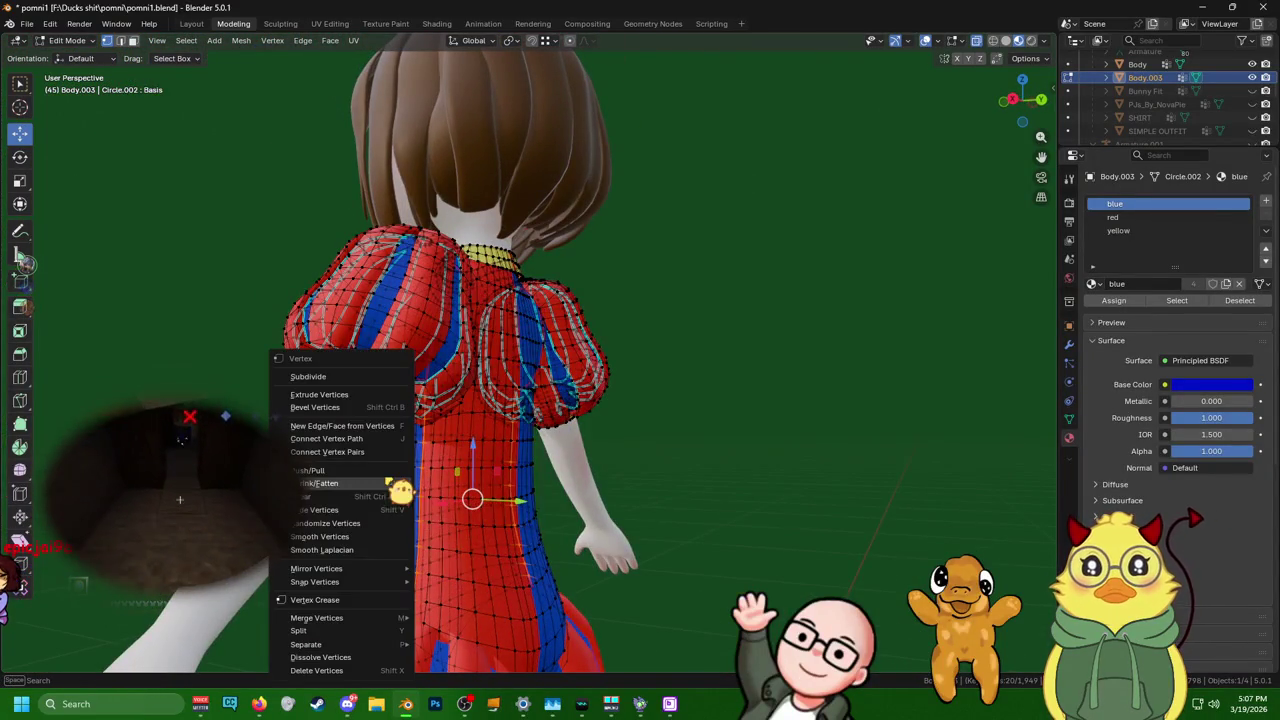
click(390, 537)
right_click(390, 540)
click(390, 537)
right_click(390, 540)
click(390, 537)
- Scale the torso vertices down to about 0.96 and return to Layout in object mode
middle_drag(397, 549, 498, 519)
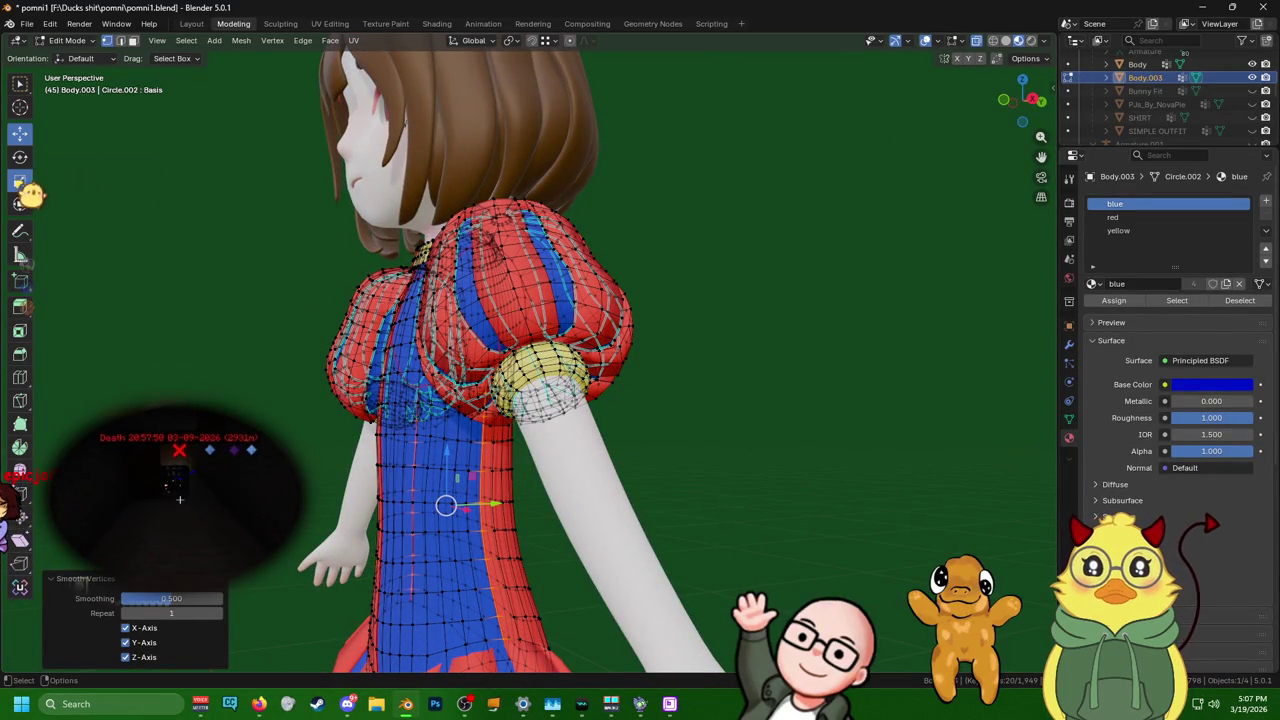
drag(499, 503, 455, 500)
mouse_move(455, 500)
middle_down()
mouse_move(309, 568)
mouse_move(608, 542)
mouse_move(700, 557)
mouse_move(551, 556)
middle_up()
scroll(309, 568, down, 4)
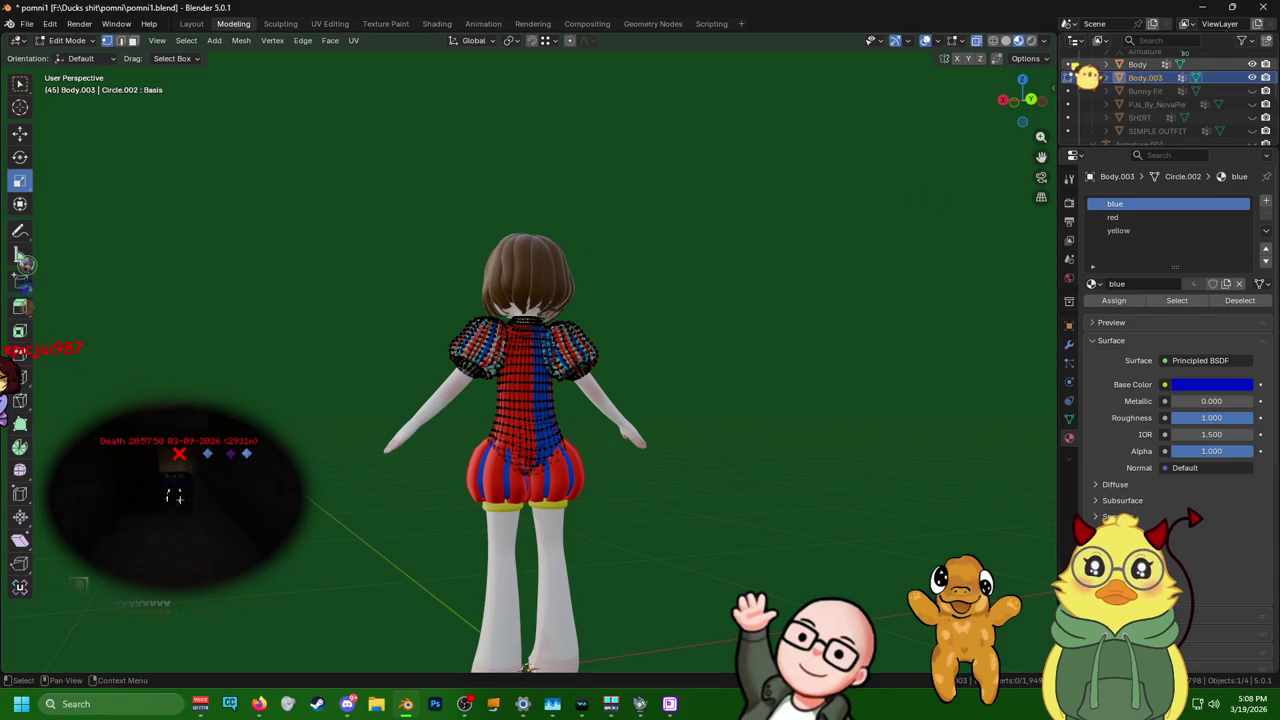
click(191, 23)
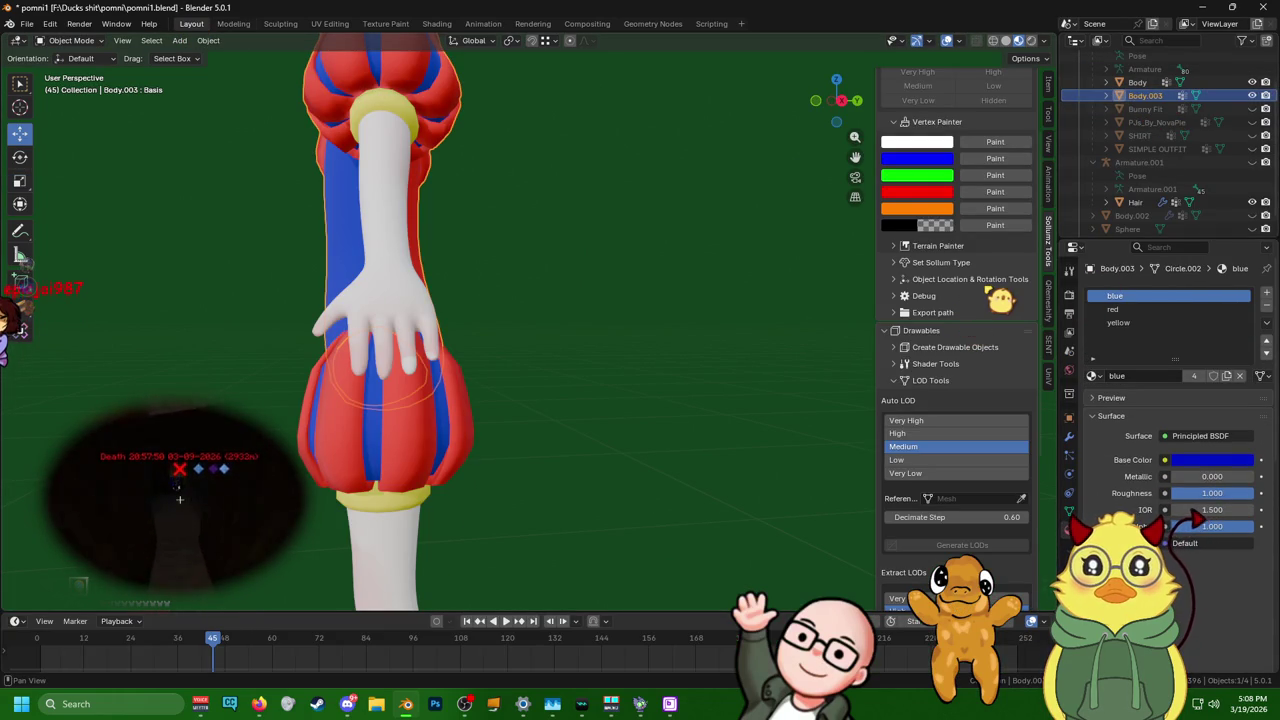
- Duplicate the outfit in place and delete the waist loop vertices on the copy
key(shift+d)
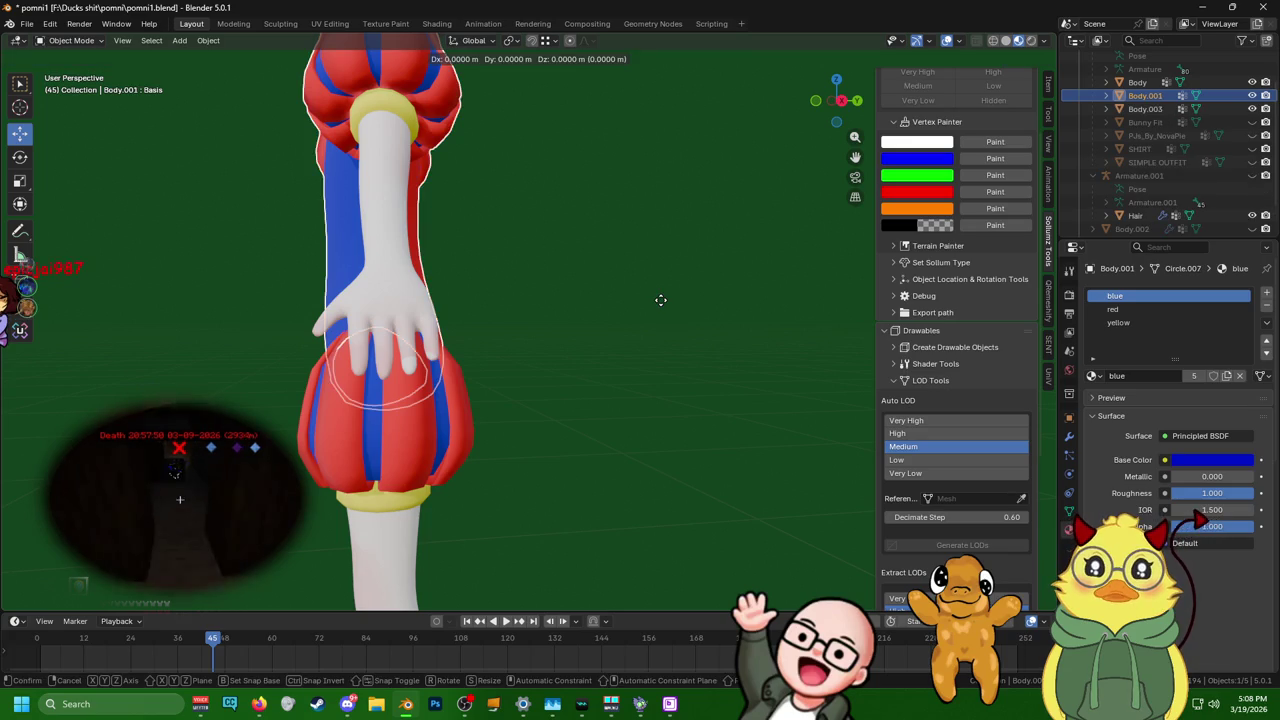
right_click(660, 300)
click(233, 23)
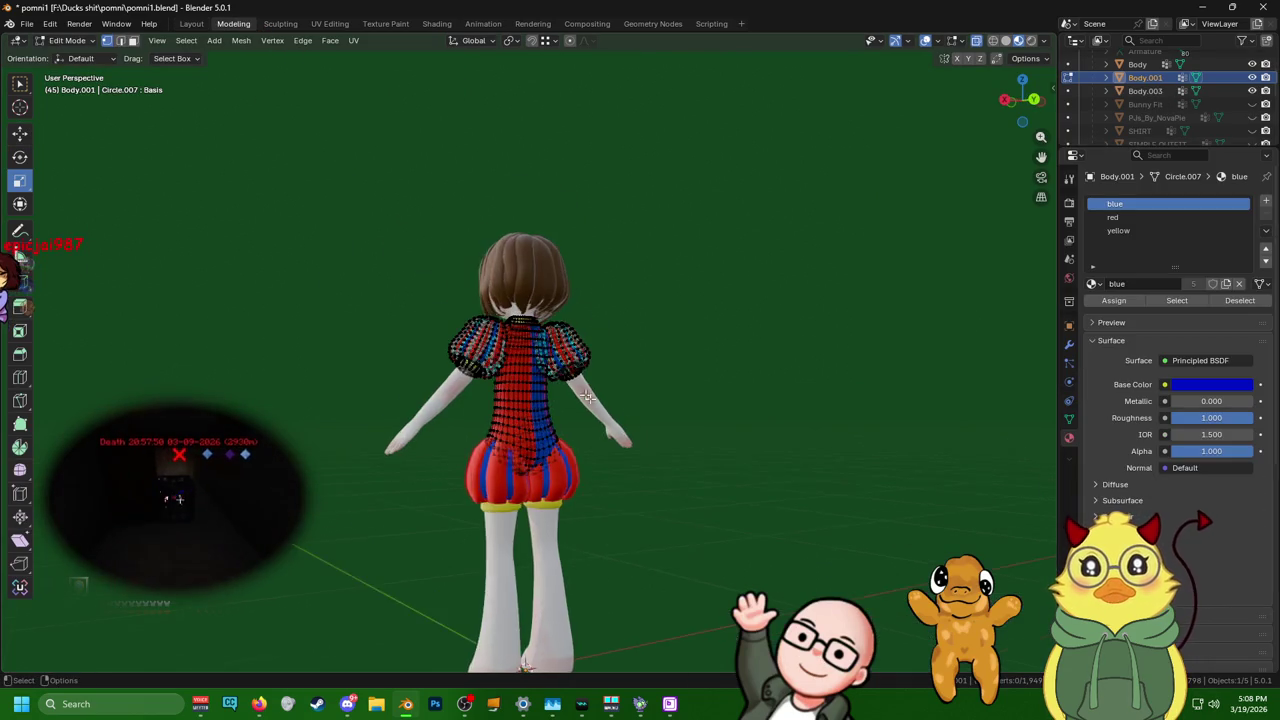
scroll(588, 588, up, 5)
scroll(588, 588, up, 2)
scroll(517, 434, up, 2)
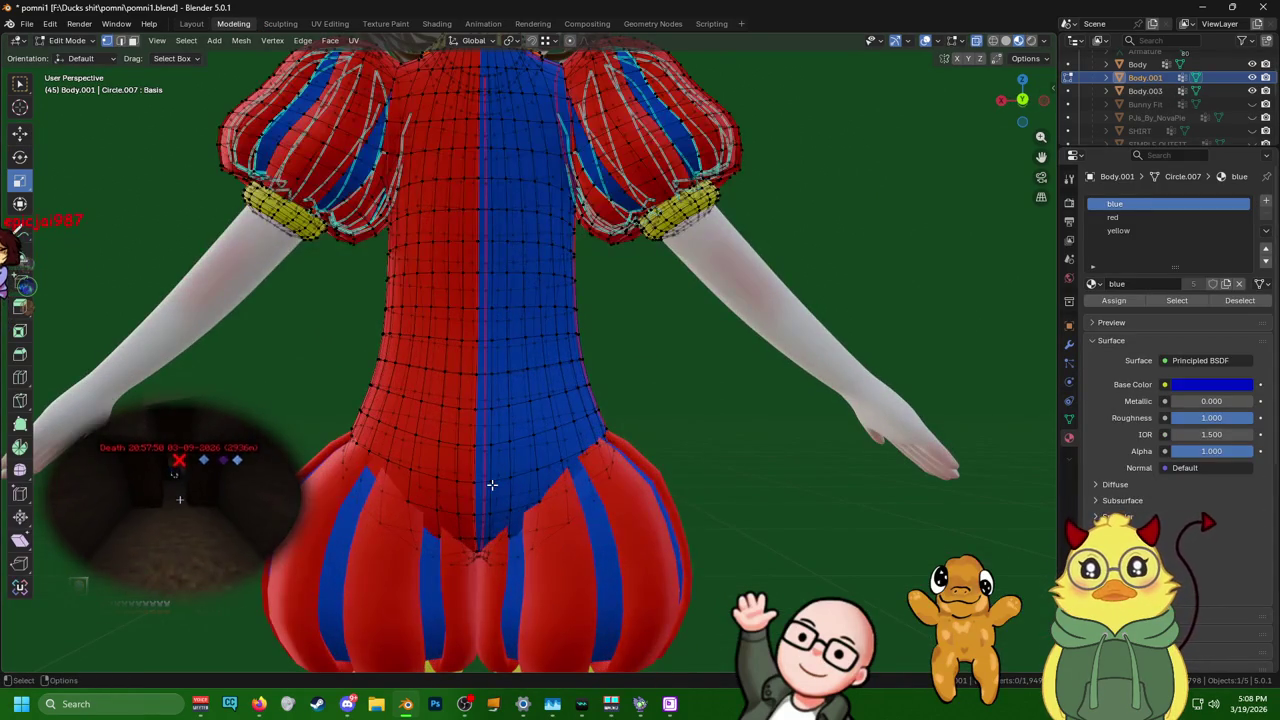
alt+click(498, 481)
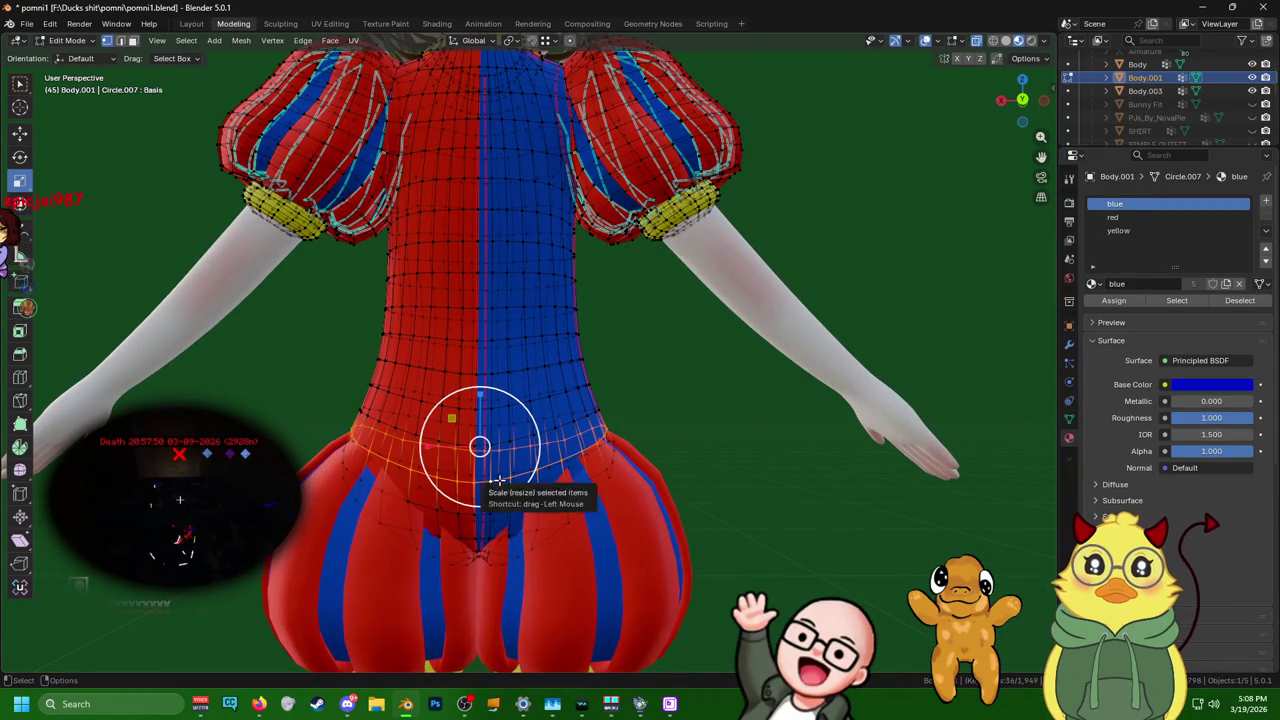
key(x)
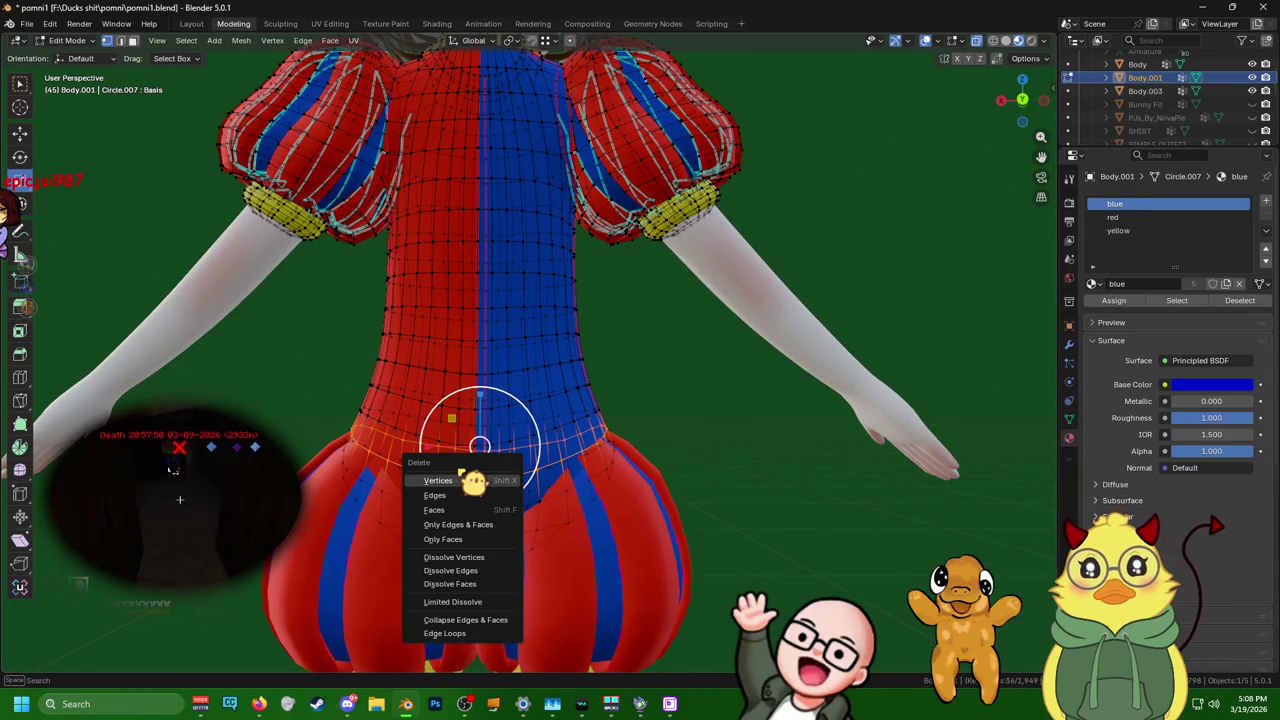
click(466, 481)
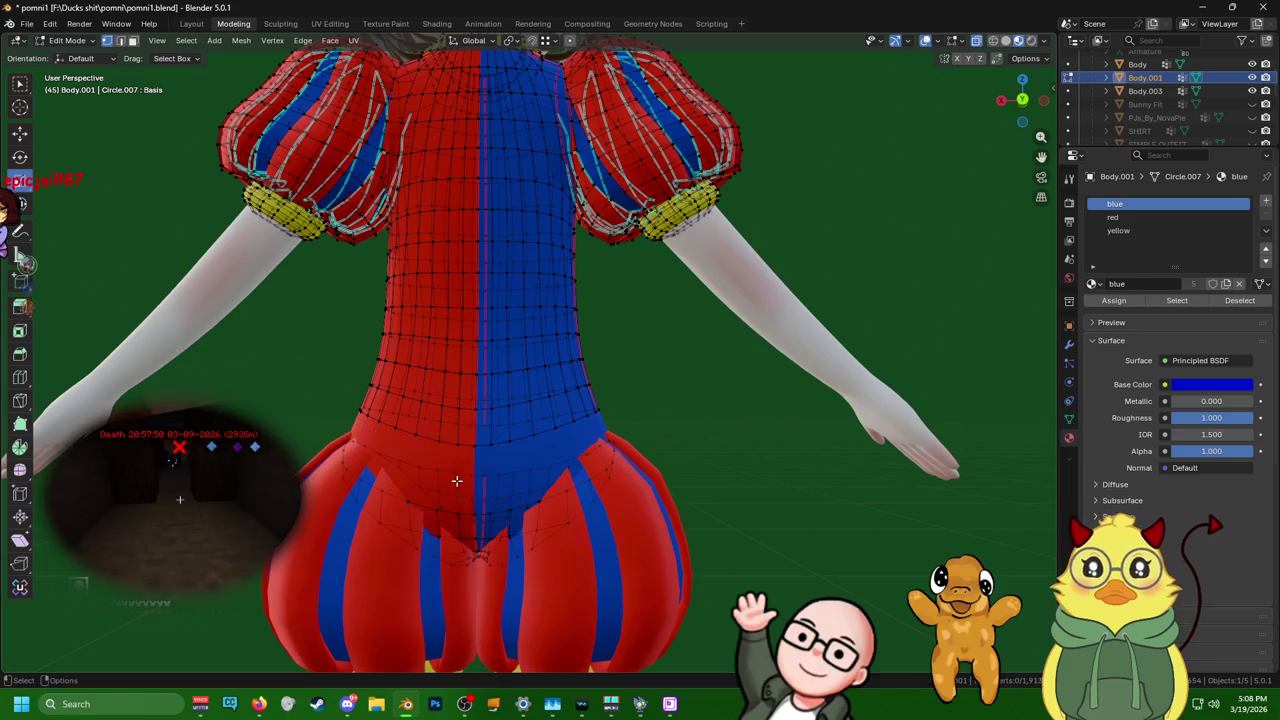
- Select the upper torso and both sleeves, then delete their vertices
key(l)
key(c)
drag(457, 200, 560, 175)
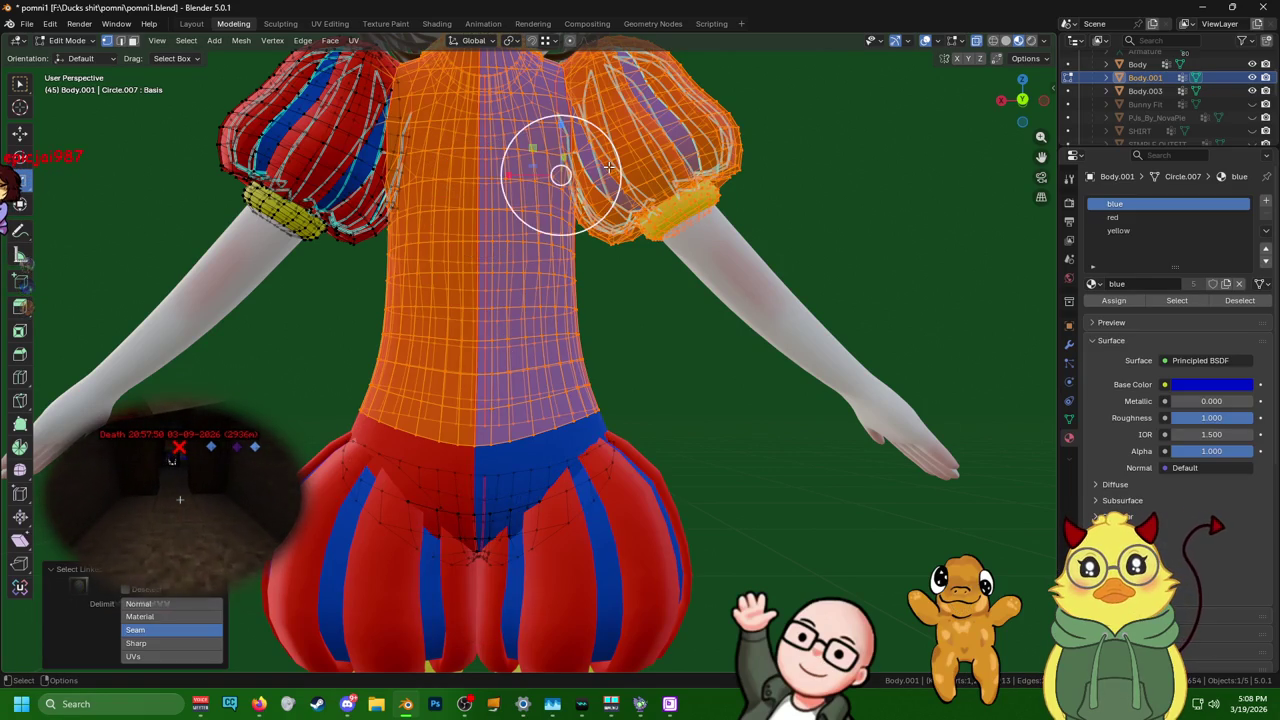
drag(421, 160, 241, 140)
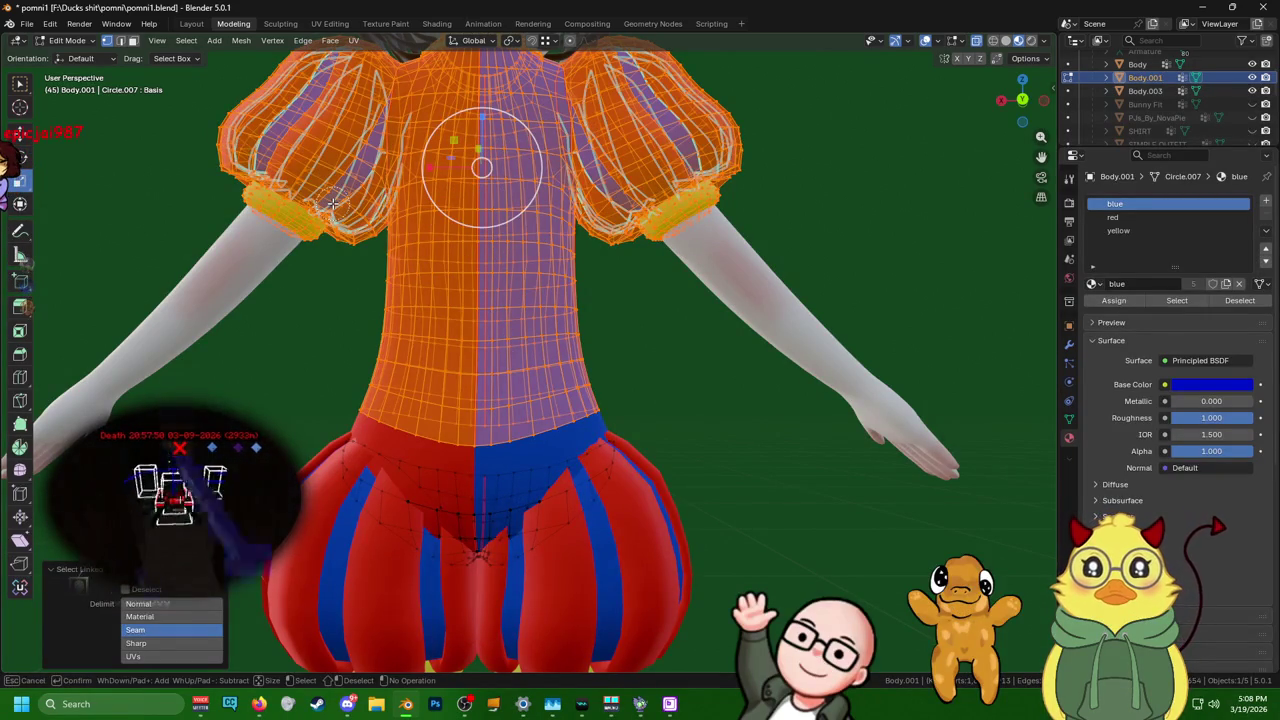
key(Escape)
right_click(597, 321)
click(590, 330)
mouse_move(590, 330)
middle_down()
mouse_move(457, 506)
mouse_move(465, 480)
middle_up()
key(x)
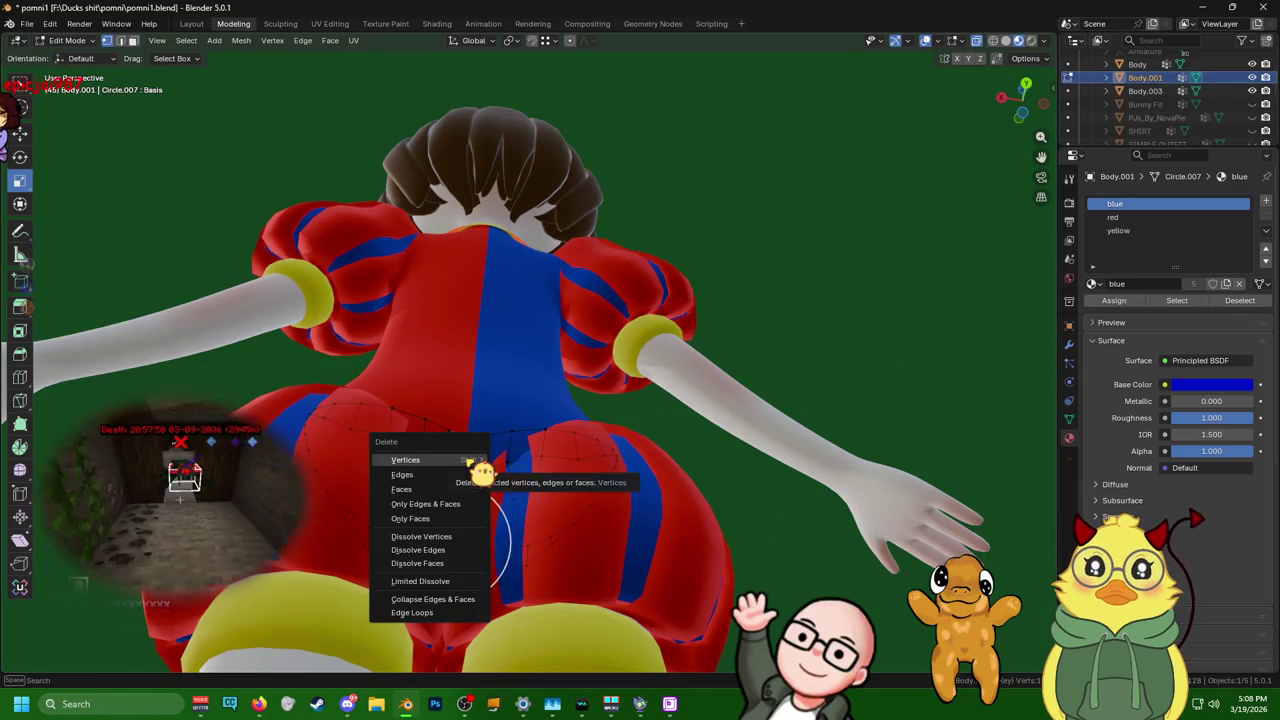
click(468, 462)
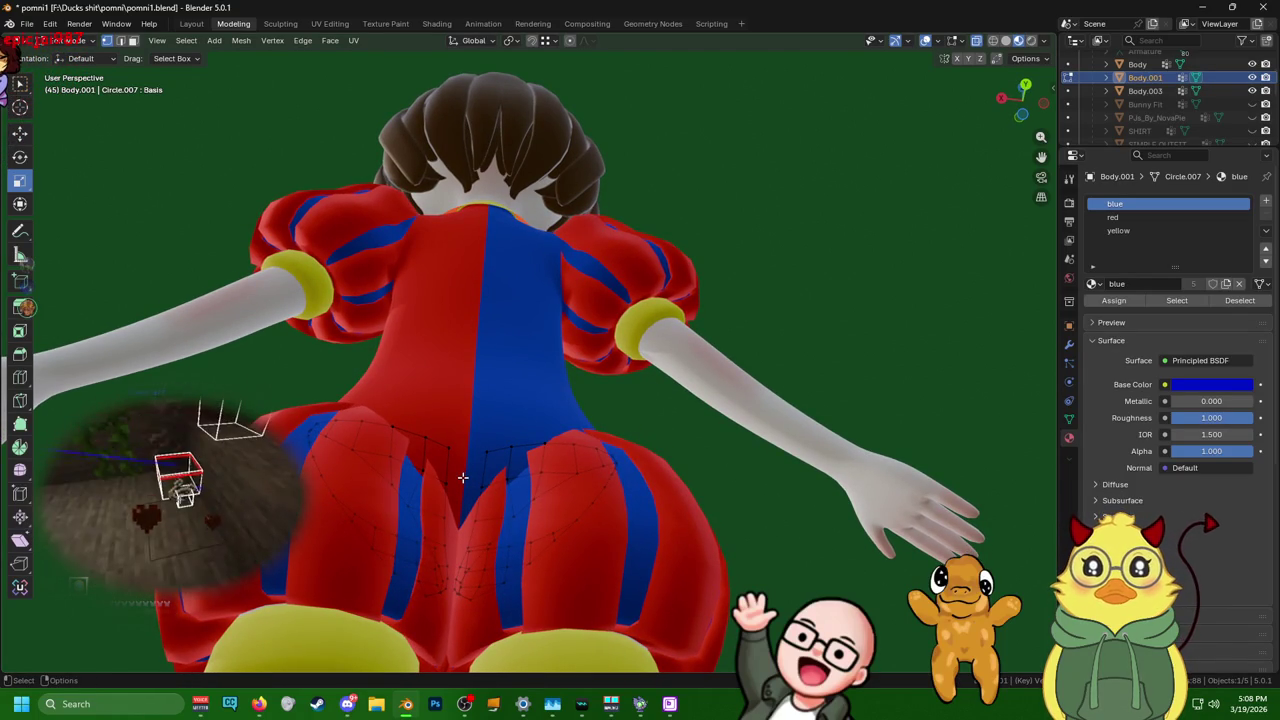
- Inspect the cut piece and hide the outer skirt panels in the Outliner
scroll(462, 478, up, 1)
scroll(462, 478, up, 2)
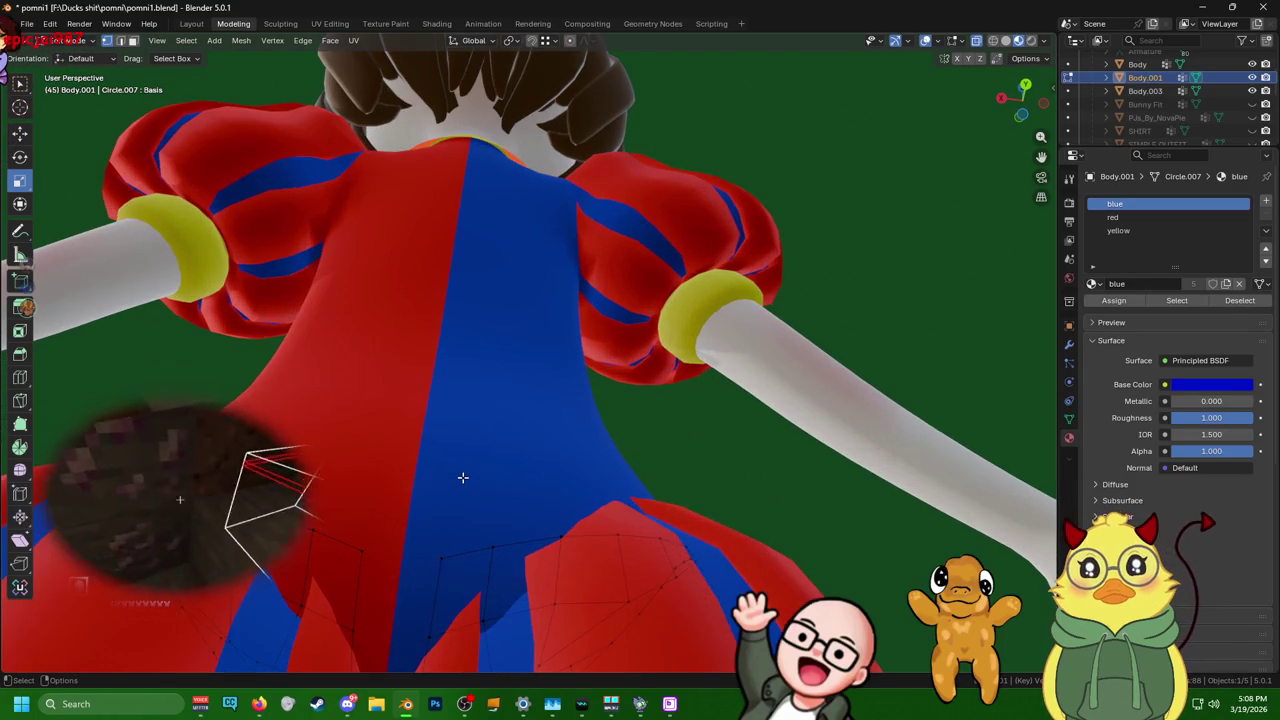
mouse_move(458, 488)
middle_down()
mouse_move(469, 517)
mouse_move(902, 305)
middle_up()
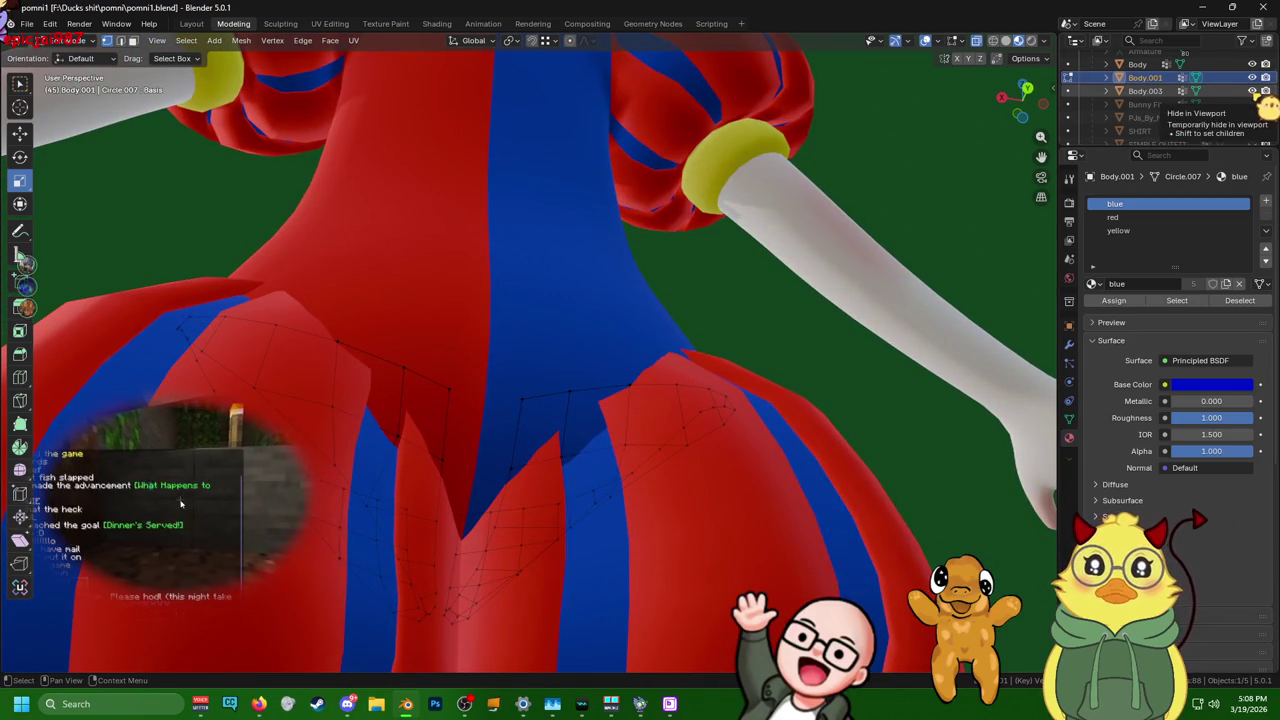
scroll(1265, 105, down, 2)
scroll(1264, 115, down, 2)
scroll(1263, 125, down, 2)
scroll(1262, 138, down, 2)
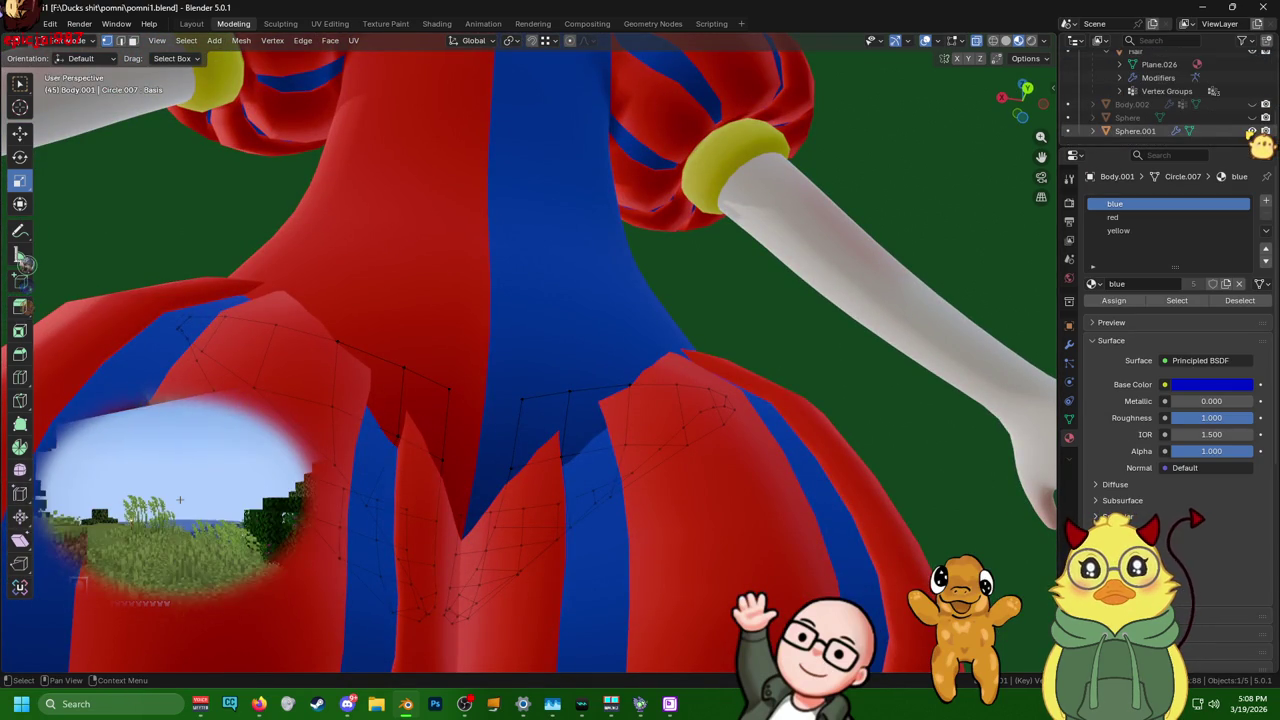
click(1265, 131)
- Select leg-opening edges and a shortest-path row of faces on the torso
mouse_move(531, 453)
middle_down()
mouse_move(520, 420)
mouse_move(430, 366)
middle_up()
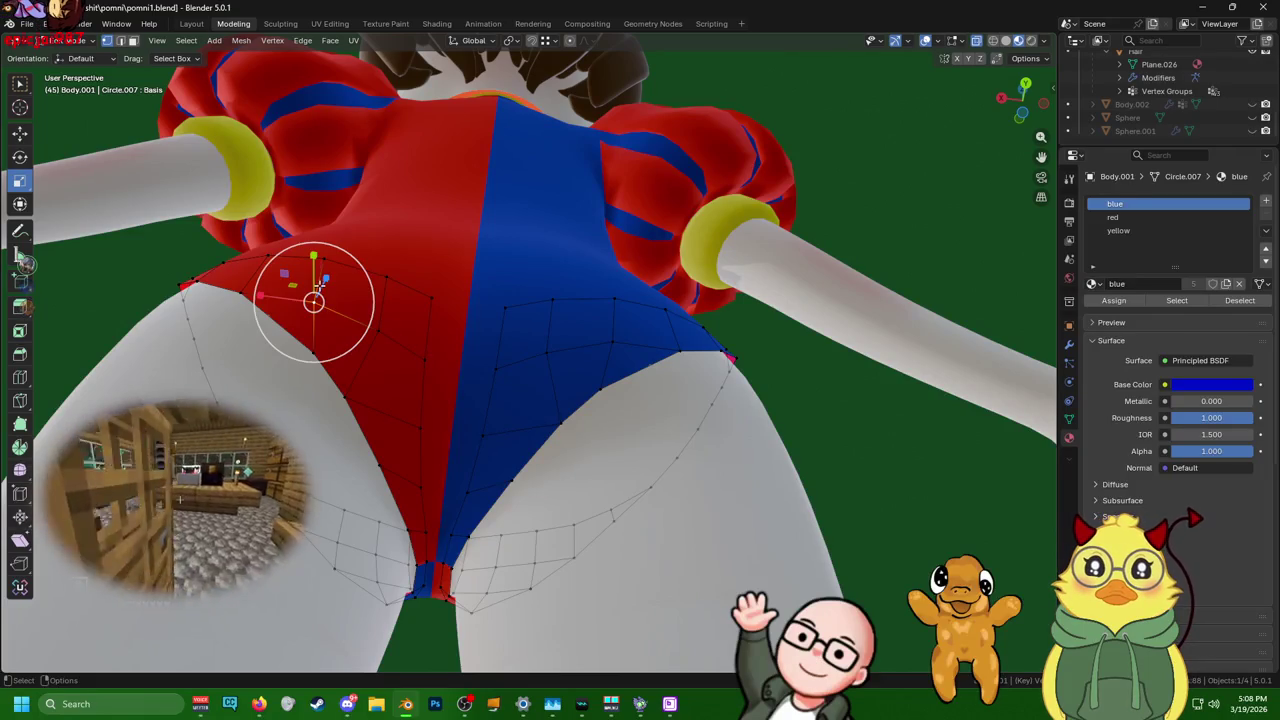
shift+click(380, 320)
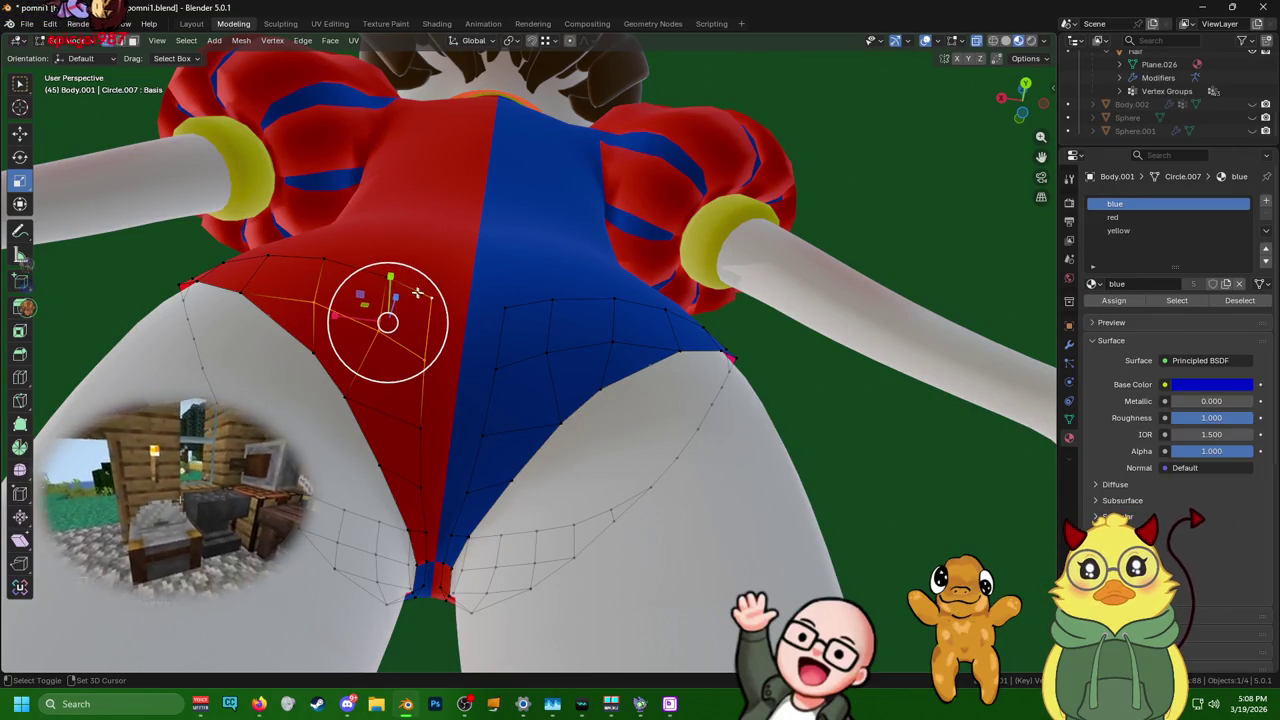
shift+click(395, 305)
middle_drag(395, 305, 455, 354)
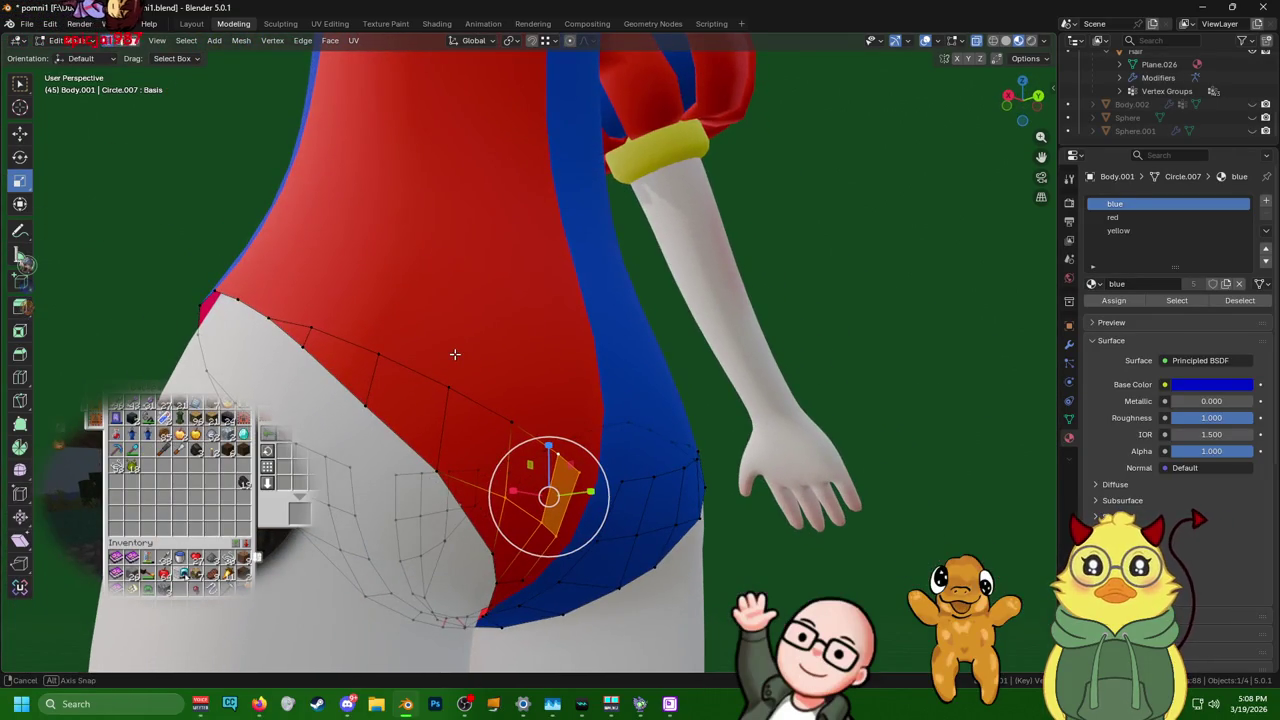
ctrl+click(320, 323)
mouse_move(320, 323)
middle_down()
mouse_move(426, 314)
mouse_move(403, 373)
mouse_move(451, 343)
middle_up()
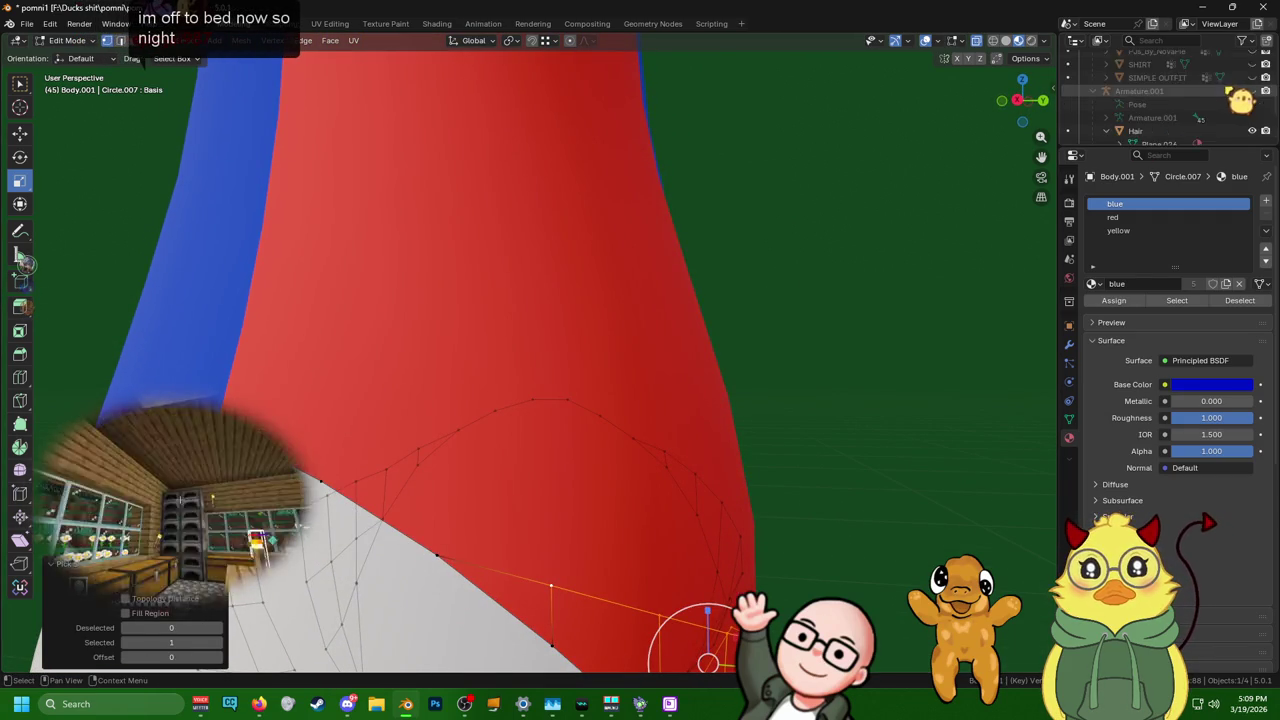
scroll(1212, 92, up, 3)
- Hide the white body, another body object and the large red body mesh
click(1254, 90)
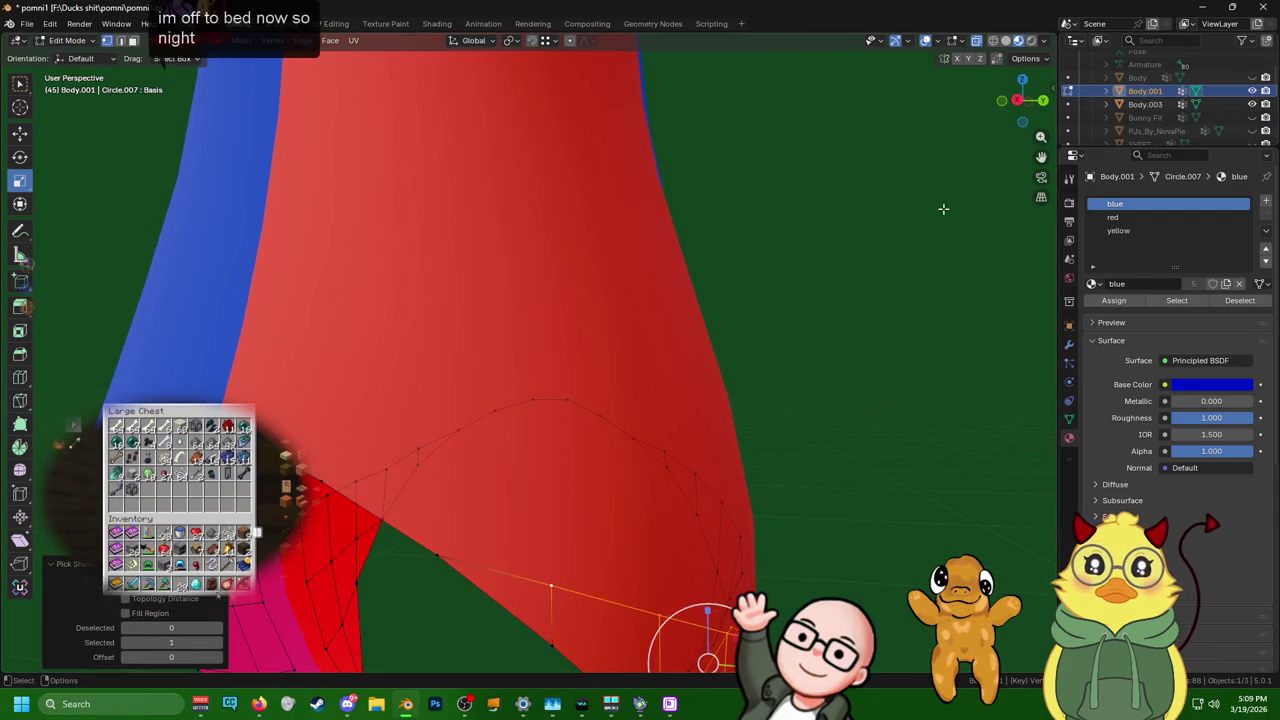
click(1252, 90)
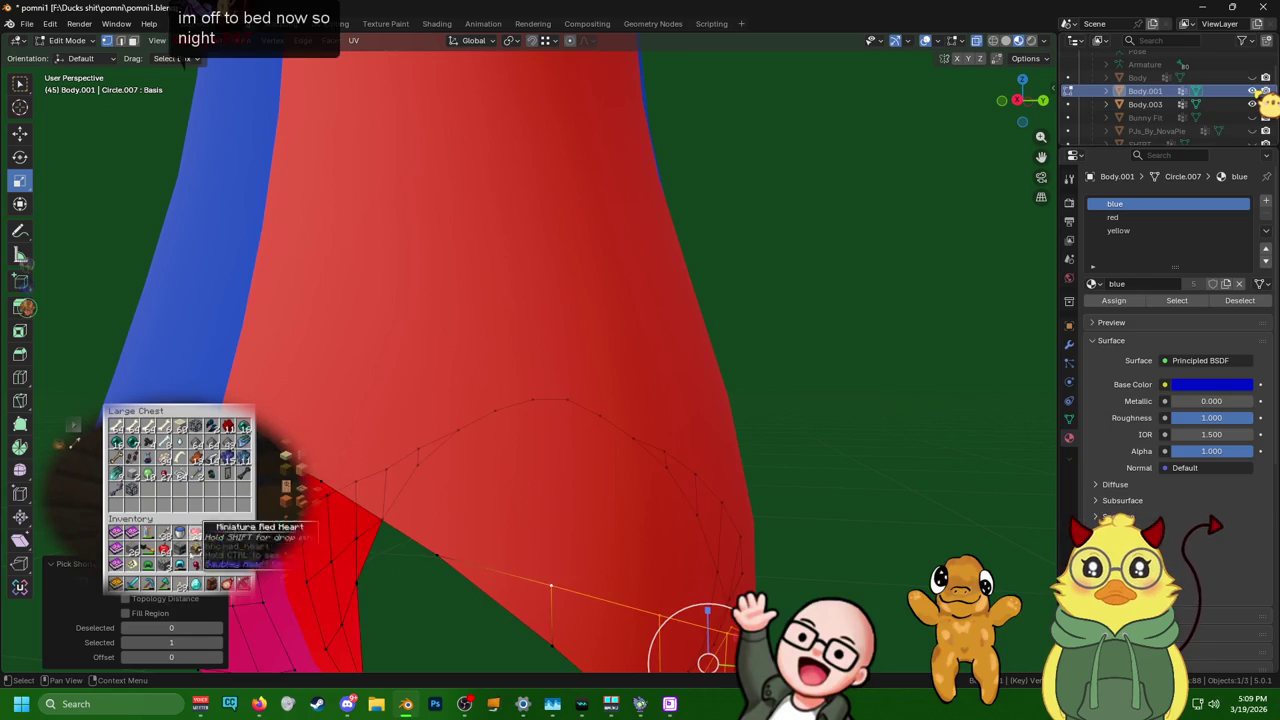
click(1266, 104)
mouse_move(683, 323)
middle_down()
mouse_move(608, 267)
mouse_move(509, 261)
middle_up()
right_click(608, 267)
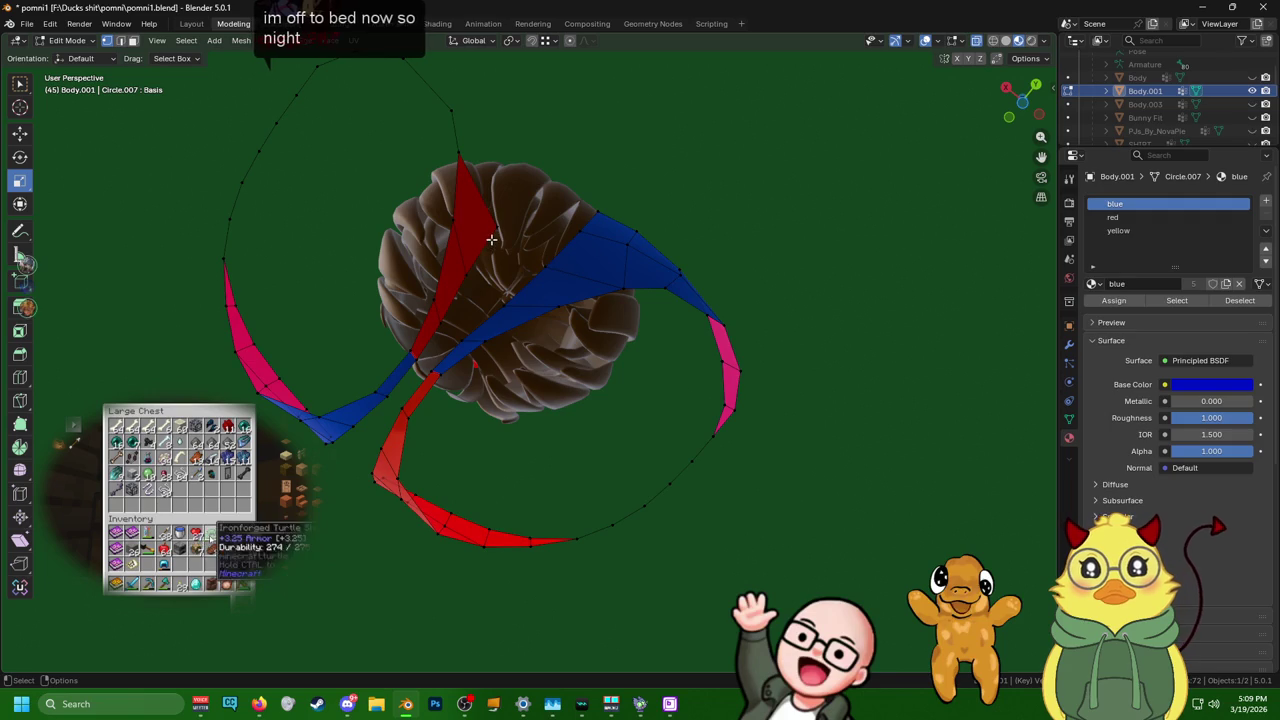
- Delete the red and blue strip faces from Body.001's hips
key(x)
click(491, 238)
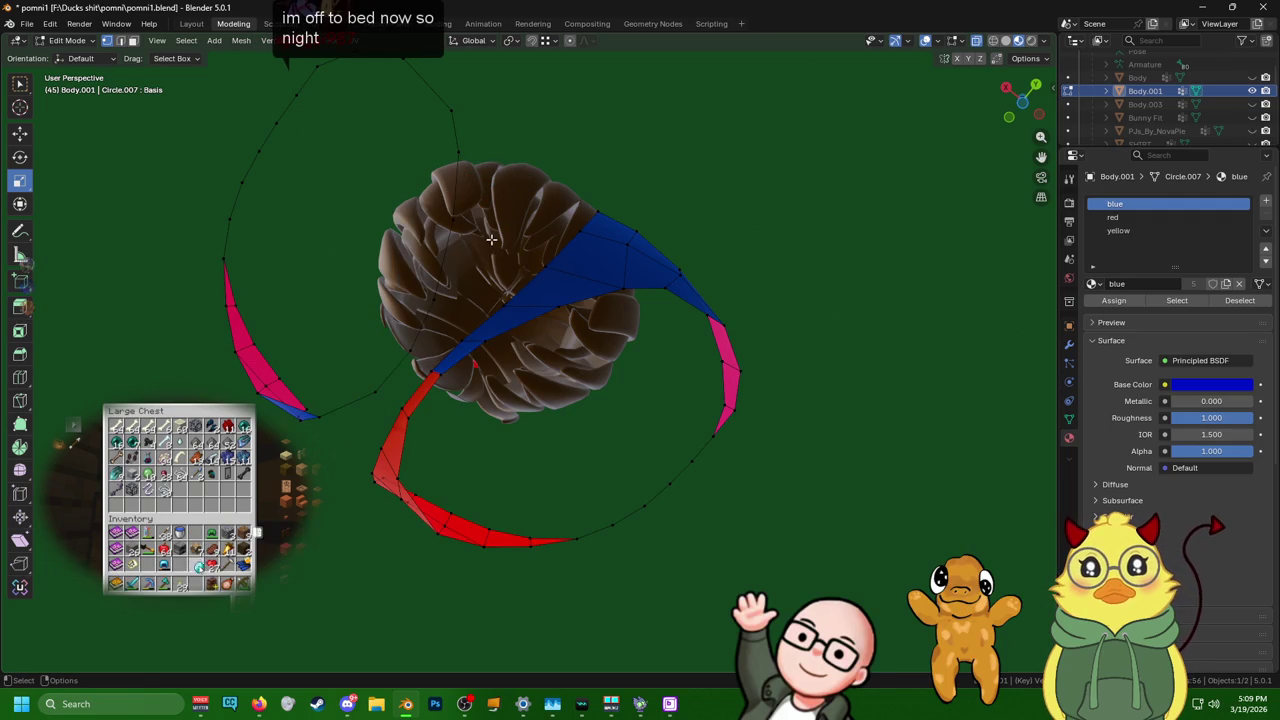
alt+click(451, 363)
key(x)
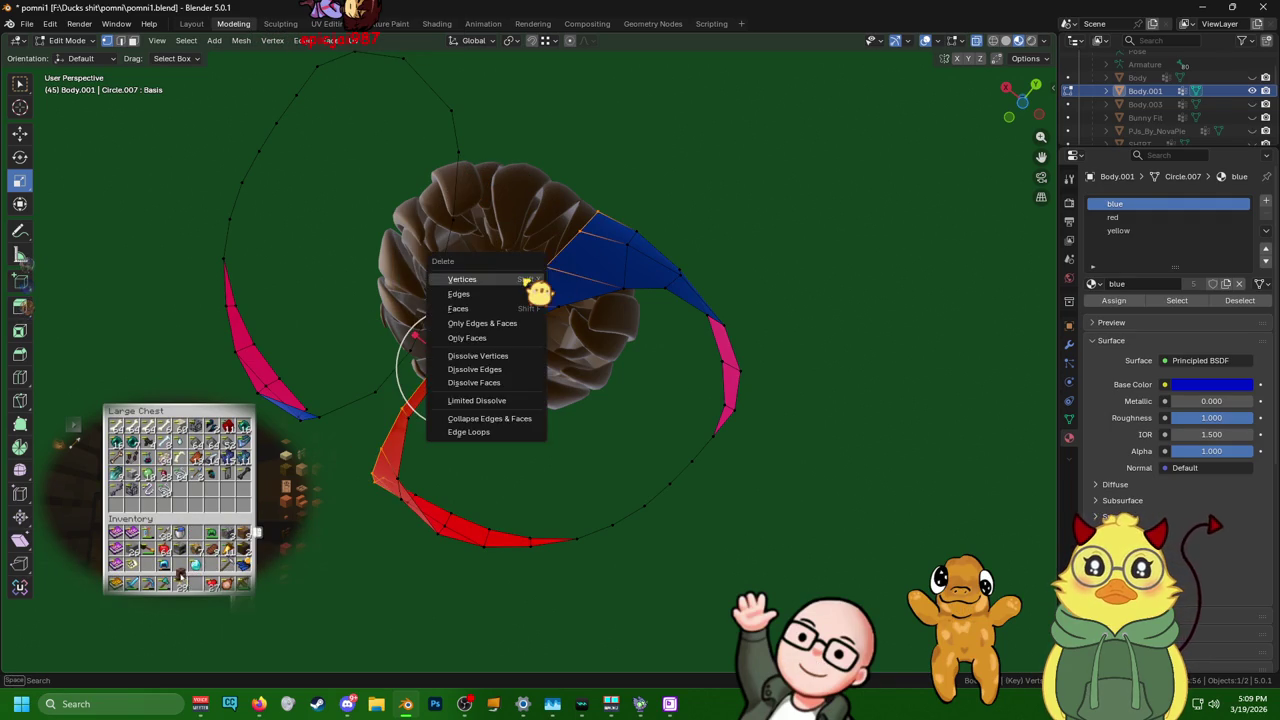
click(530, 289)
mouse_move(500, 320)
middle_down()
mouse_move(452, 363)
mouse_move(443, 397)
middle_up()
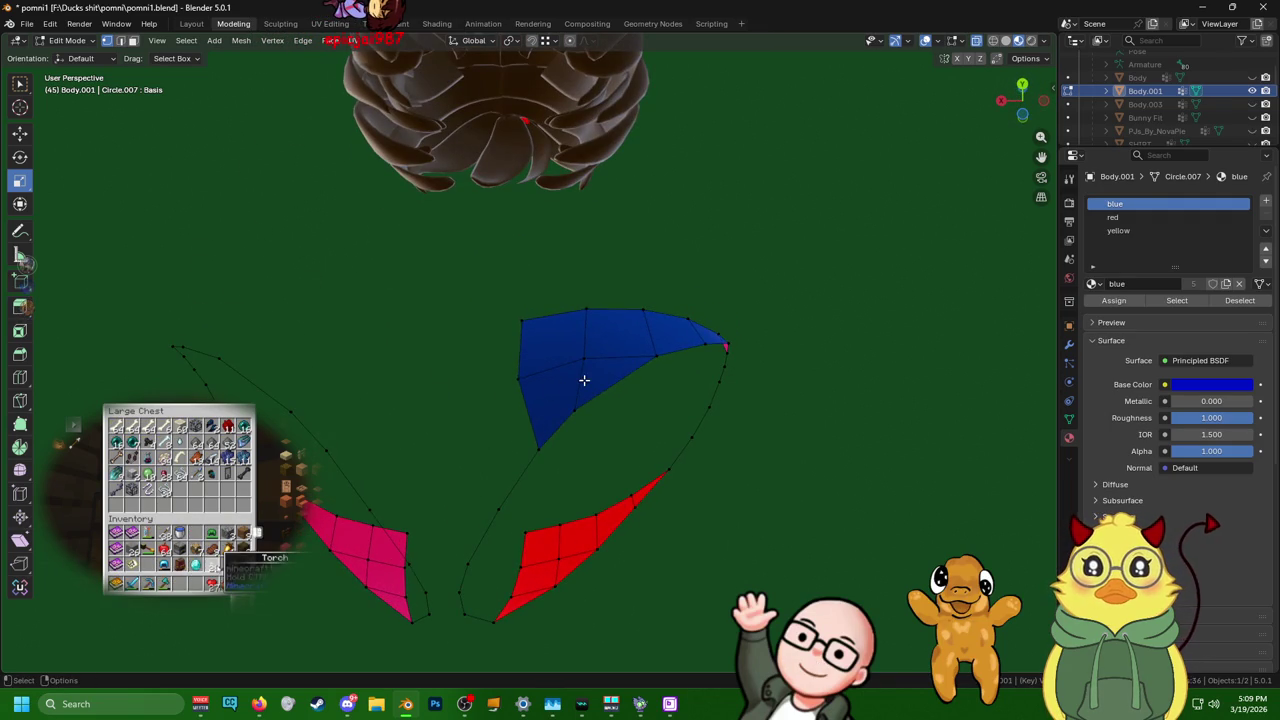
drag(584, 380, 514, 325)
key(x)
click(490, 285)
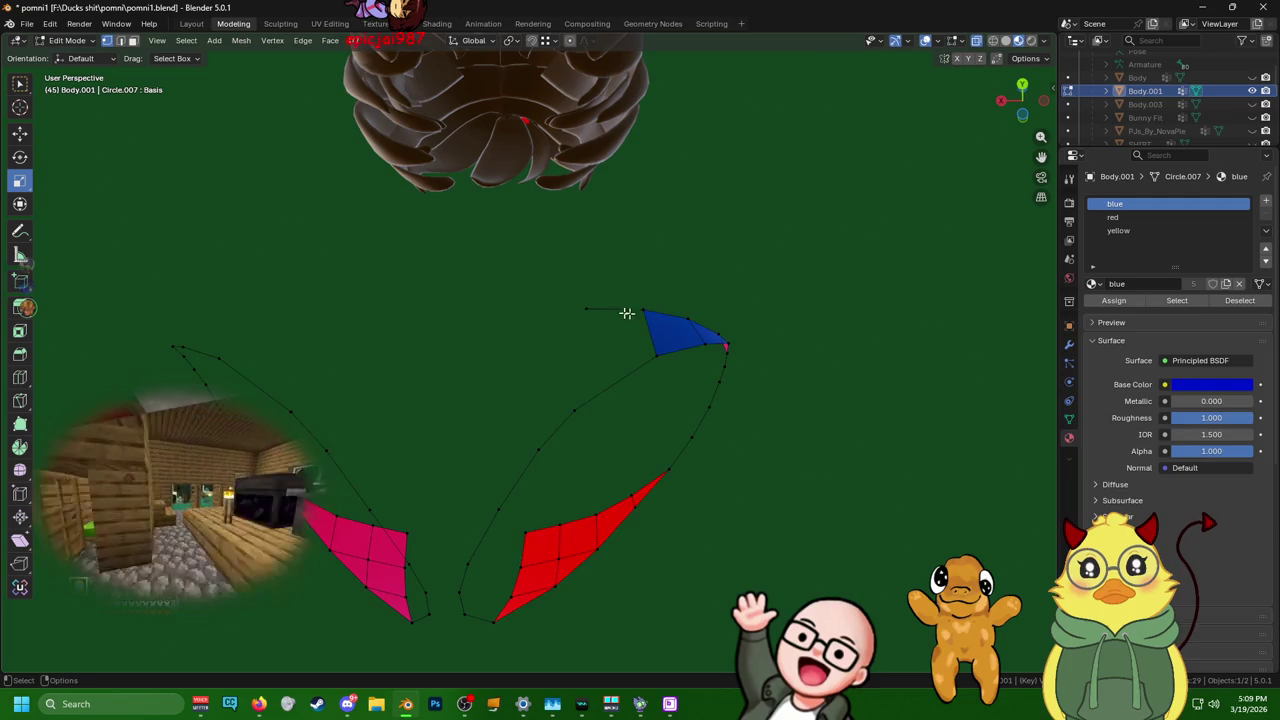
- Remove the pink face and remaining linked faces, leaving only the edge ring
middle_drag(577, 423, 537, 500)
shift+click(413, 432)
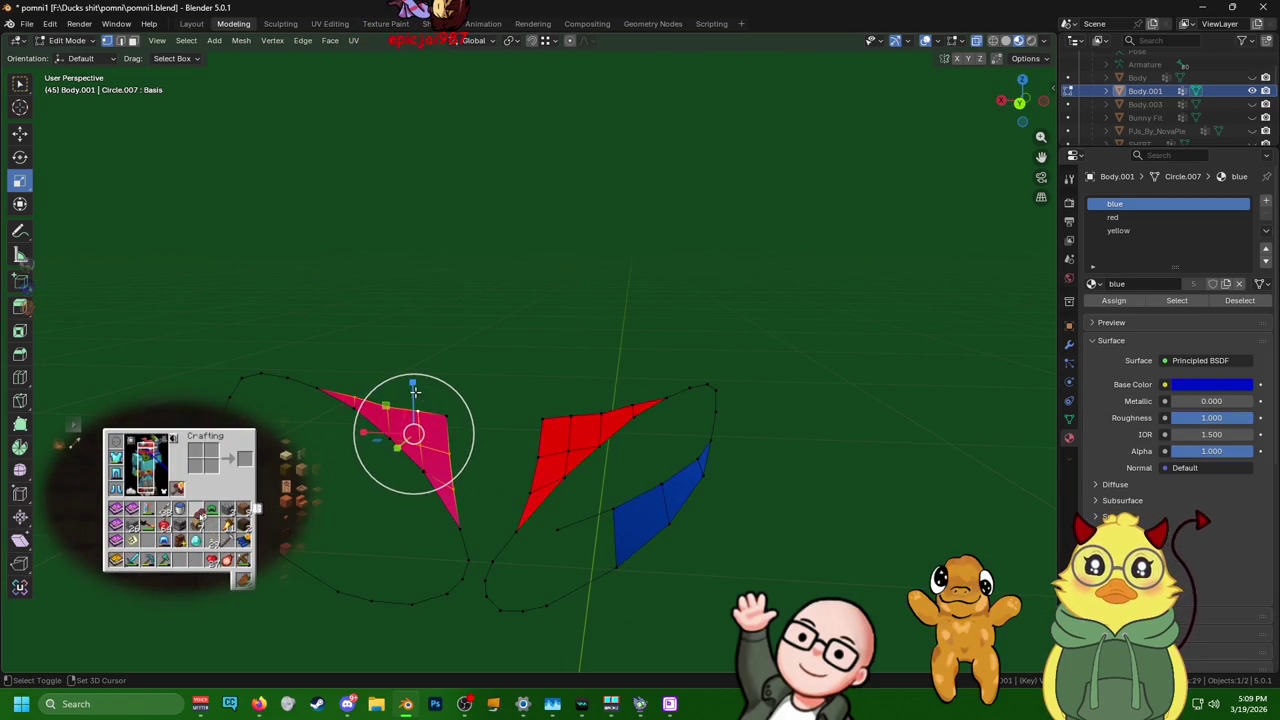
key(x)
click(450, 423)
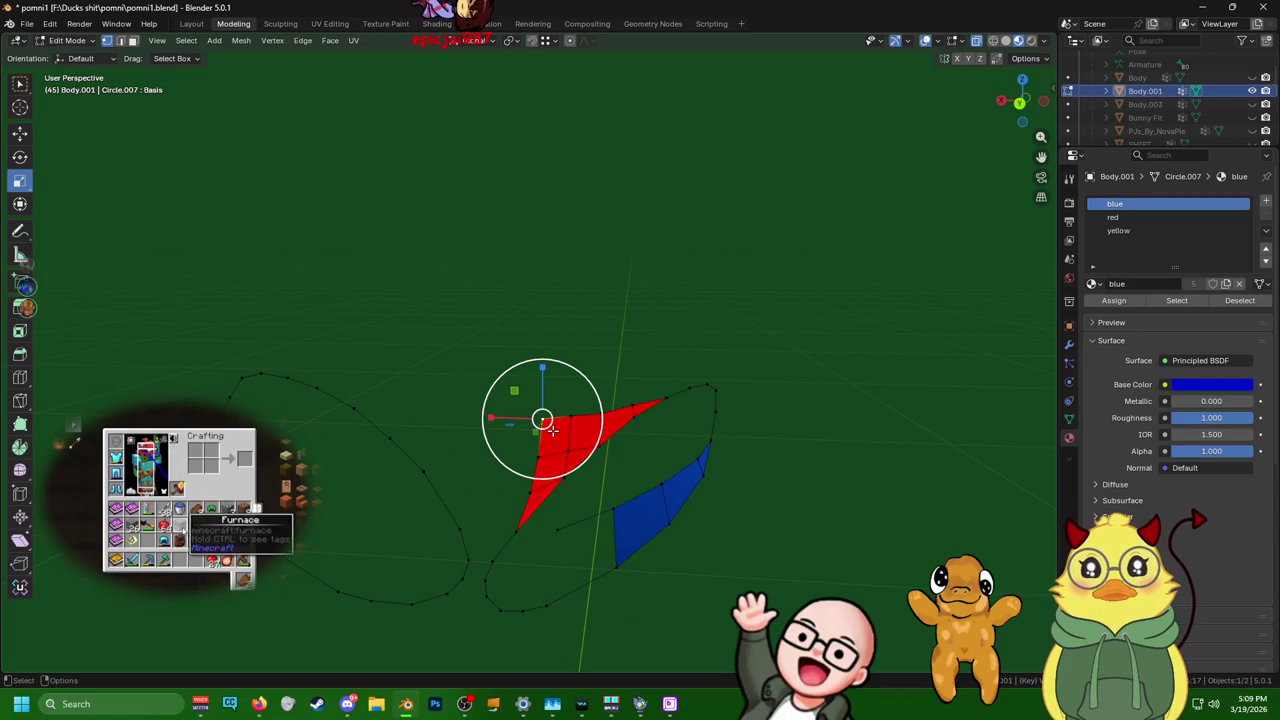
key(ctrl+l)
middle_drag(552, 430, 277, 411)
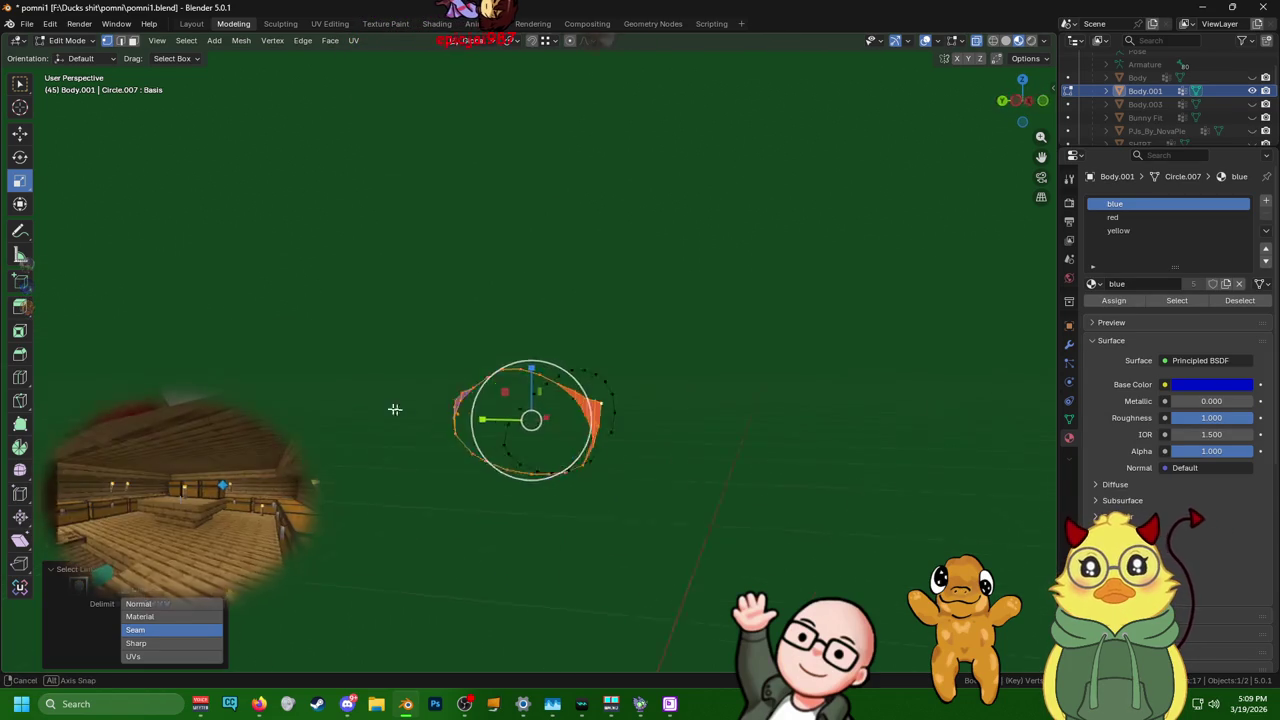
key(h)
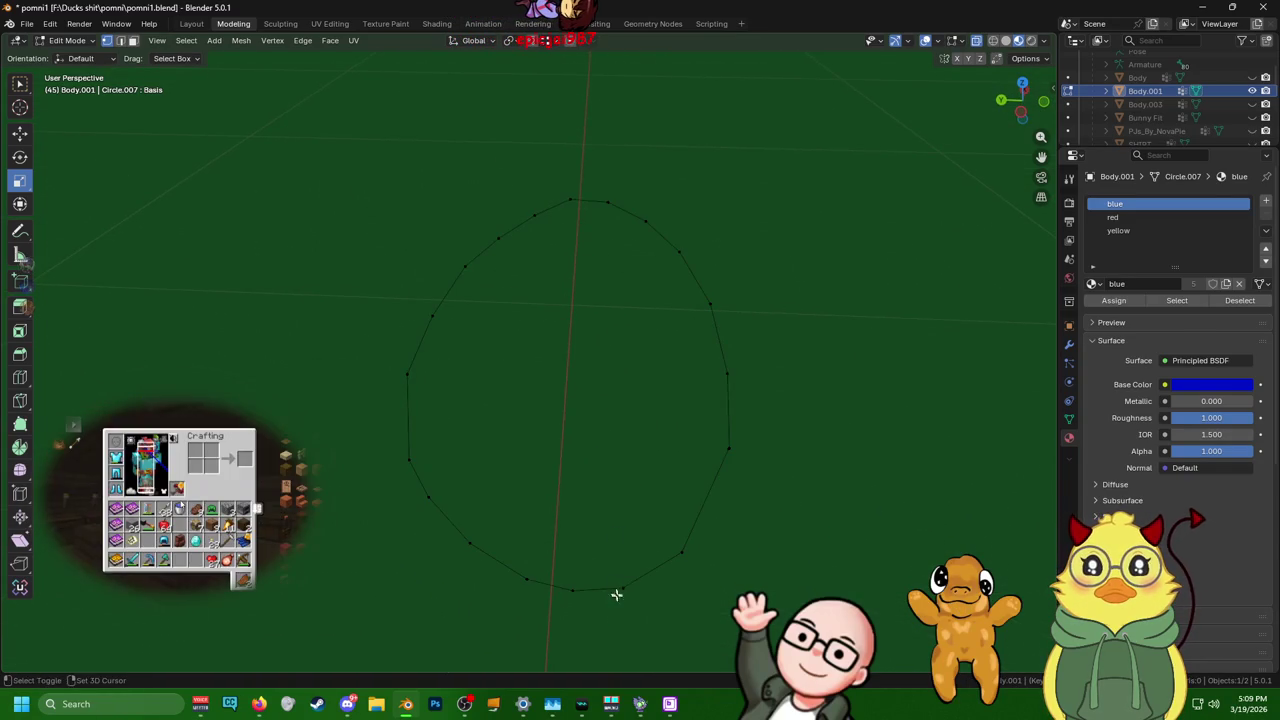
scroll(619, 590, up, 4)
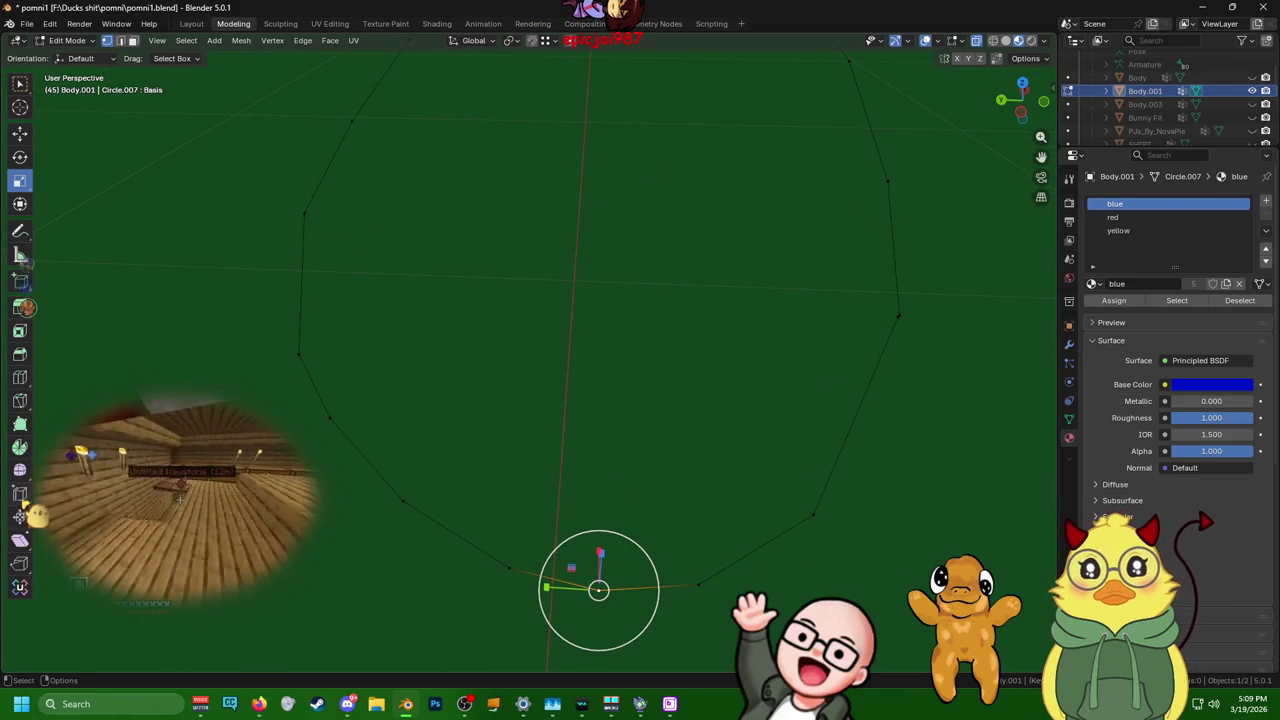
- Move the selected ring vertex to a new position
key(shift+space)
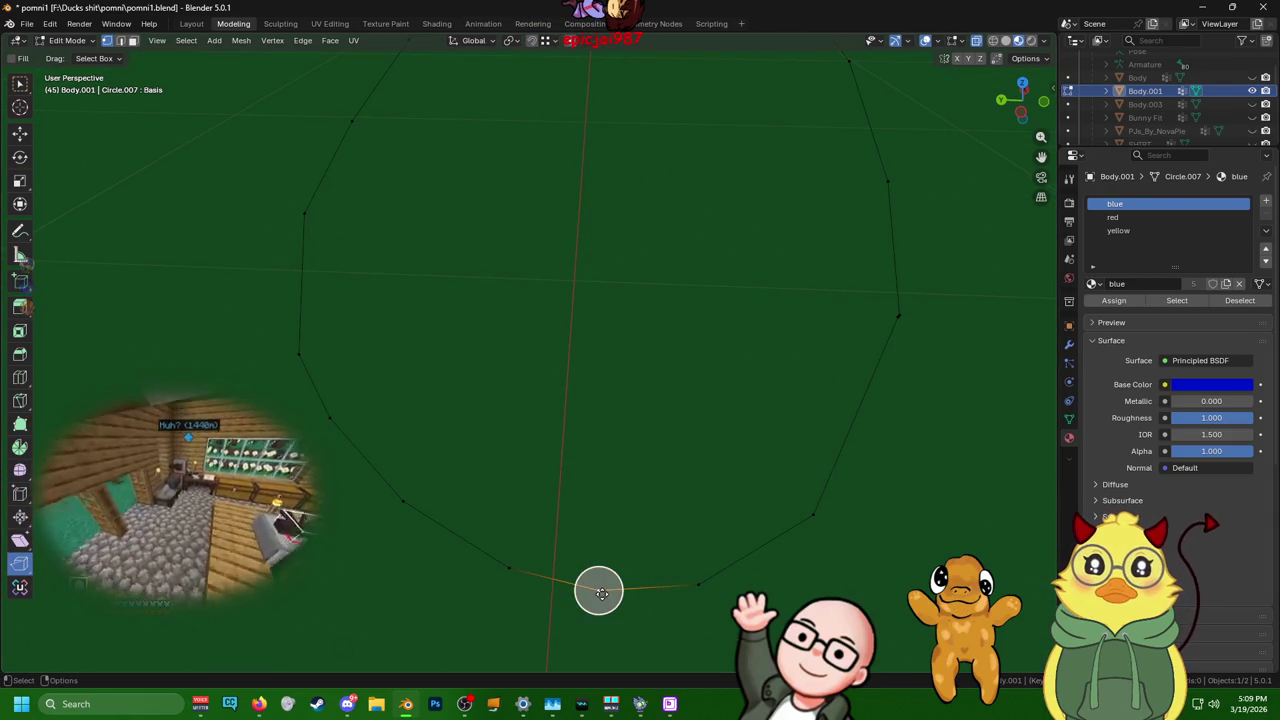
key(g)
click(596, 590)
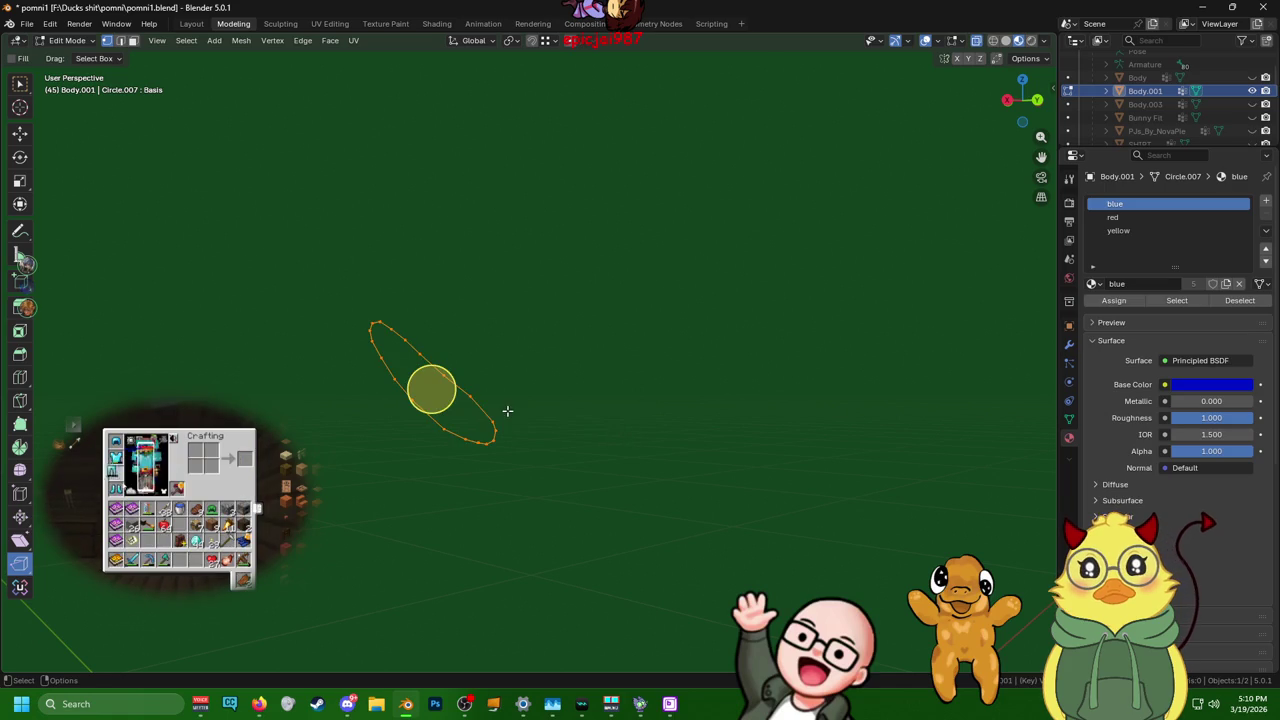
- Make 'red' the active material slot, then show the mesh data properties
middle_drag(951, 499, 769, 523)
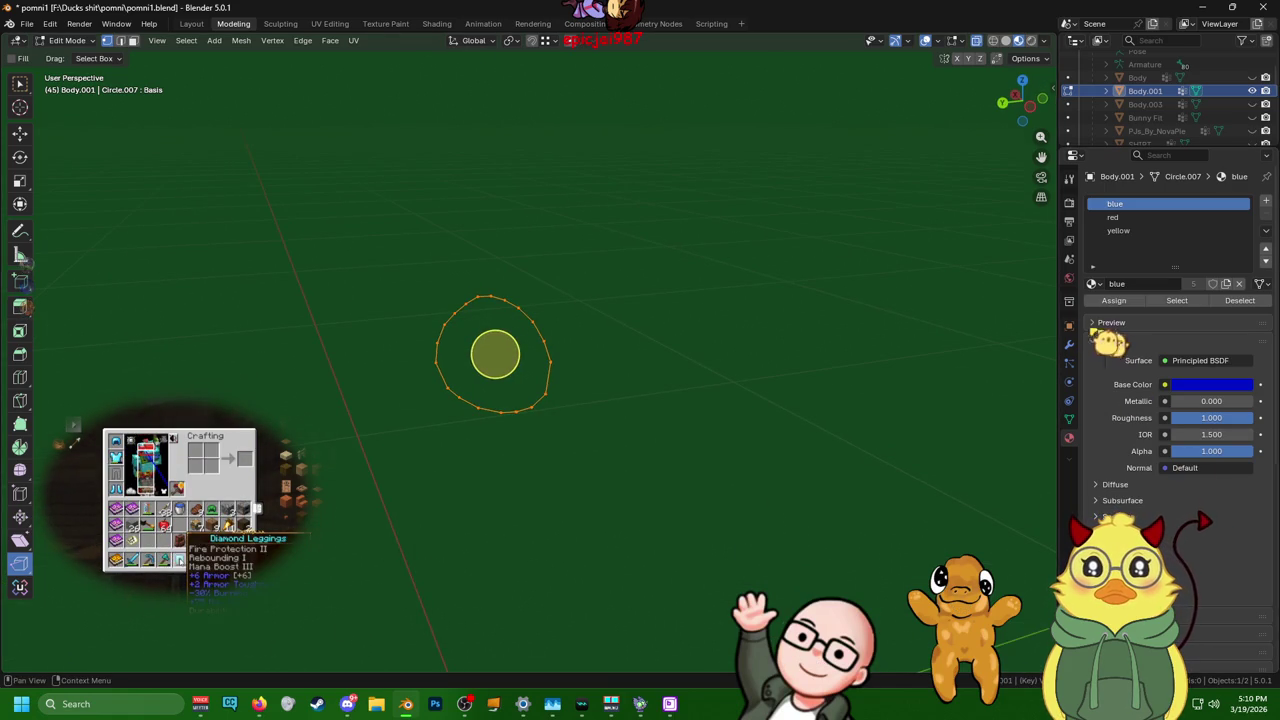
click(1135, 217)
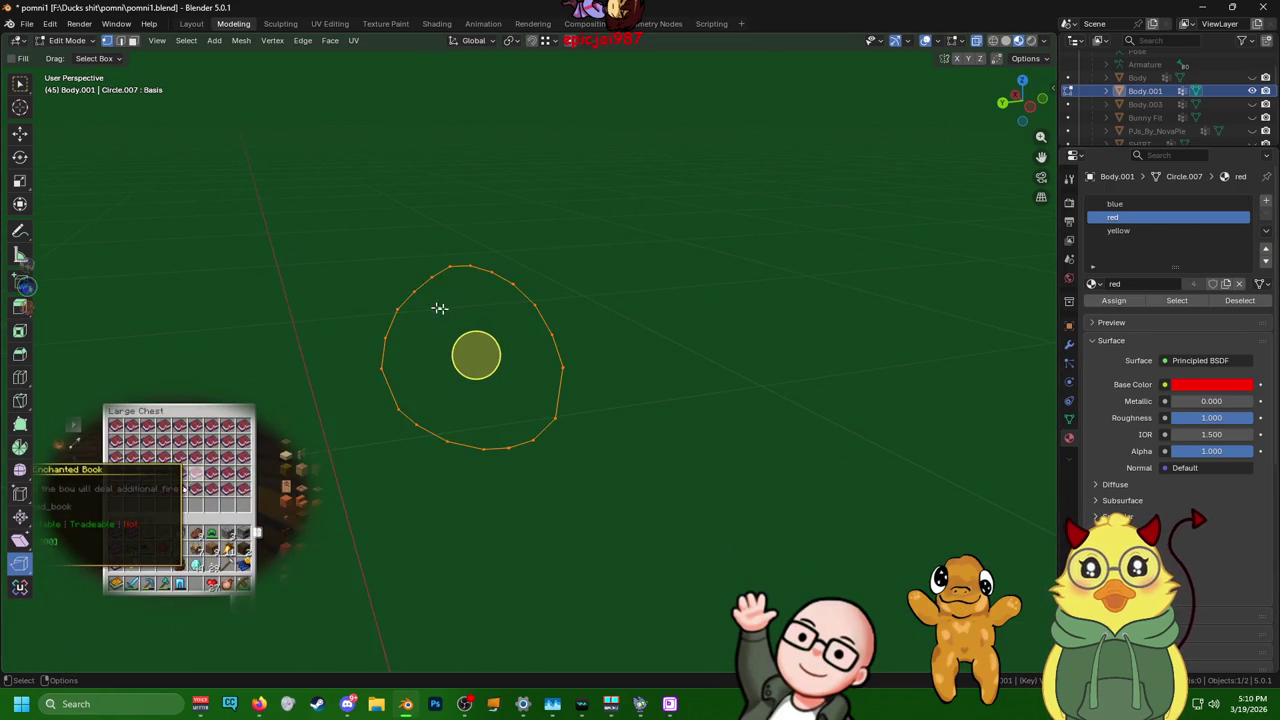
middle_drag(426, 306, 646, 314)
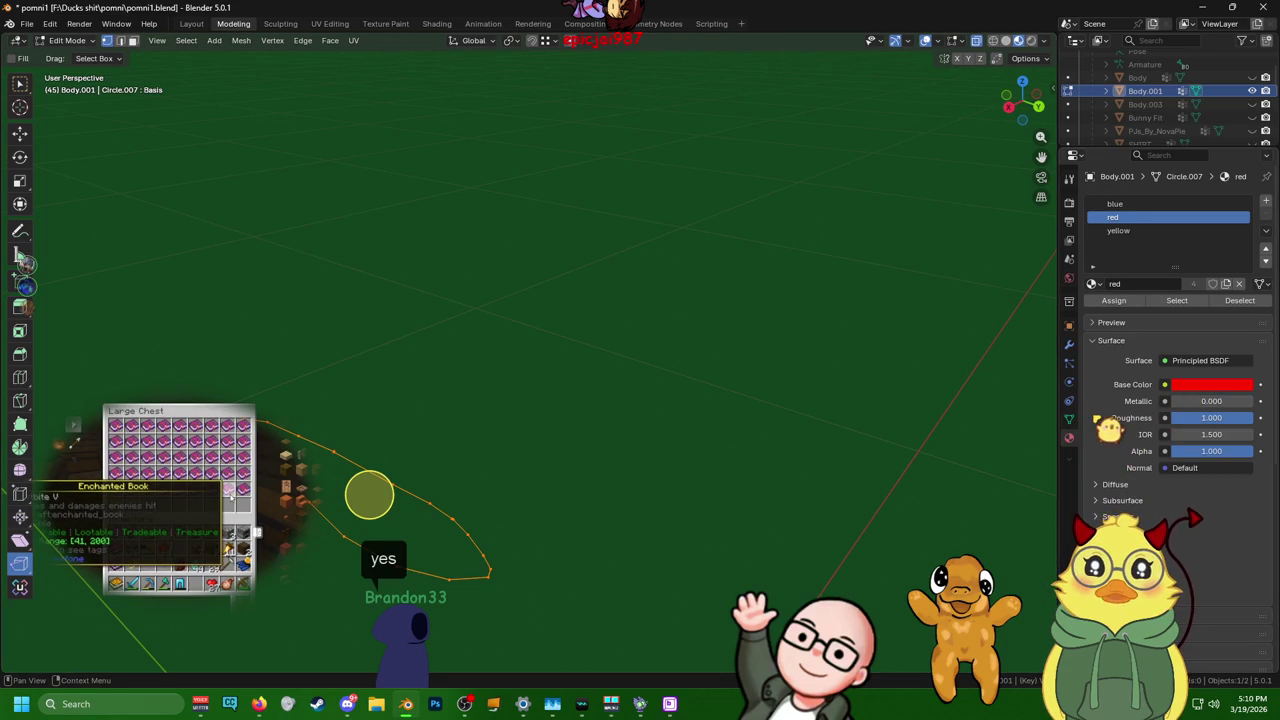
click(1069, 418)
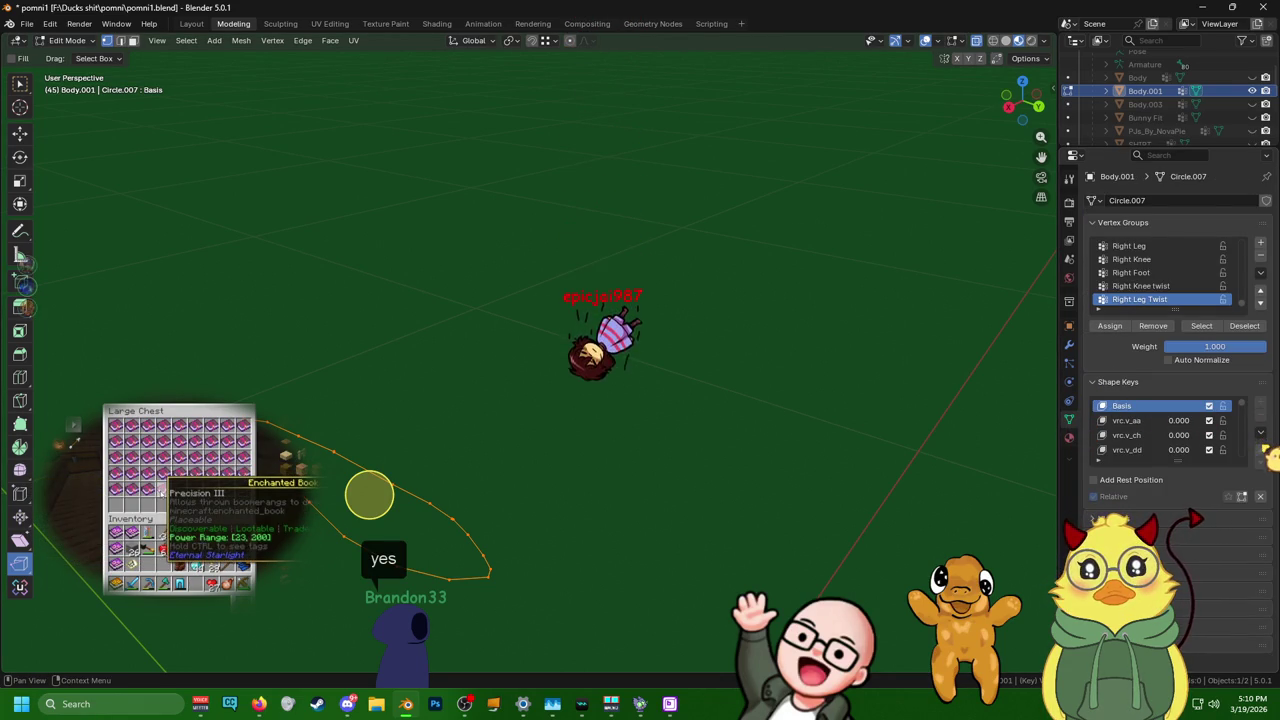
- Apply All shape keys on Body.001, then convert the ring from mesh to curve
click(1262, 435)
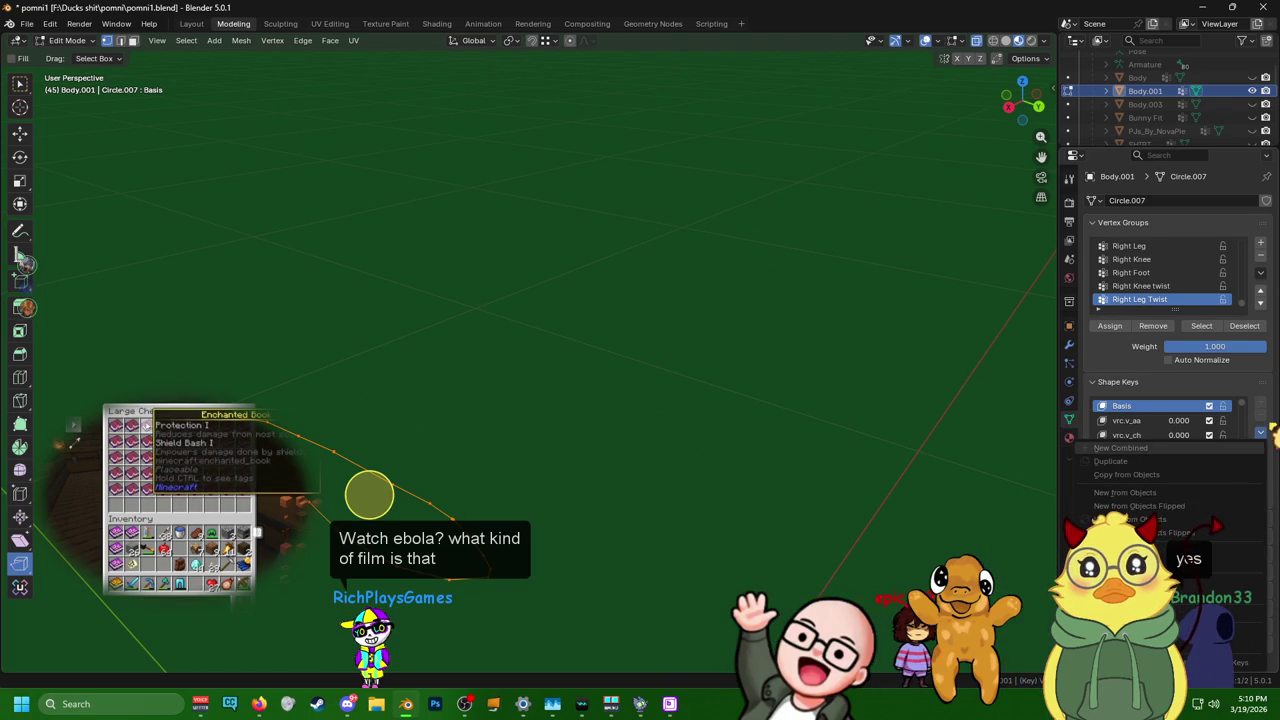
click(1261, 436)
click(1261, 436)
click(1261, 436)
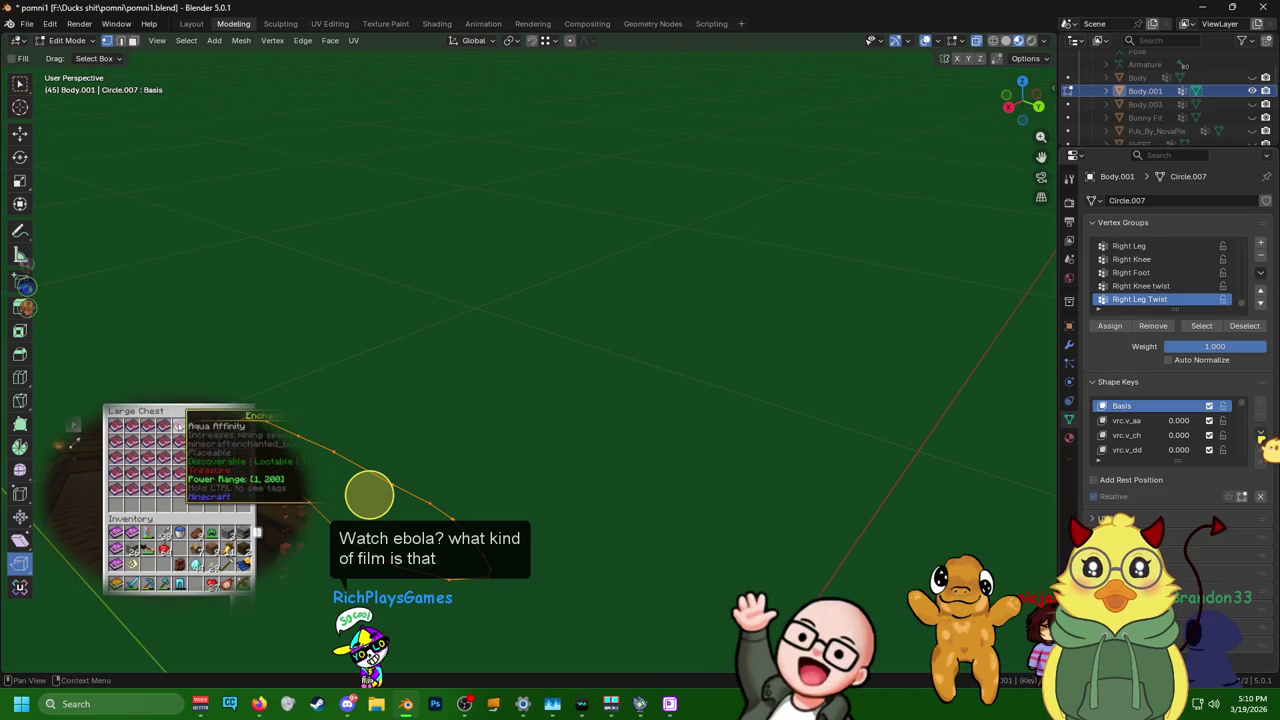
click(1261, 436)
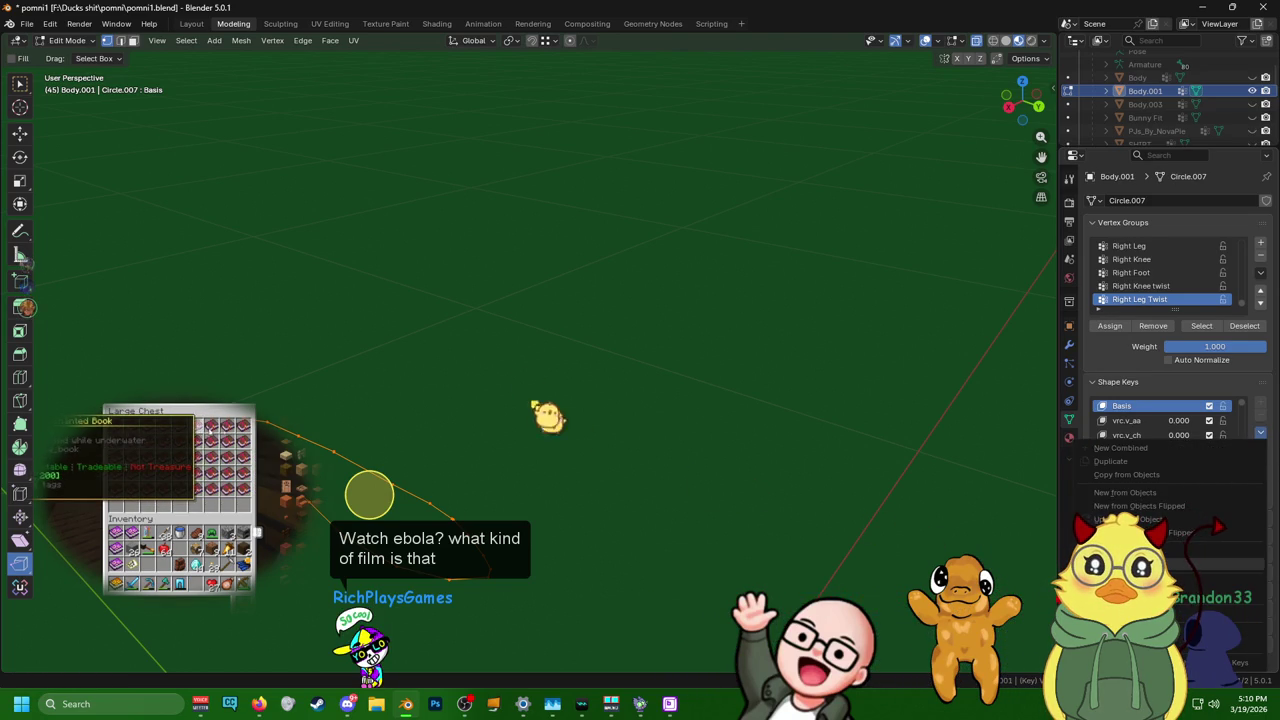
click(196, 24)
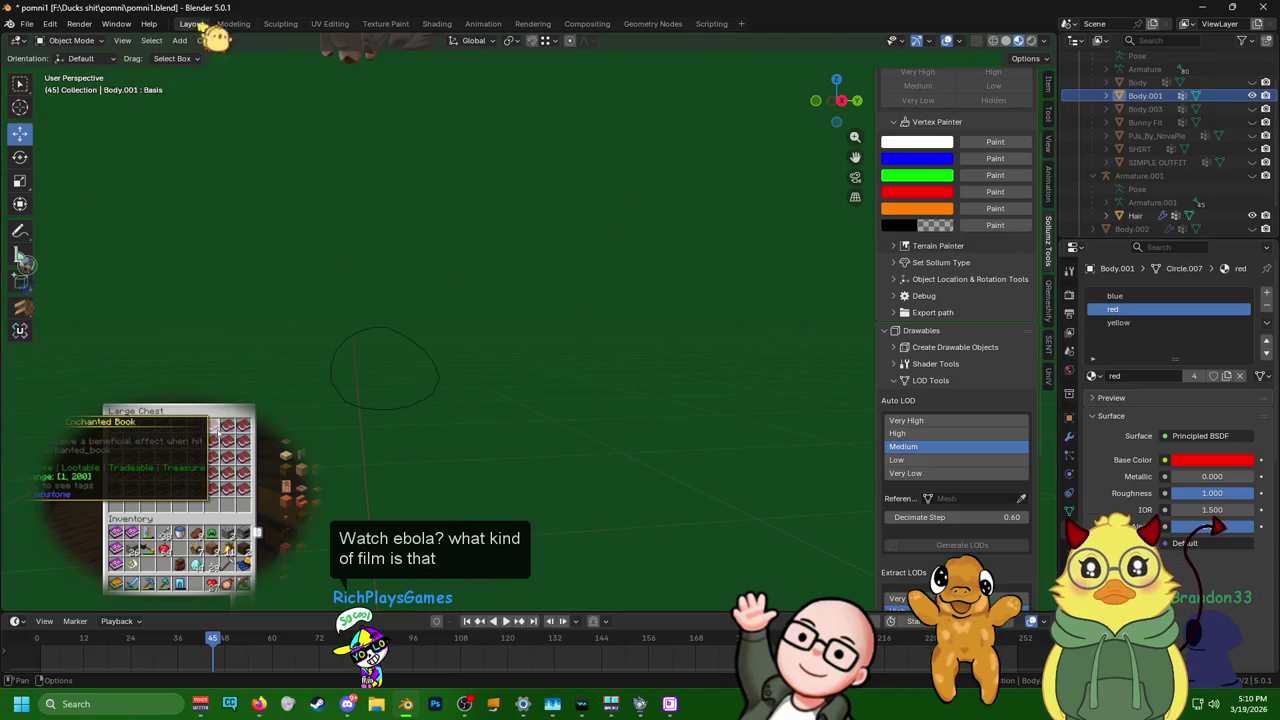
click(1069, 511)
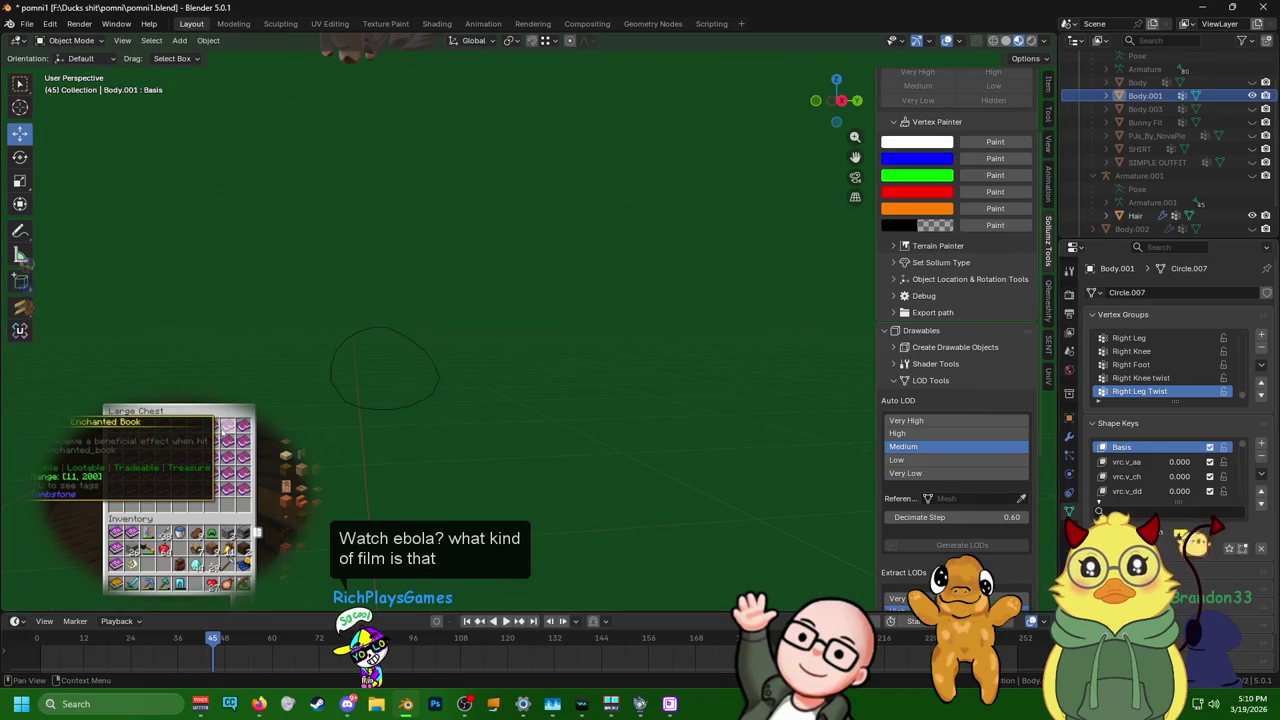
click(1261, 473)
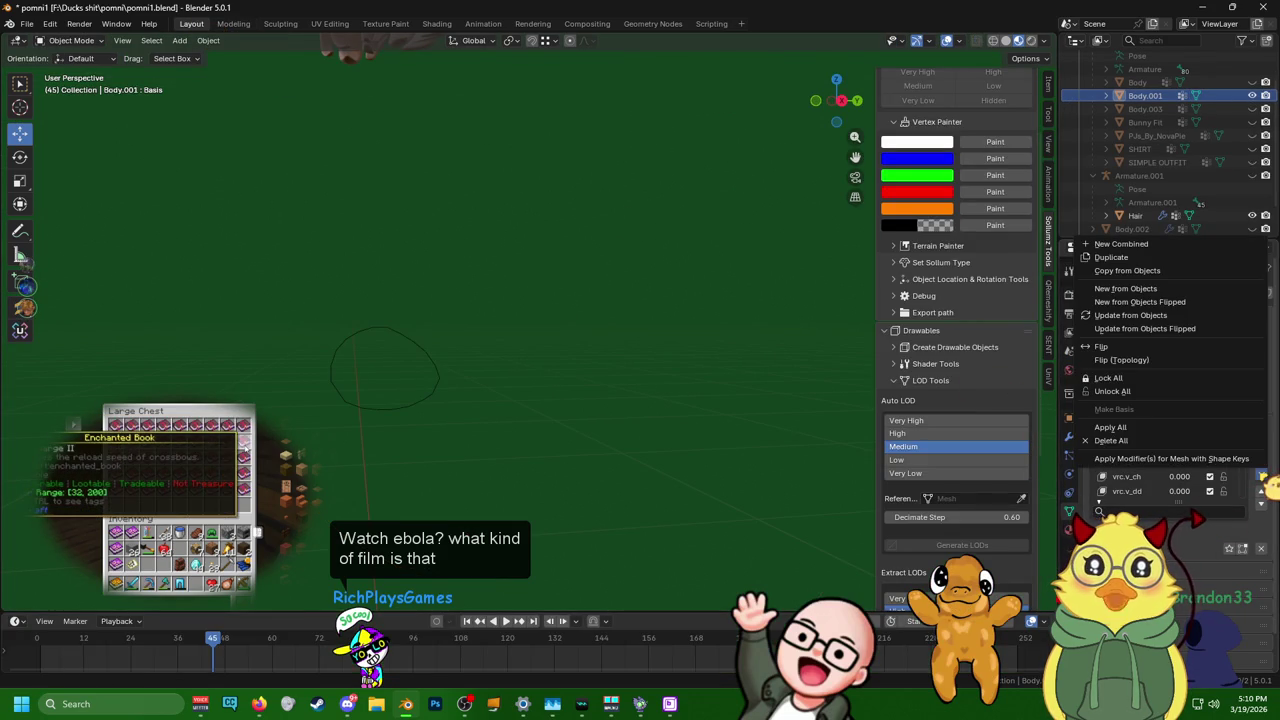
click(1232, 428)
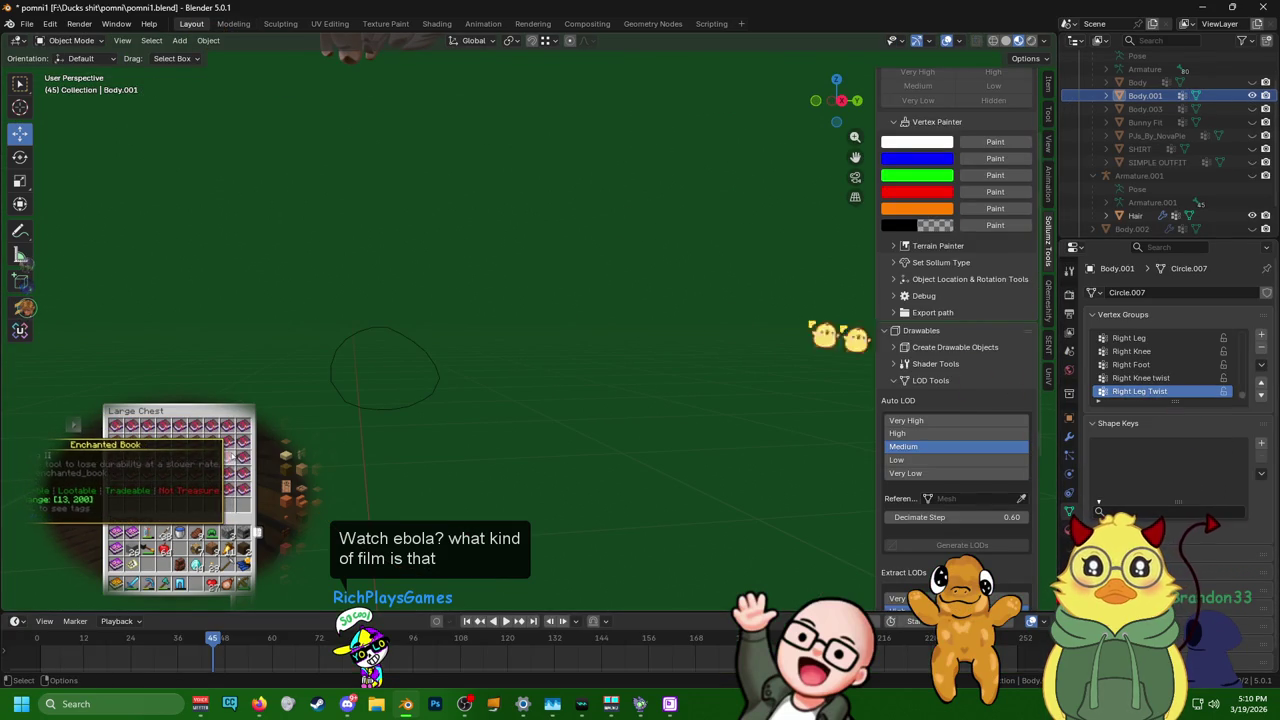
right_click(419, 359)
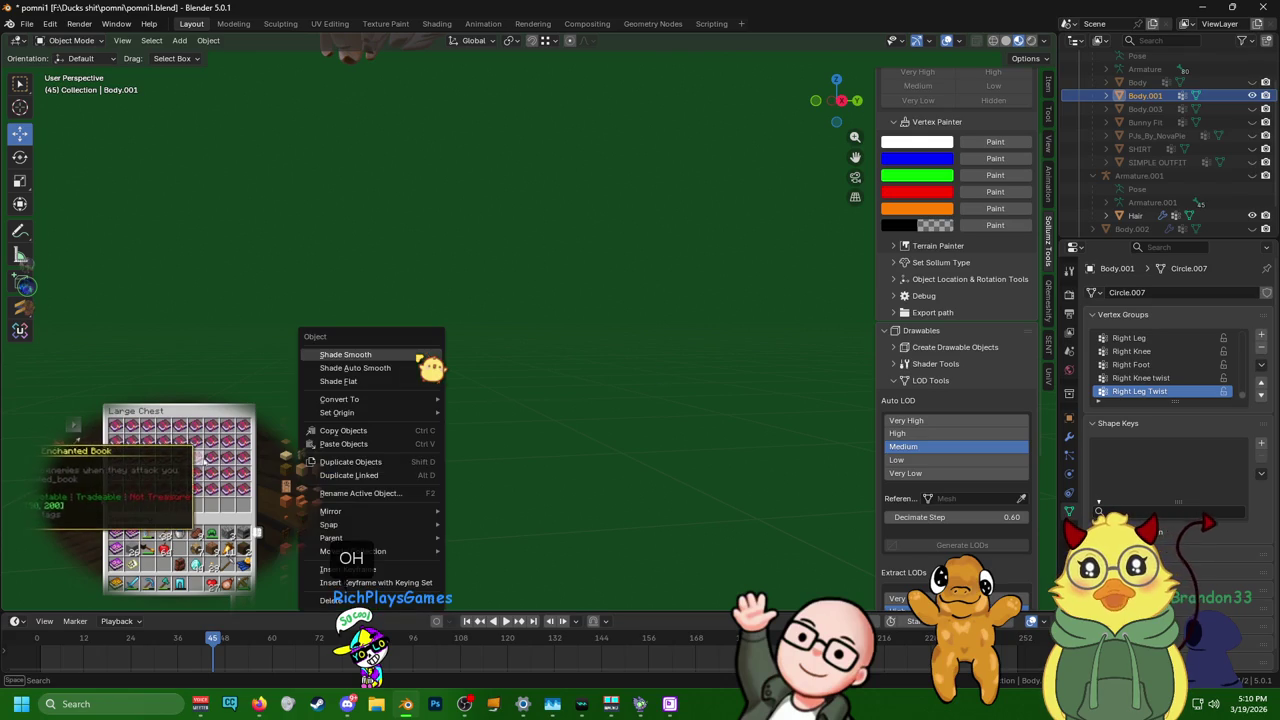
mouse_move(340, 399)
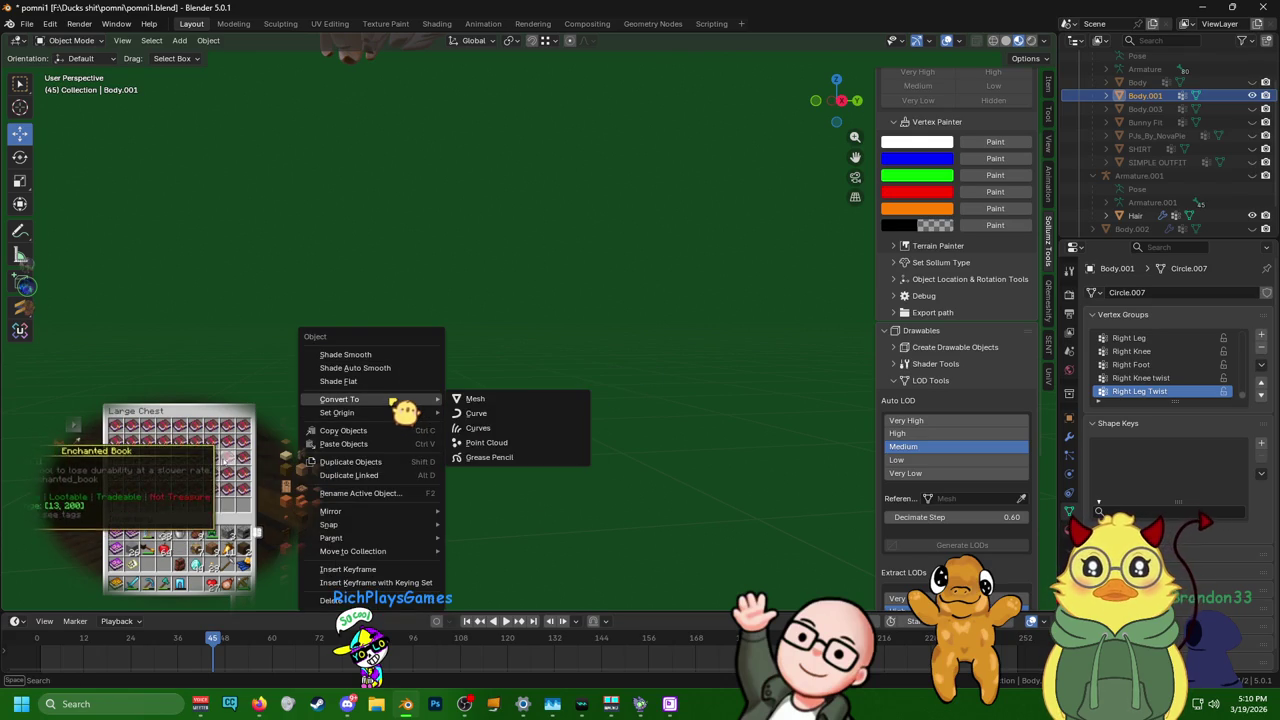
click(515, 414)
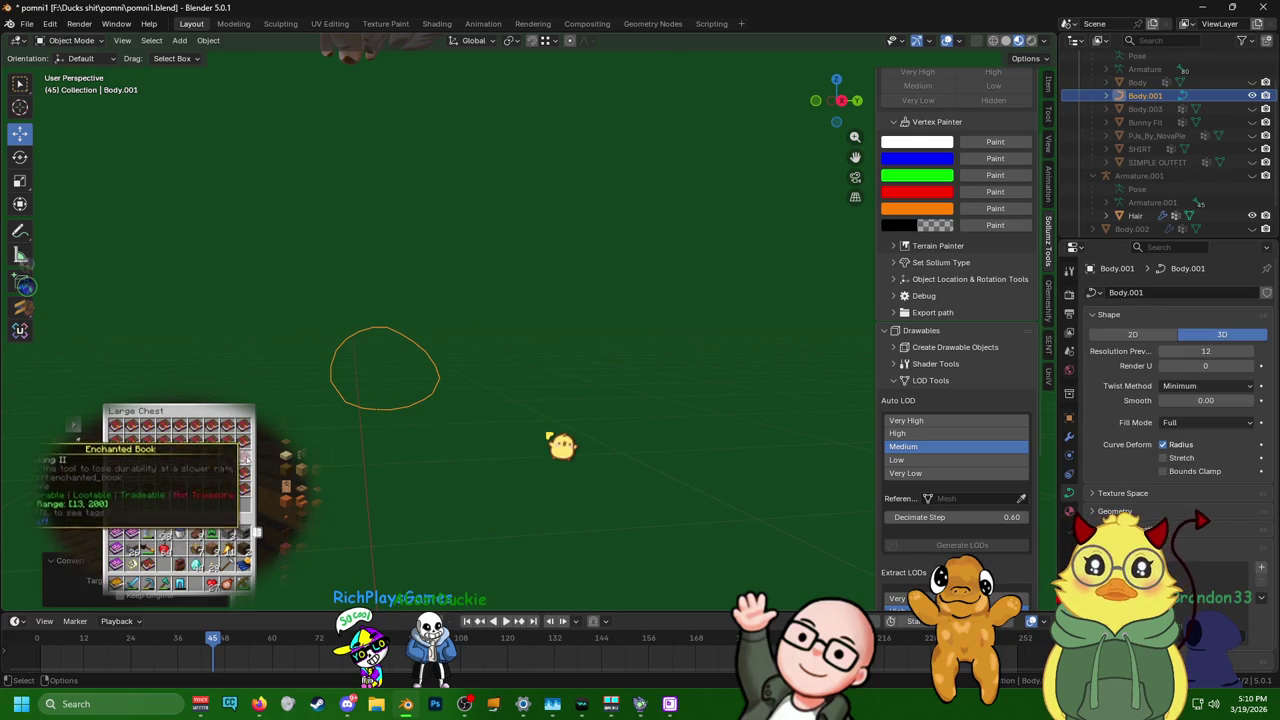
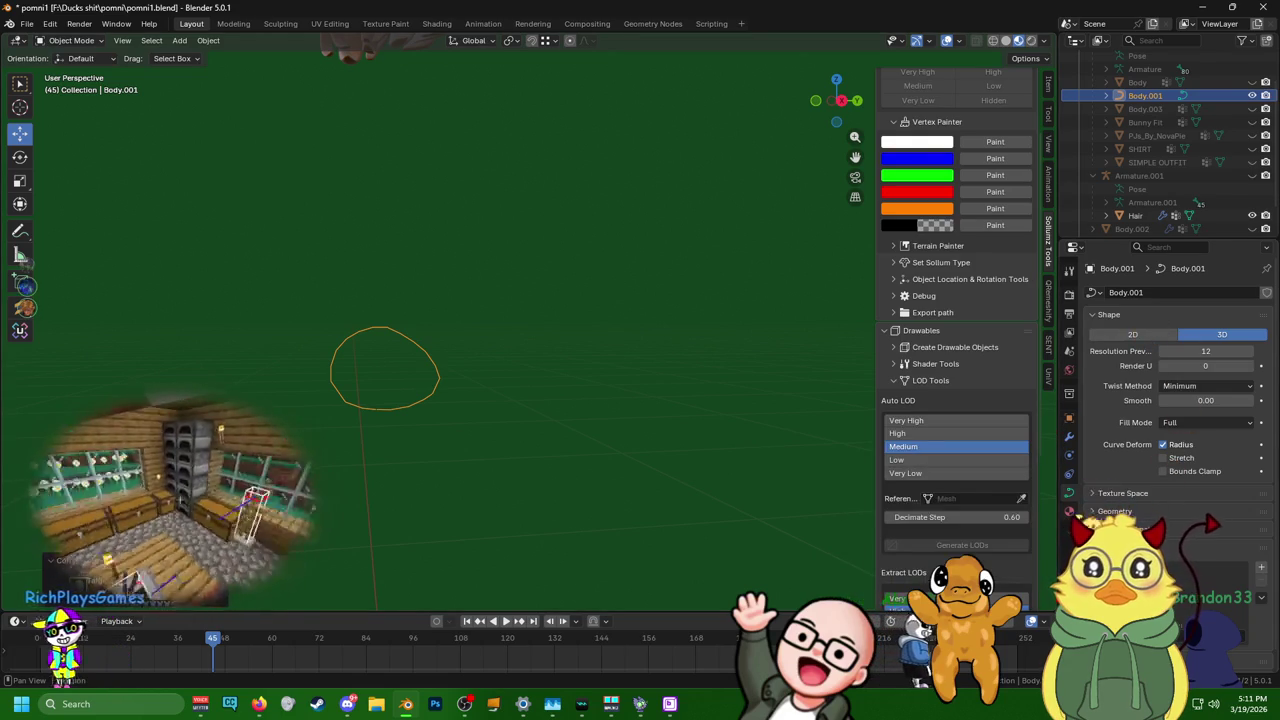
- Expand the curve's Geometry settings and set Bevel Depth to 0.01 m
scroll(1125, 425, down, 1)
scroll(1115, 400, up, 1)
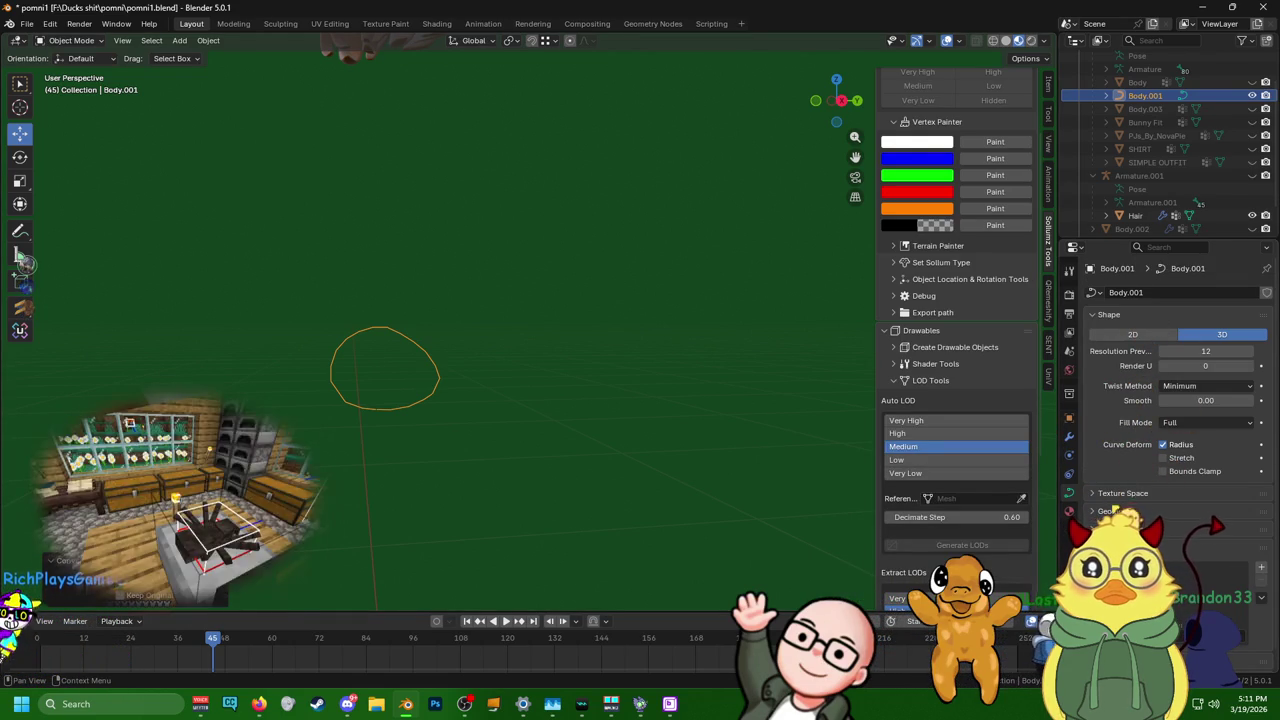
scroll(1170, 400, down, 1)
click(1115, 495)
scroll(1115, 495, down, 5)
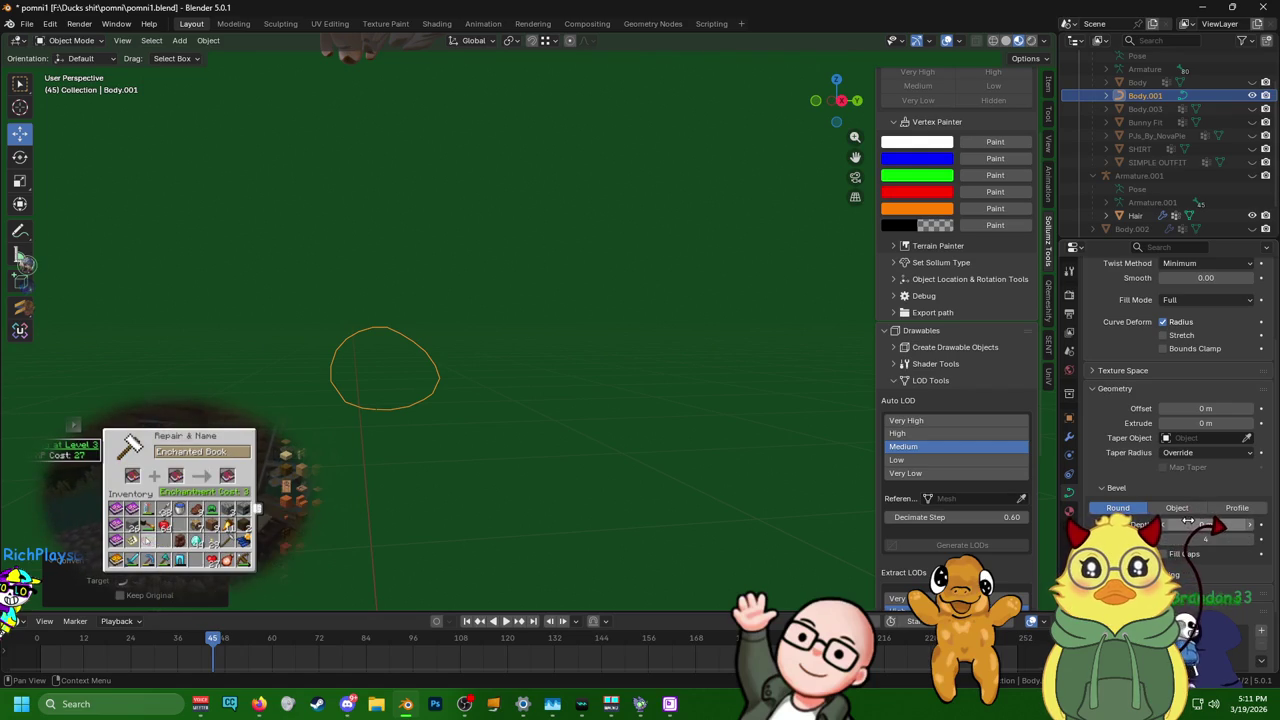
scroll(1188, 521, down, 2)
scroll(1188, 521, up, 2)
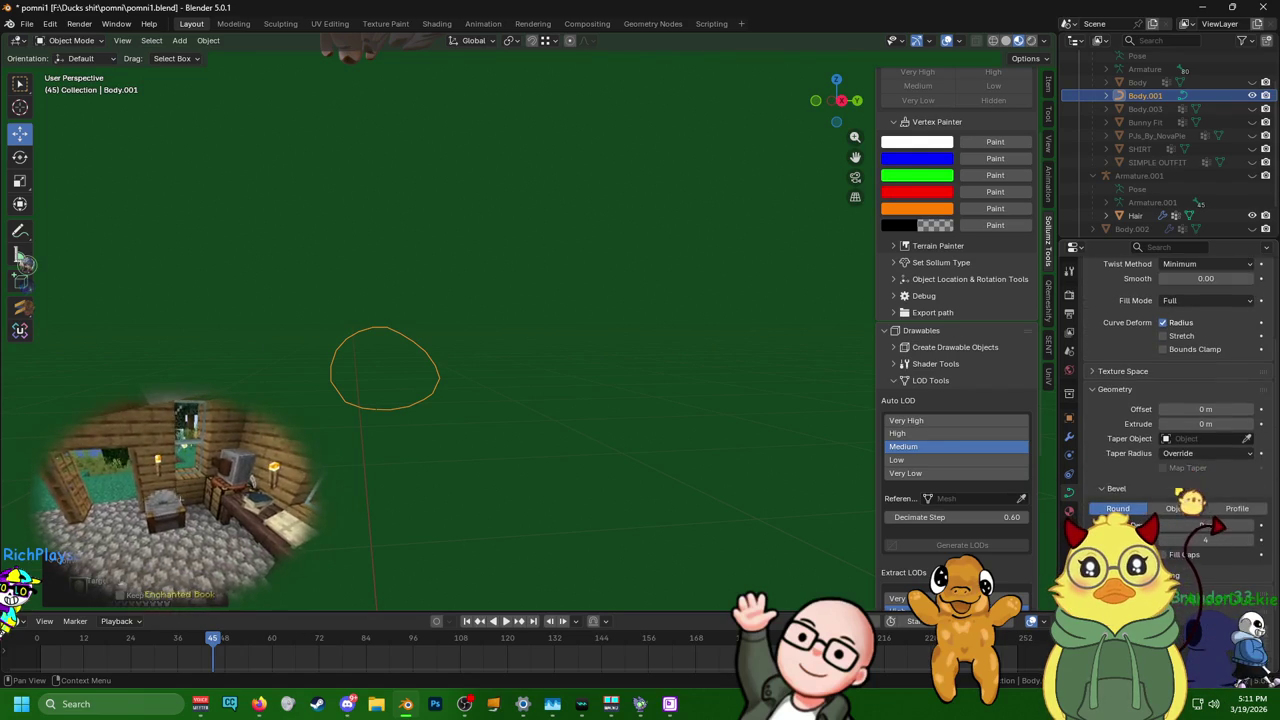
scroll(1188, 500, down, 1)
drag(1240, 498, 1260, 498)
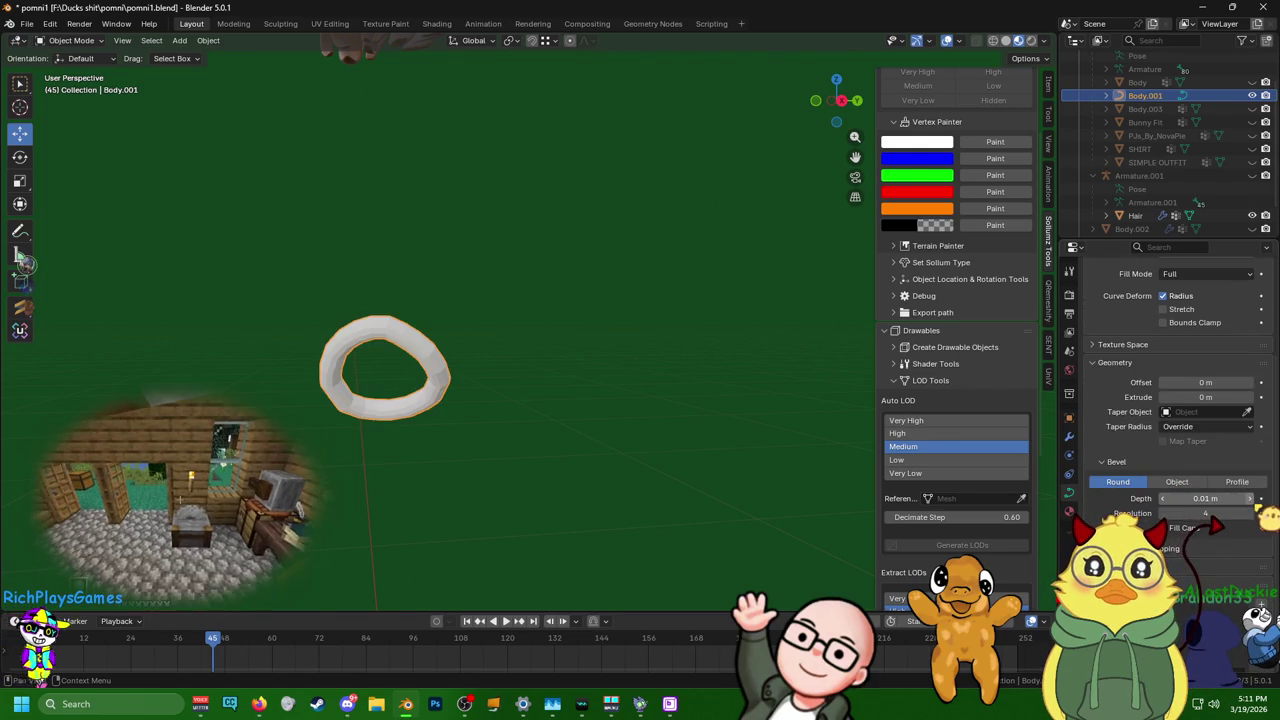
- Inspect the new round tube and switch to the Modeling workspace
mouse_move(583, 388)
middle_down()
mouse_move(786, 418)
mouse_move(814, 409)
mouse_move(722, 386)
middle_up()
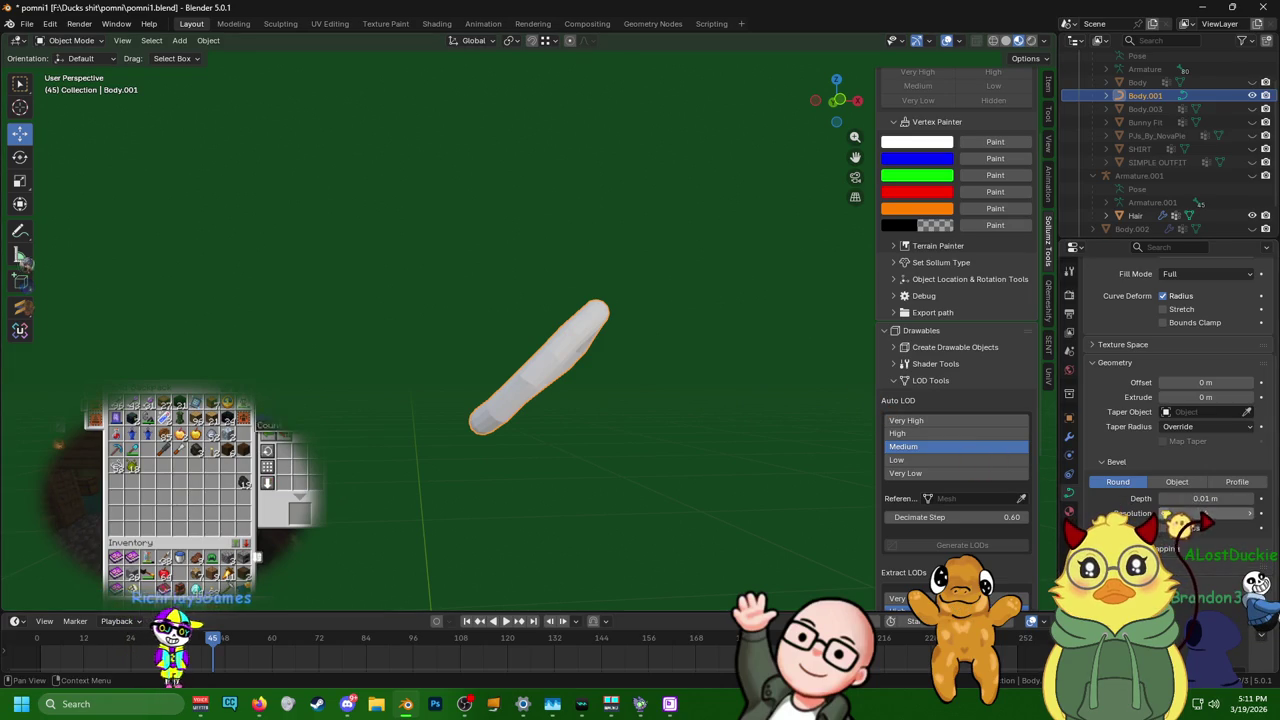
mouse_move(780, 492)
middle_down()
mouse_move(723, 486)
mouse_move(771, 506)
mouse_move(763, 514)
mouse_move(700, 492)
mouse_move(740, 495)
middle_up()
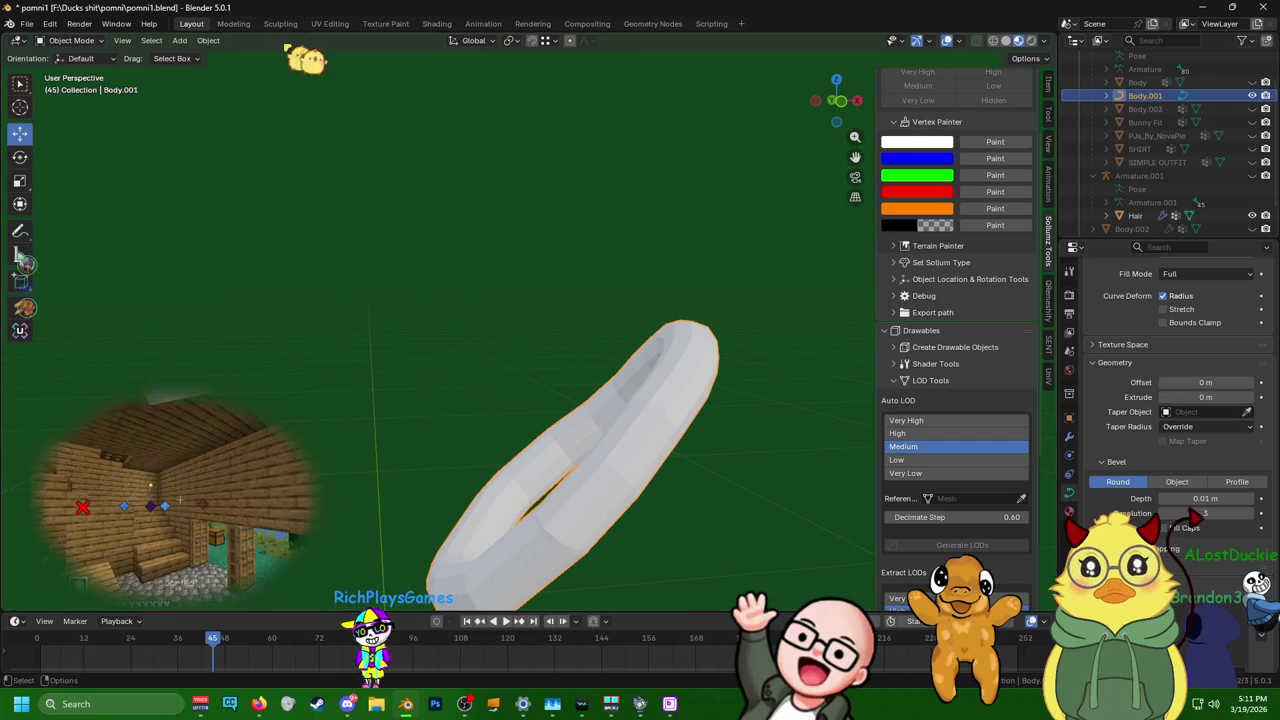
click(234, 24)
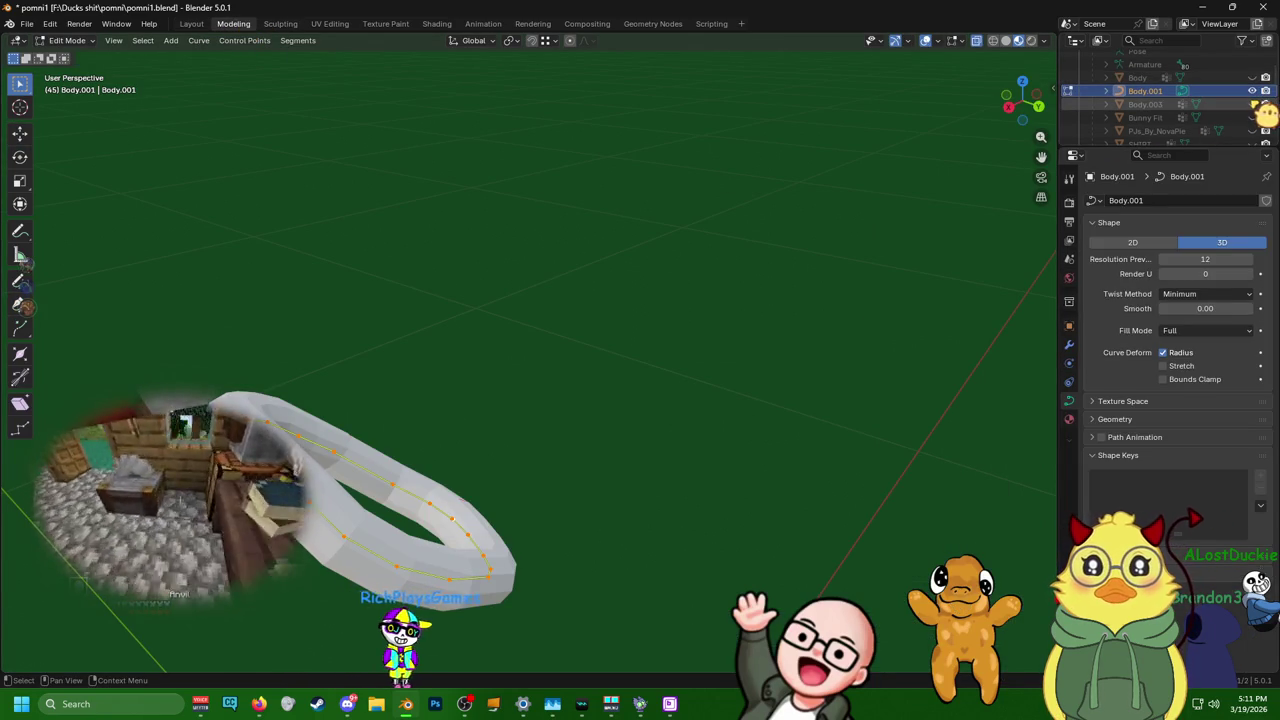
- Frame the selected ring and scale it down
key(KP_Decimal)
mouse_move(560, 330)
middle_down()
mouse_move(461, 405)
mouse_move(711, 329)
mouse_move(586, 261)
mouse_move(679, 389)
mouse_move(617, 366)
middle_up()
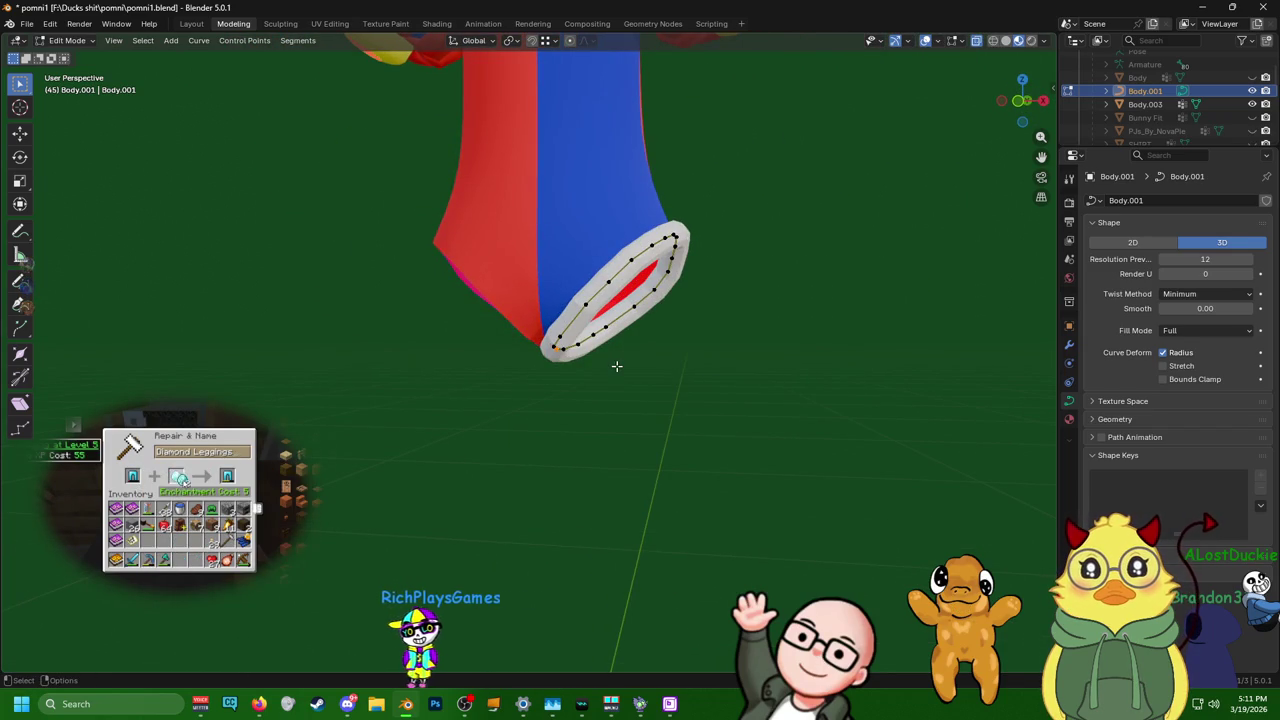
key(s)
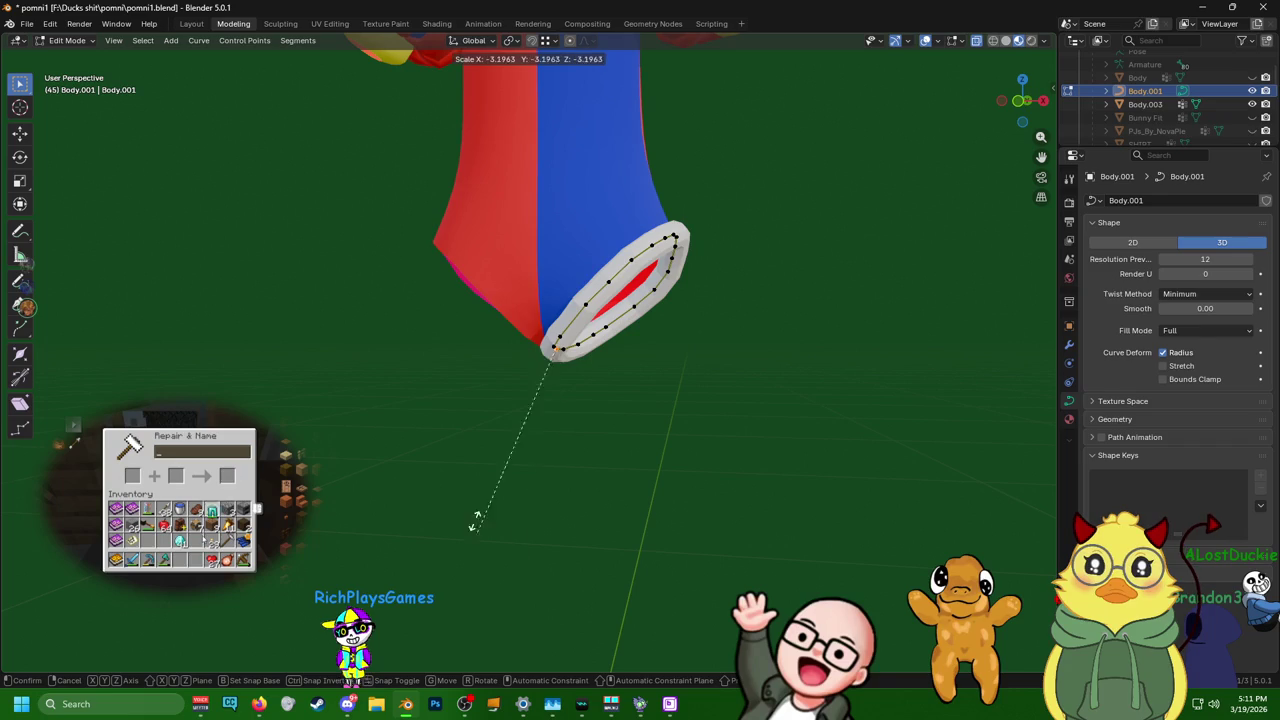
click(430, 314)
middle_drag(466, 323, 642, 41)
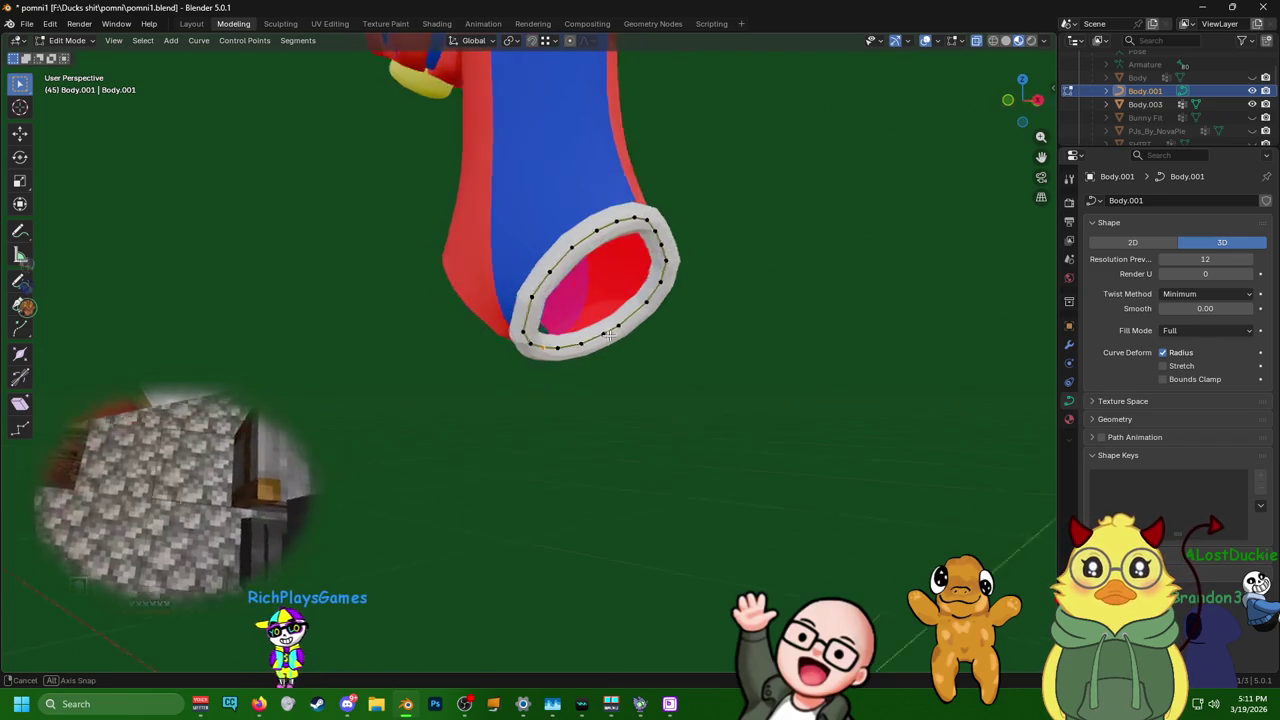
- With Proportional Editing on, shrink the ring further and thin the tube
click(570, 40)
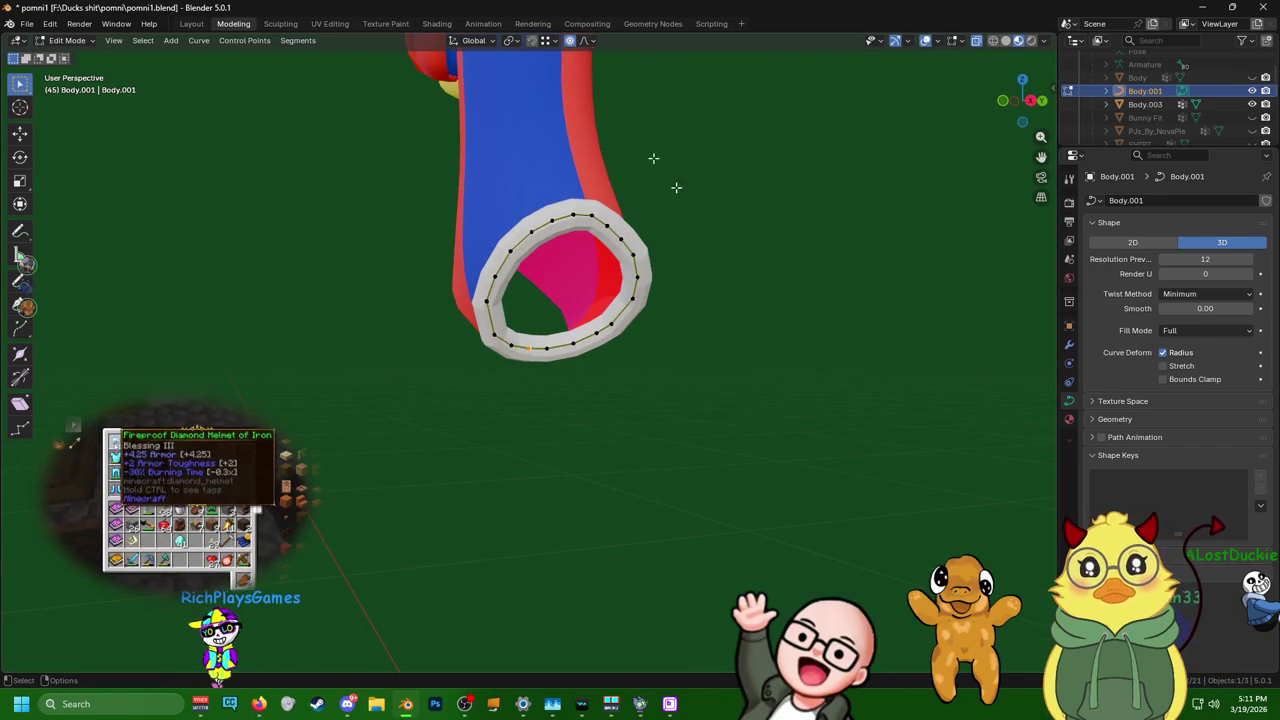
key(s)
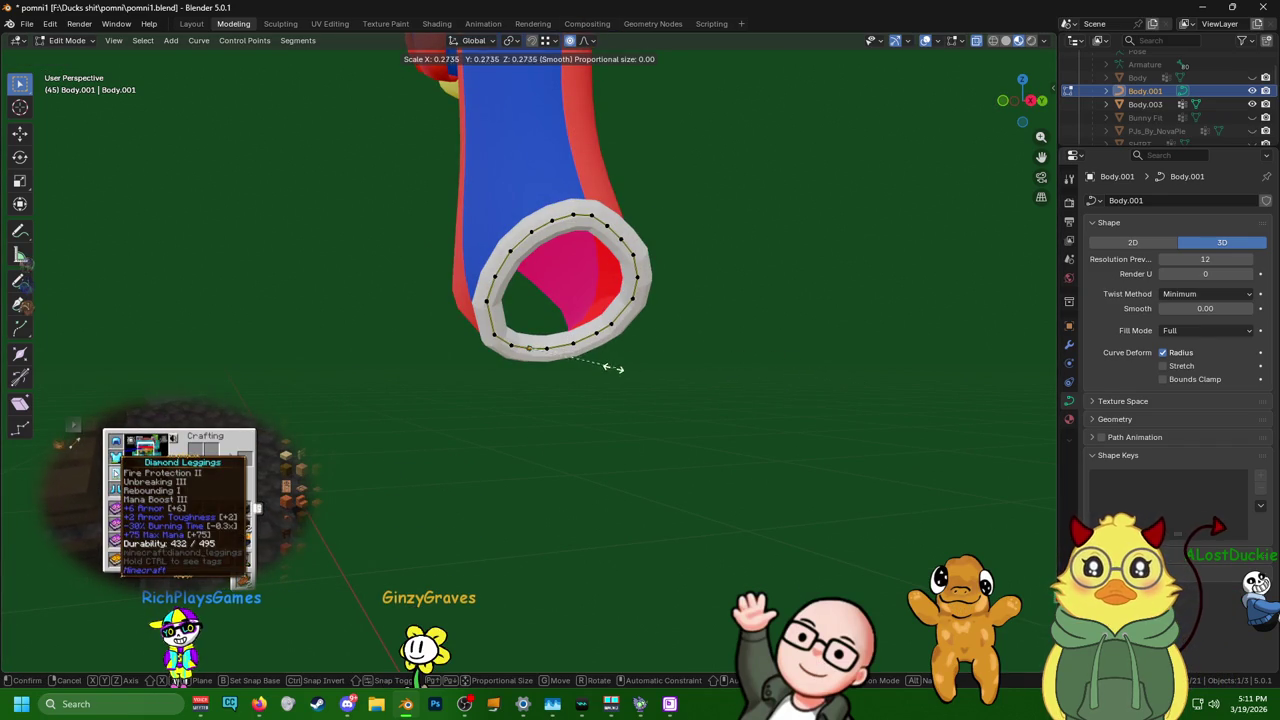
click(877, 59)
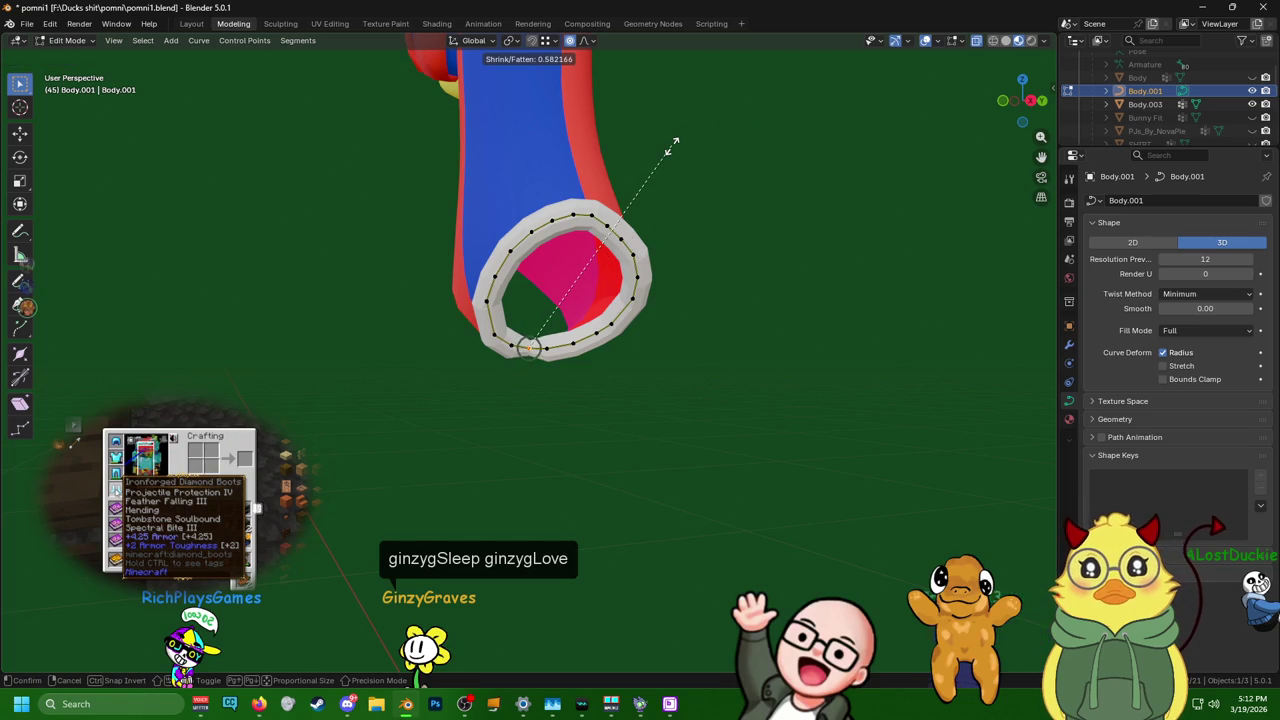
scroll(673, 145, down, 15)
scroll(673, 146, down, 2)
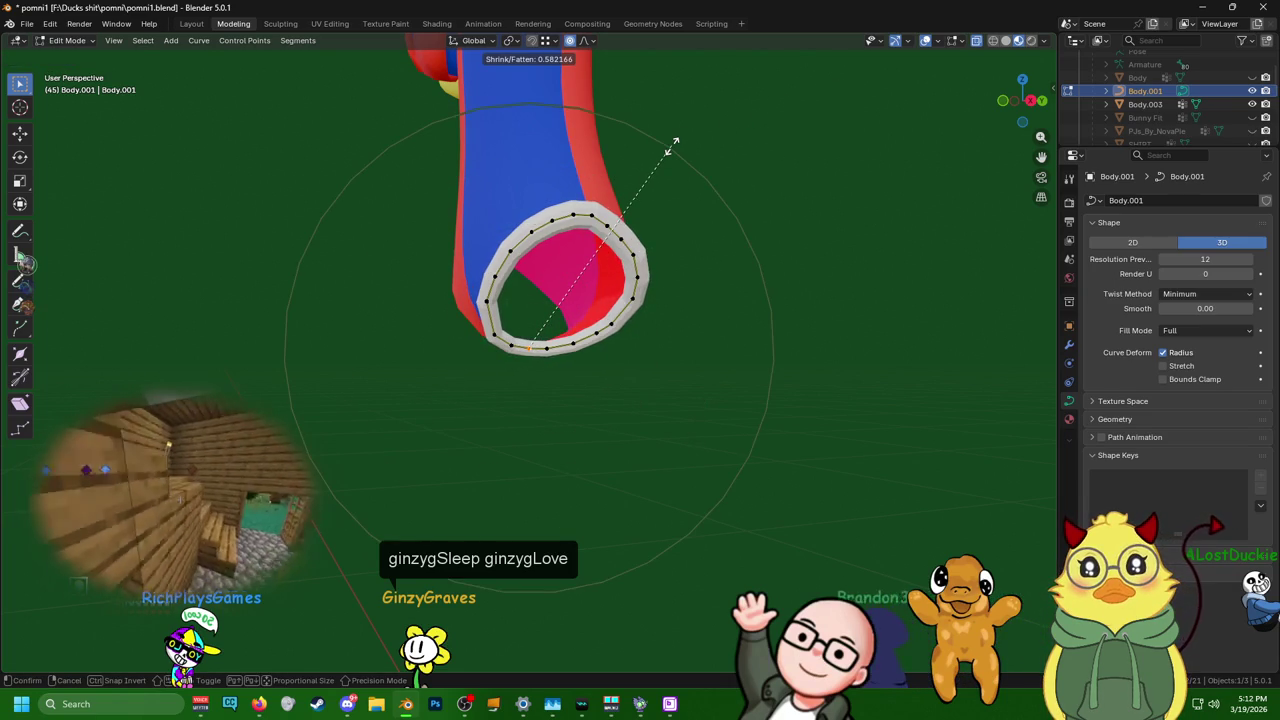
click(651, 201)
mouse_move(651, 201)
middle_down()
mouse_move(588, 277)
mouse_move(517, 154)
mouse_move(460, 117)
mouse_move(384, 237)
mouse_move(408, 217)
middle_up()
mouse_move(409, 313)
middle_down()
mouse_move(548, 226)
mouse_move(691, 233)
middle_up()
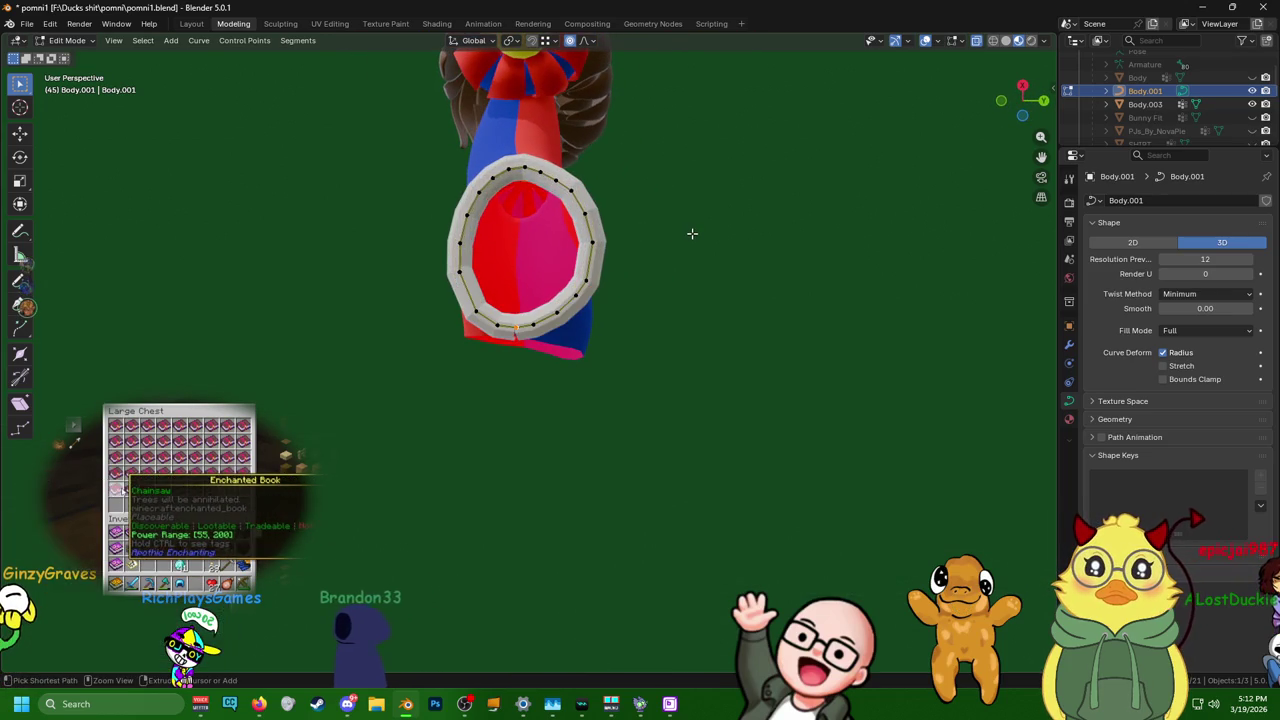
mouse_move(645, 288)
middle_down()
mouse_move(592, 199)
mouse_move(576, 283)
mouse_move(623, 286)
mouse_move(614, 277)
mouse_move(597, 357)
mouse_move(609, 310)
mouse_move(591, 214)
mouse_move(595, 243)
middle_up()
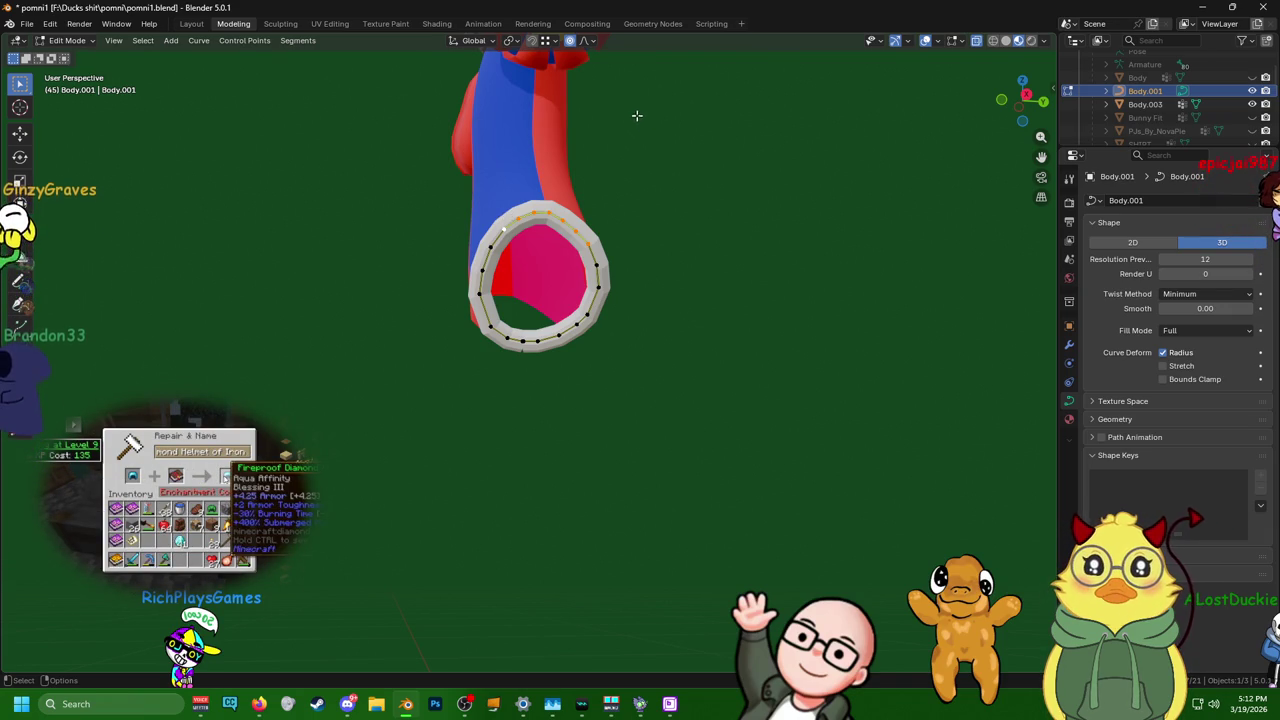
- Proportionally scale the ring slightly smaller and fatten the tube with Alt+S
middle_drag(706, 123, 742, 125)
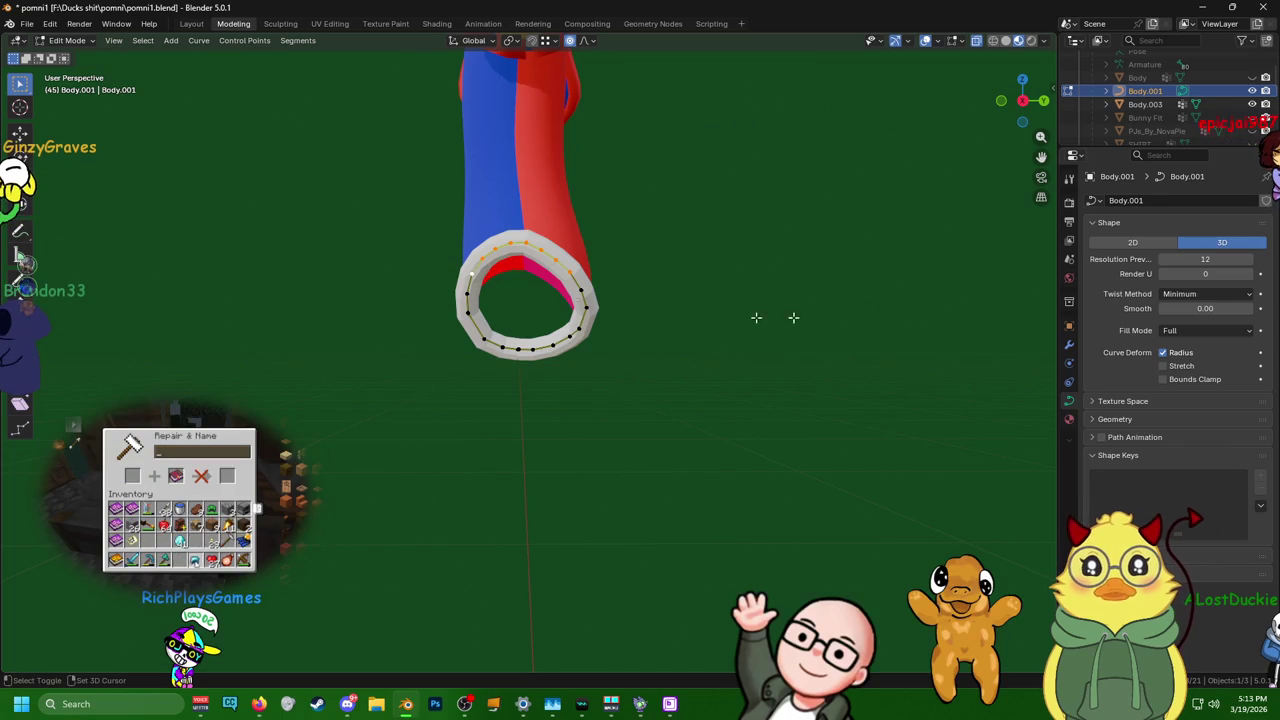
middle_drag(699, 263, 700, 246)
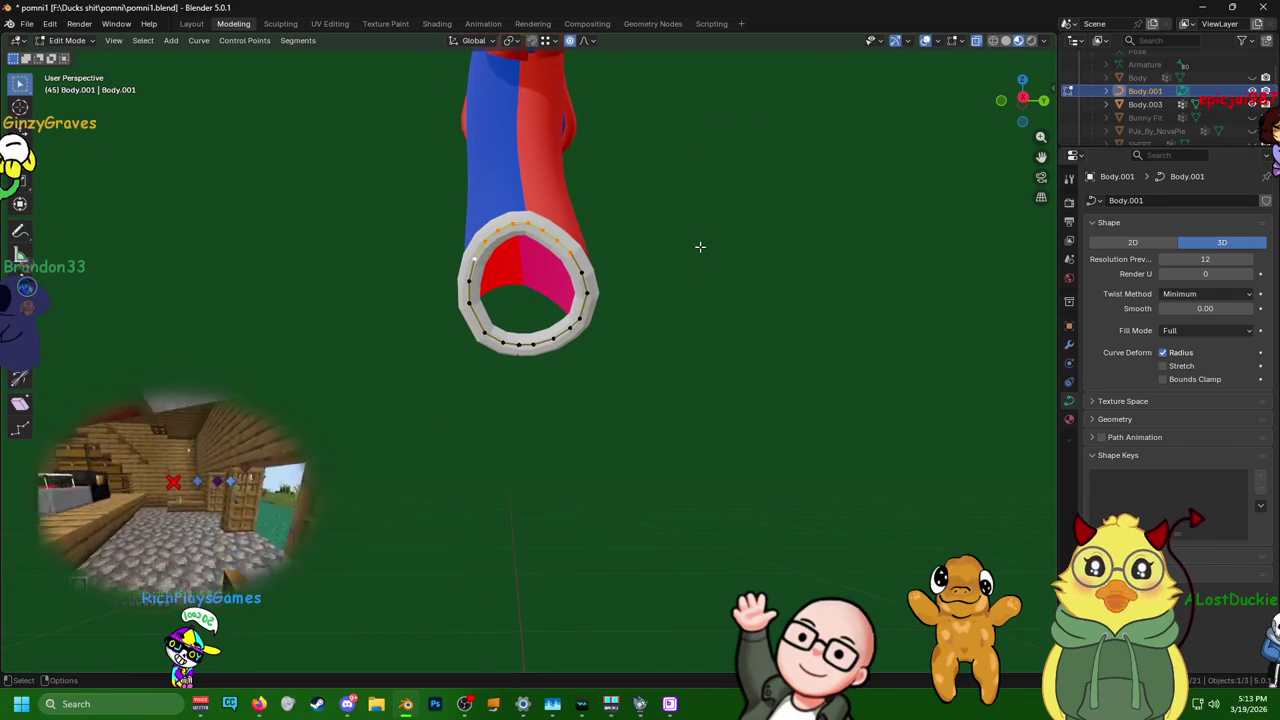
key(s)
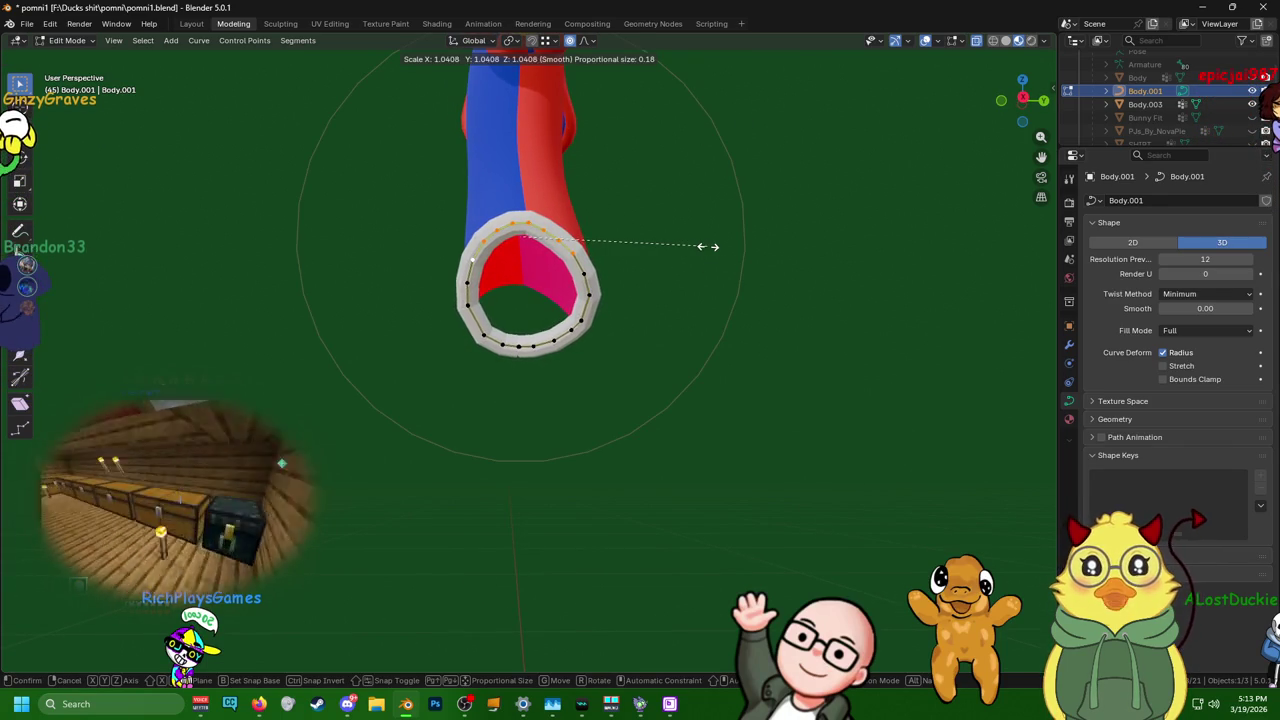
click(716, 247)
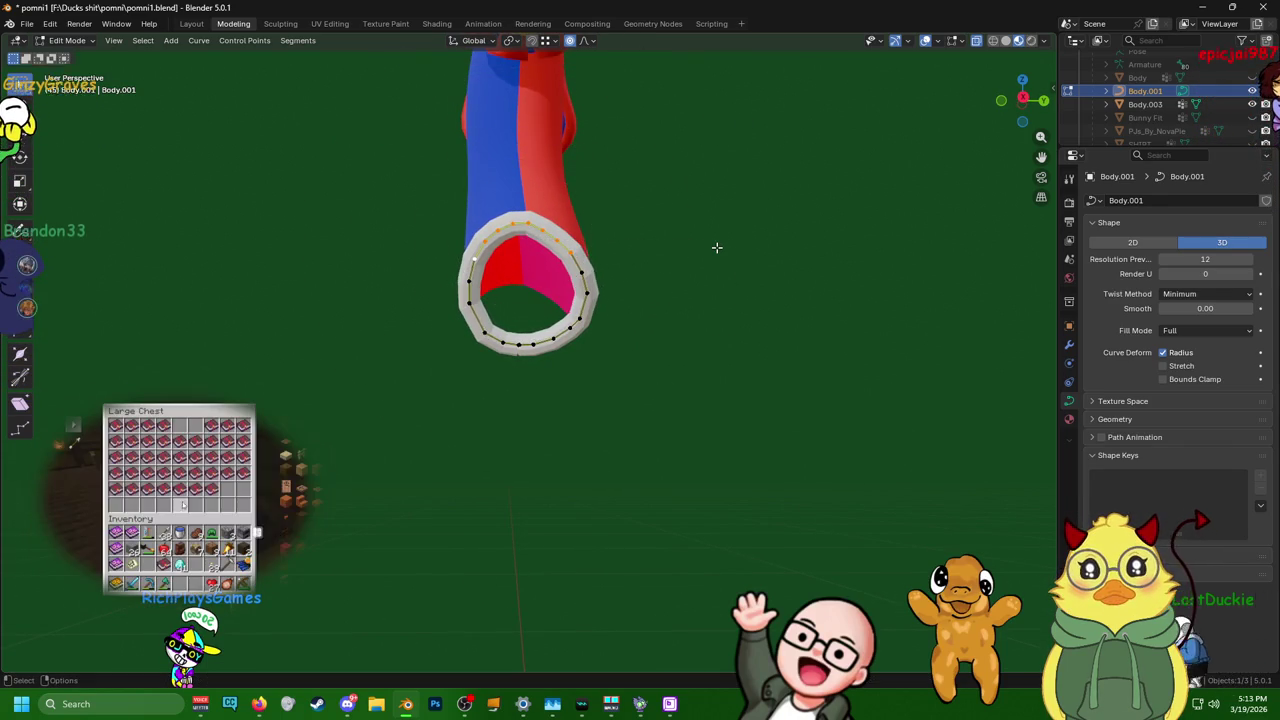
key(alt+s)
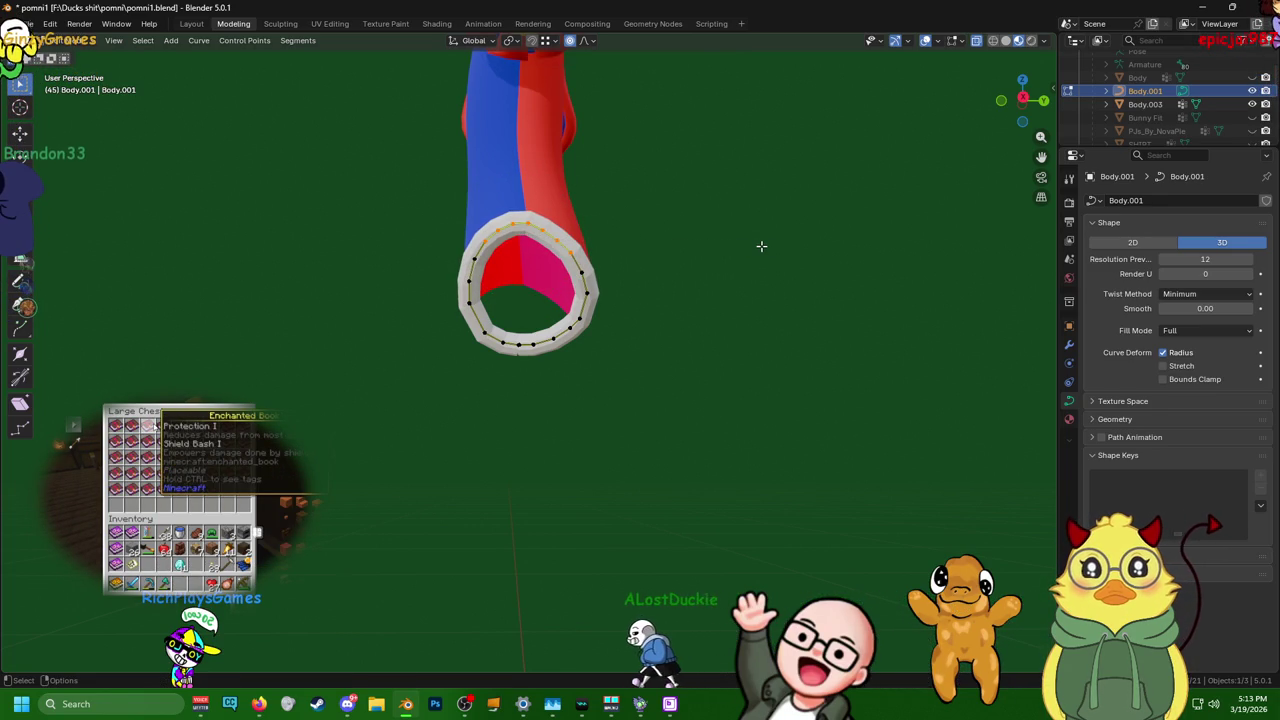
click(820, 261)
- Box-select the ring's bottom point and thin the tube there to about 0.28
mouse_move(823, 260)
middle_down()
mouse_move(940, 258)
mouse_move(831, 197)
middle_up()
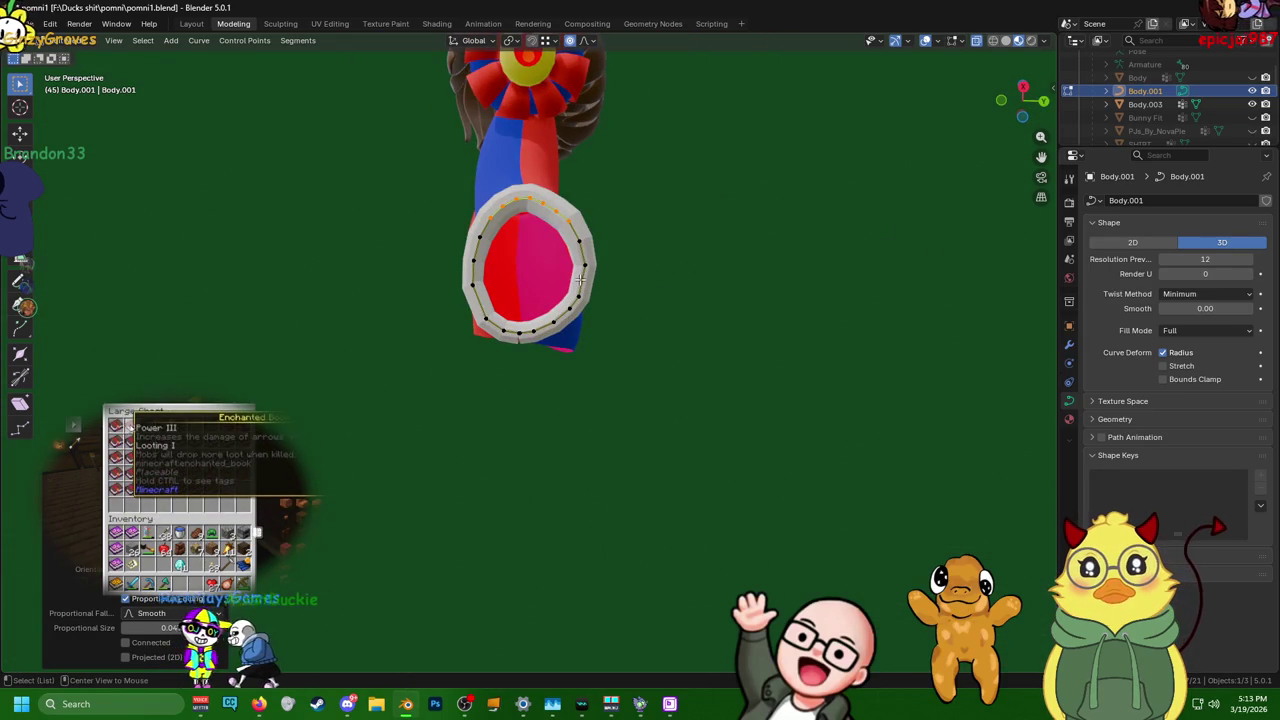
key(alt+a)
key(b)
drag(511, 321, 530, 343)
scroll(623, 397, up, 2)
scroll(620, 396, up, 2)
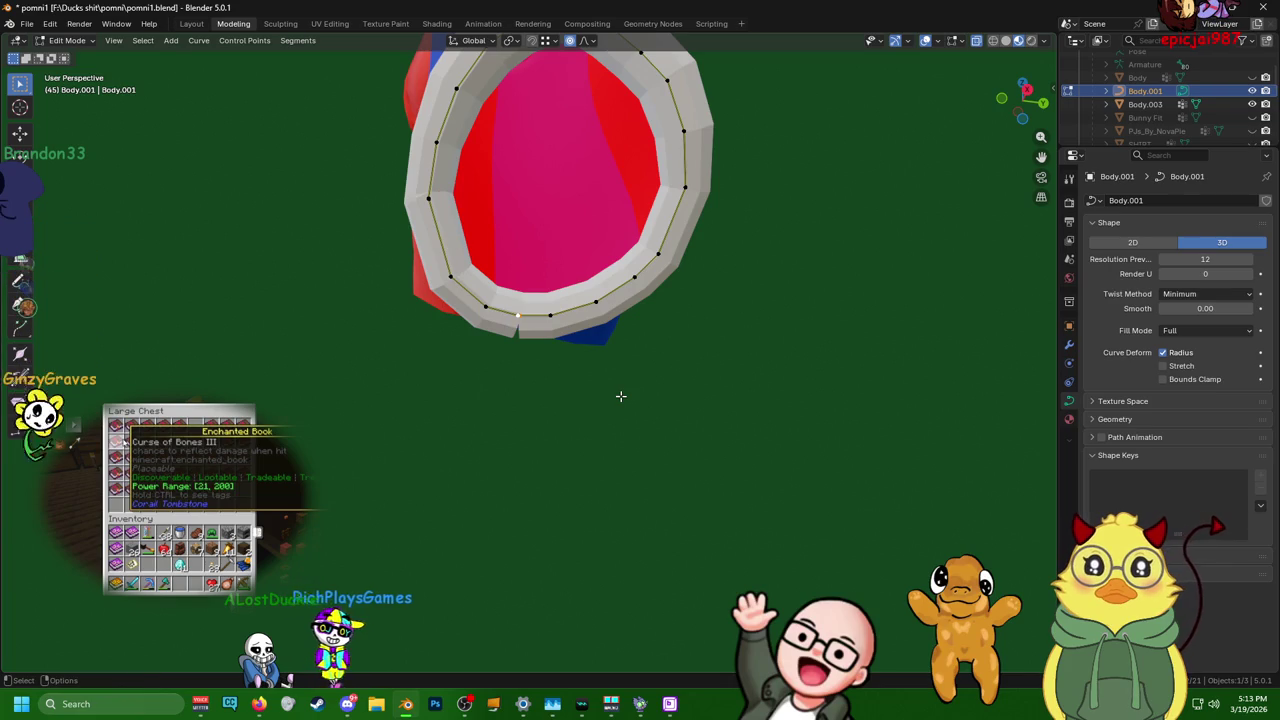
key(alt+s)
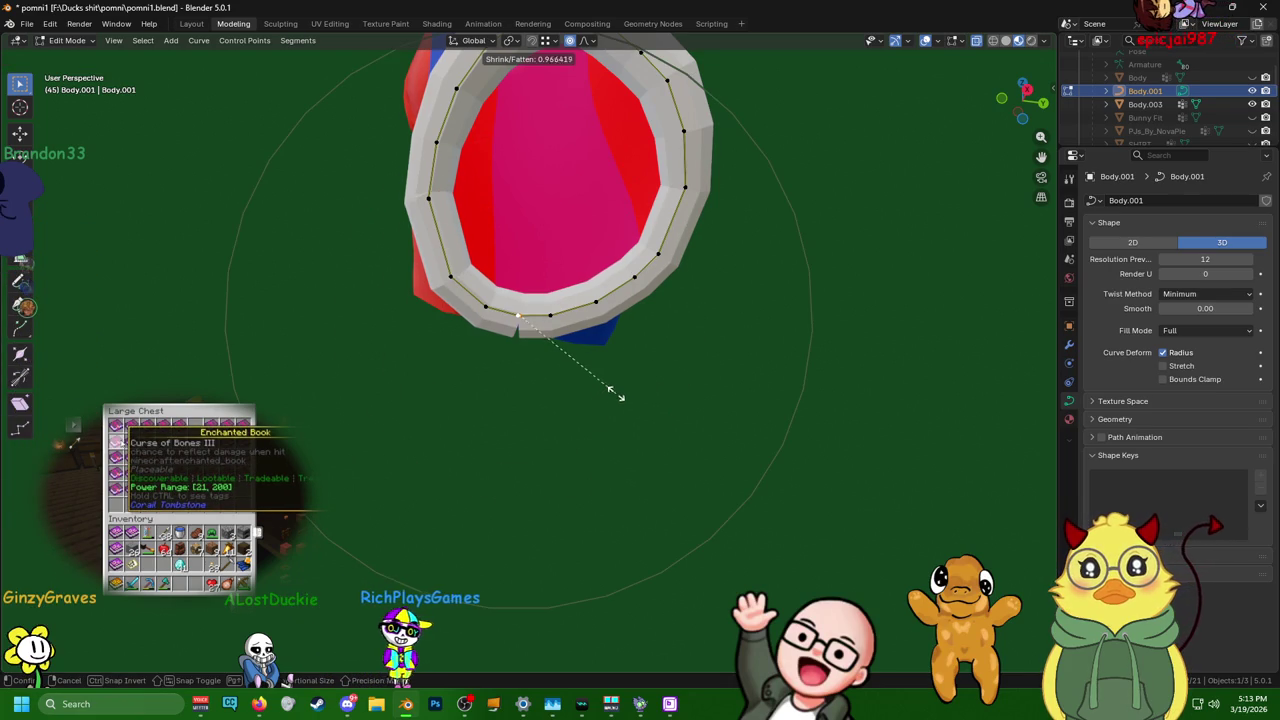
scroll(590, 370, down, 3)
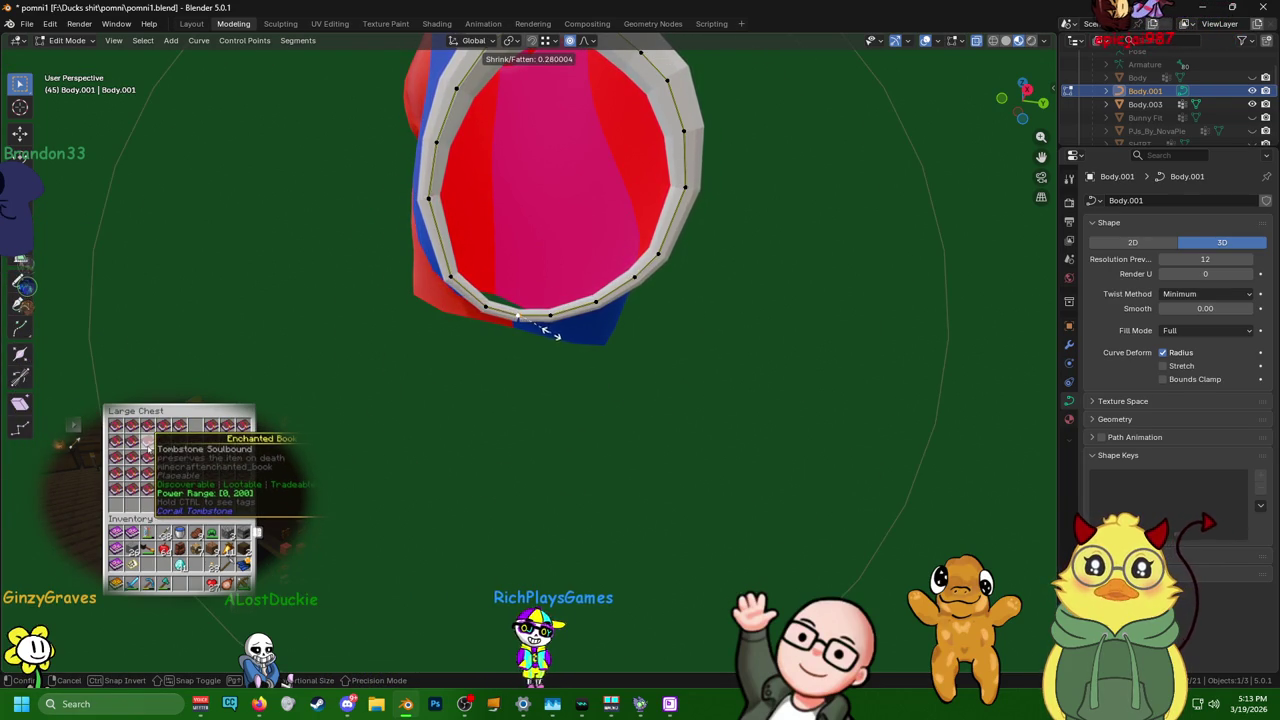
click(563, 338)
mouse_move(570, 350)
middle_down()
mouse_move(505, 408)
mouse_move(45, 403)
middle_up()
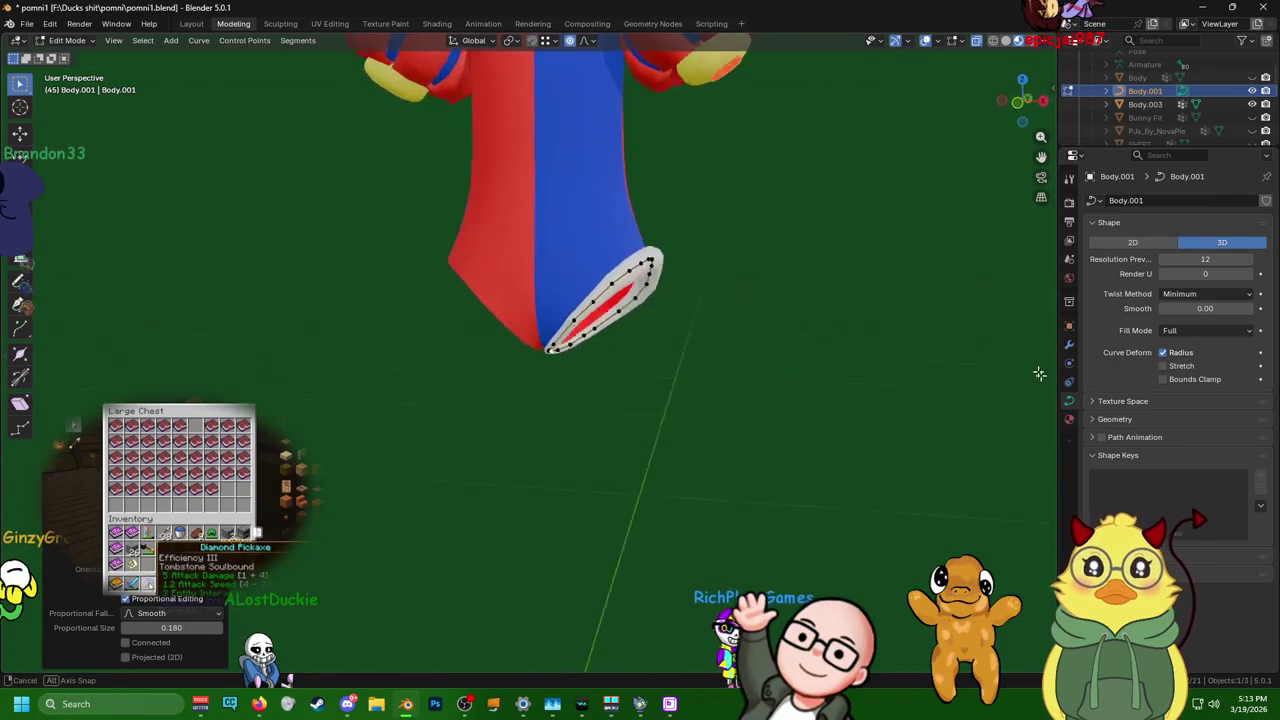
- Unhide Sphere.001 in the Outliner so the striped bloomers reappear around the cuff
middle_drag(45, 403, 45, 403)
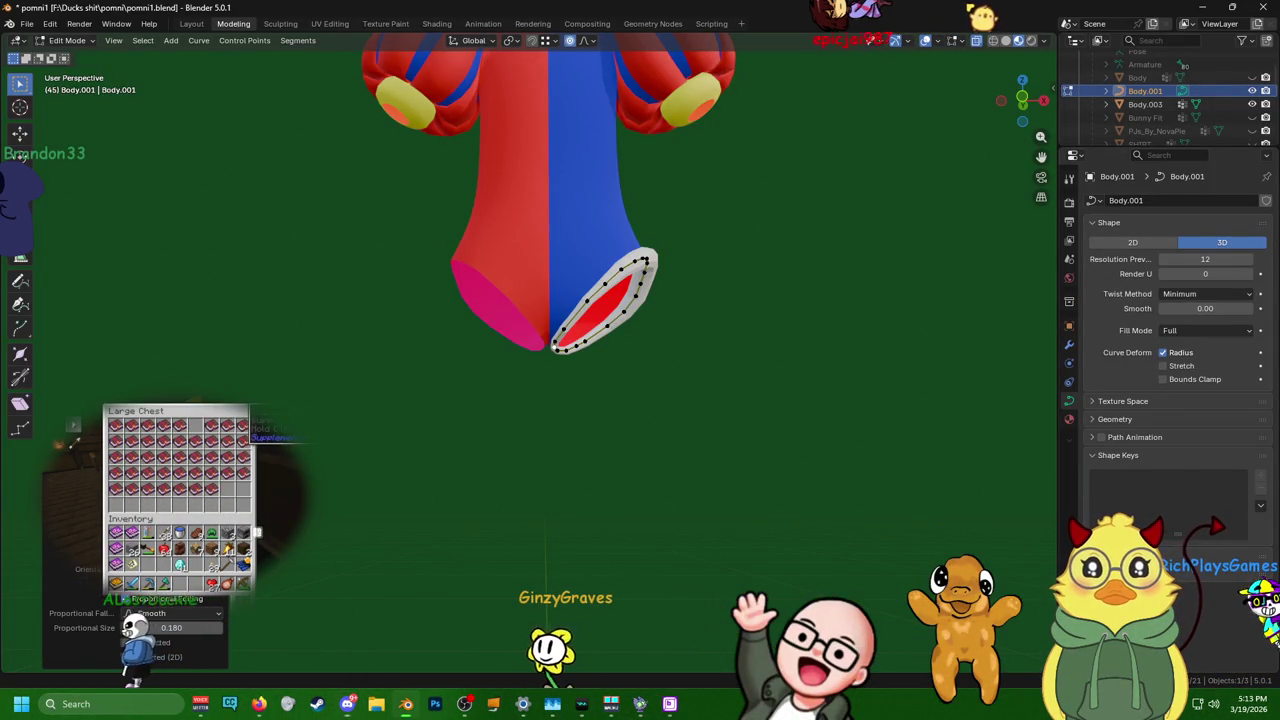
scroll(880, 286, down, 2)
middle_drag(880, 286, 814, 290)
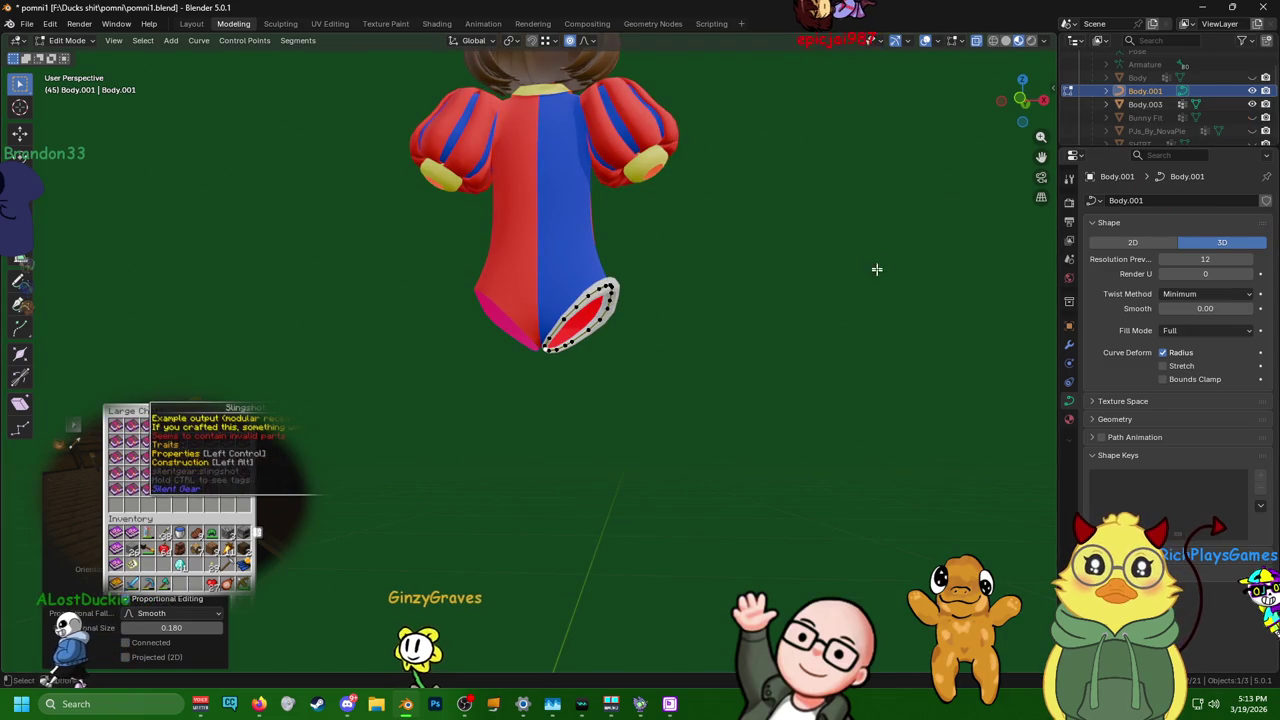
scroll(1180, 110, down, 5)
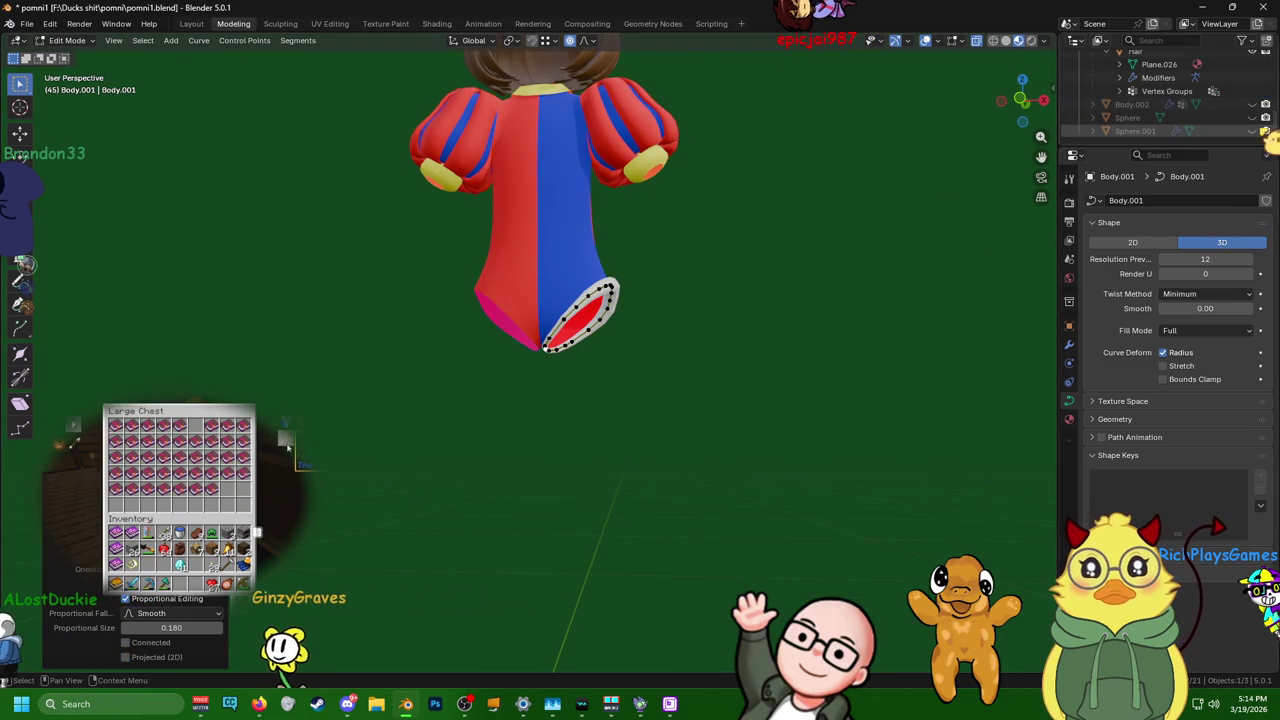
click(1251, 131)
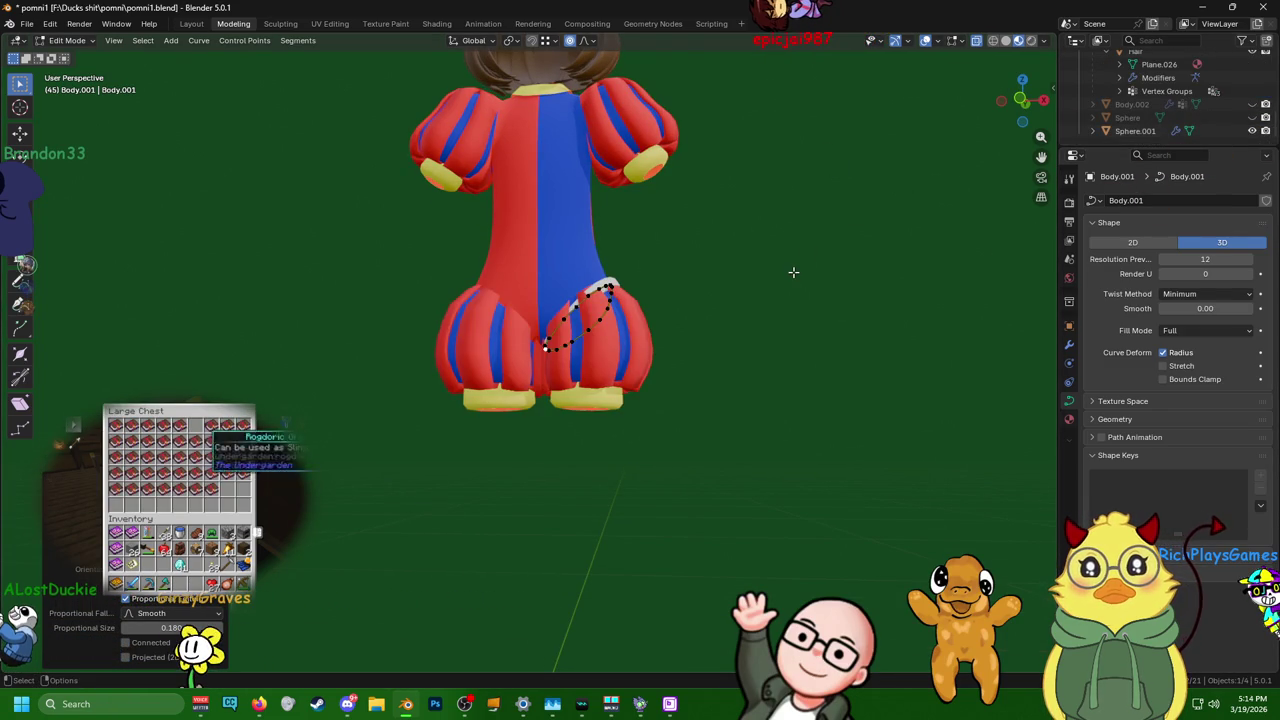
- Orbit and zoom in close on one bloomer leg and its Body.001 cuff ring
scroll(793, 272, up, 4)
mouse_move(820, 280)
middle_down()
mouse_move(807, 359)
mouse_move(523, 323)
mouse_move(550, 272)
mouse_move(871, 271)
mouse_move(660, 277)
mouse_move(700, 220)
middle_up()
scroll(709, 206, up, 5)
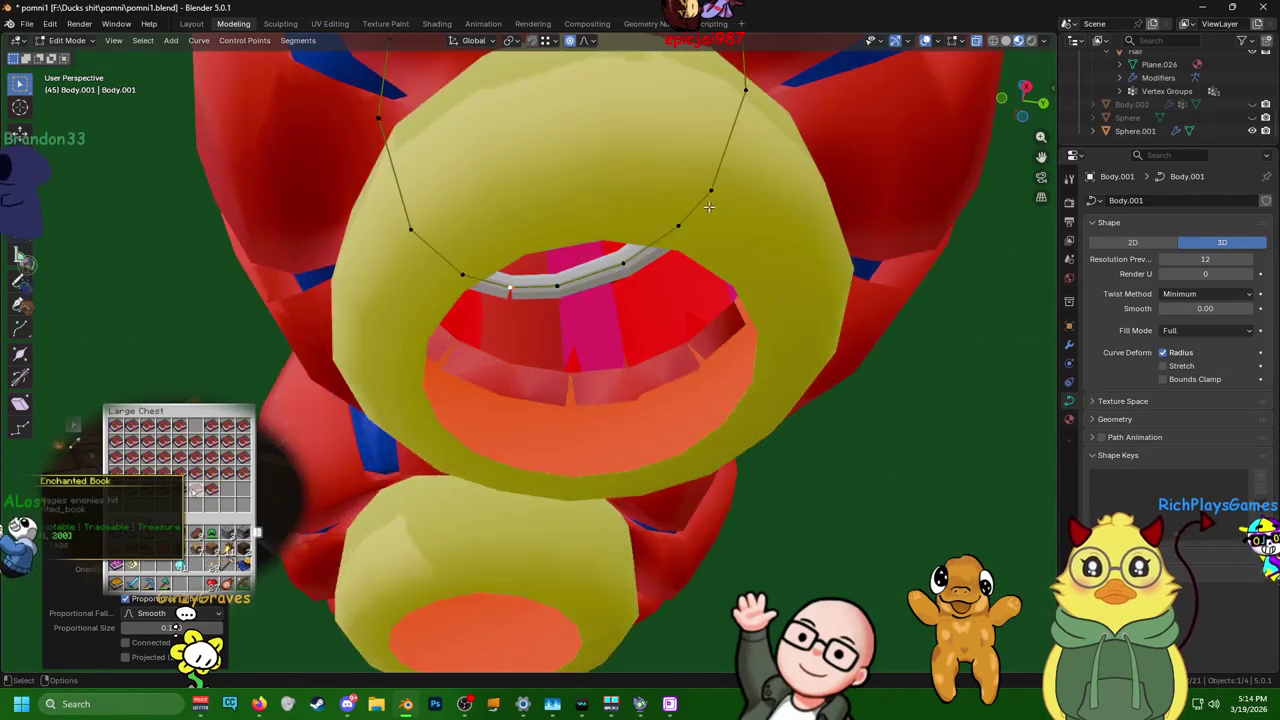
scroll(709, 206, down, 3)
scroll(700, 190, up, 5)
scroll(675, 142, up, 2)
mouse_move(675, 142)
middle_down()
mouse_move(650, 200)
mouse_move(600, 250)
mouse_move(531, 263)
mouse_move(607, 394)
mouse_move(797, 377)
mouse_move(737, 366)
mouse_move(834, 340)
mouse_move(689, 331)
mouse_move(650, 348)
mouse_move(514, 357)
mouse_move(480, 320)
mouse_move(497, 302)
middle_up()
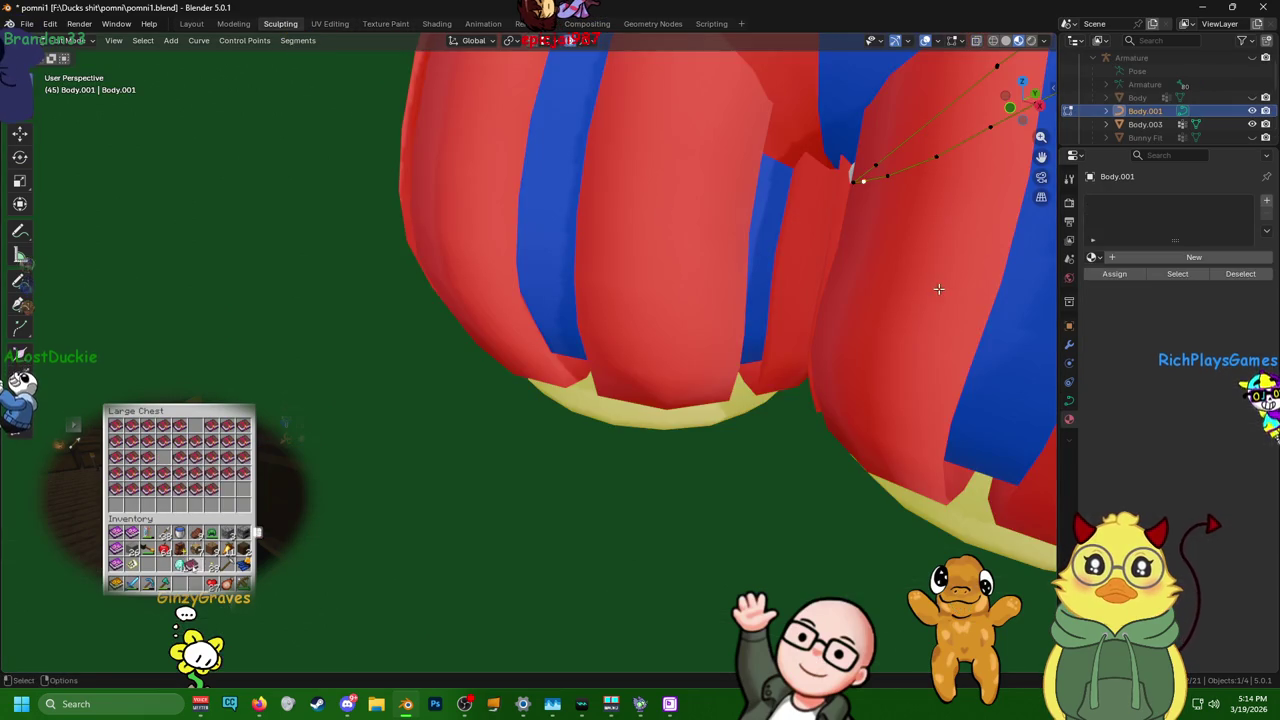
mouse_move(937, 286)
shift+middle_down()
mouse_move(834, 263)
mouse_move(490, 298)
mouse_move(463, 244)
shift+middle_up()
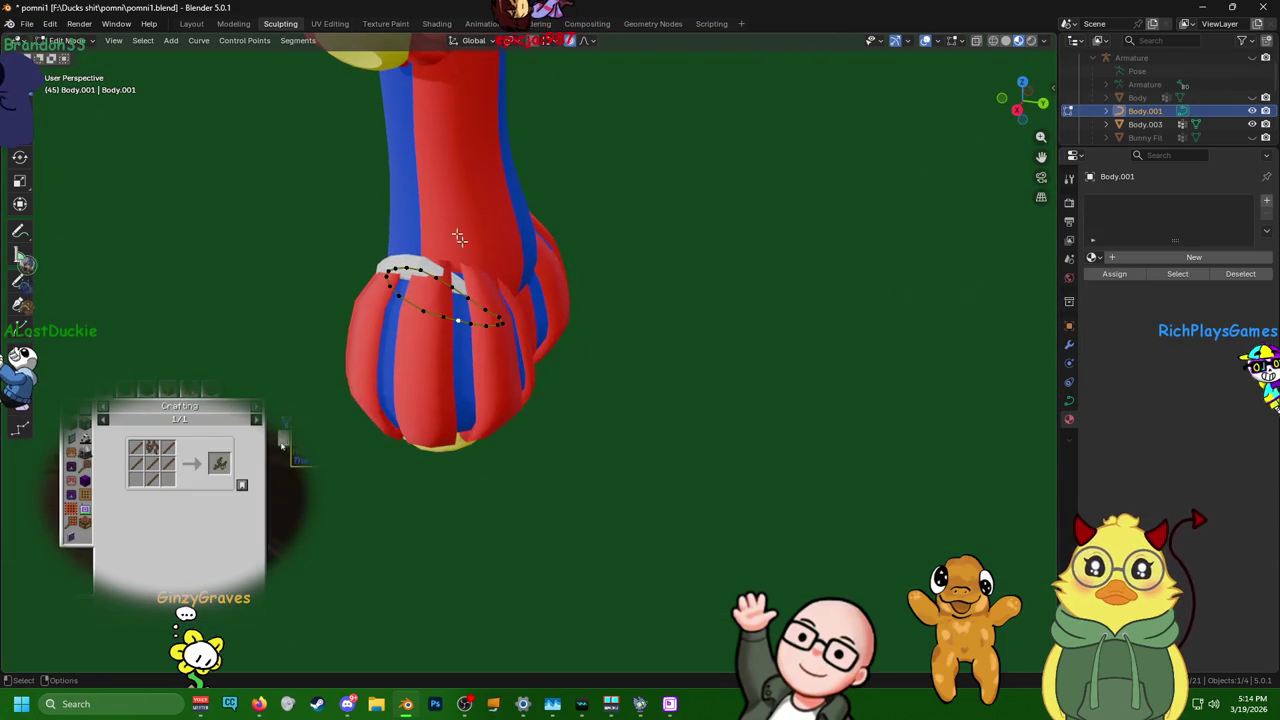
- Select a group of band points and raise them along Z with soft falloff
scroll(161, 301, up, 3)
middle_drag(276, 258, 290, 270)
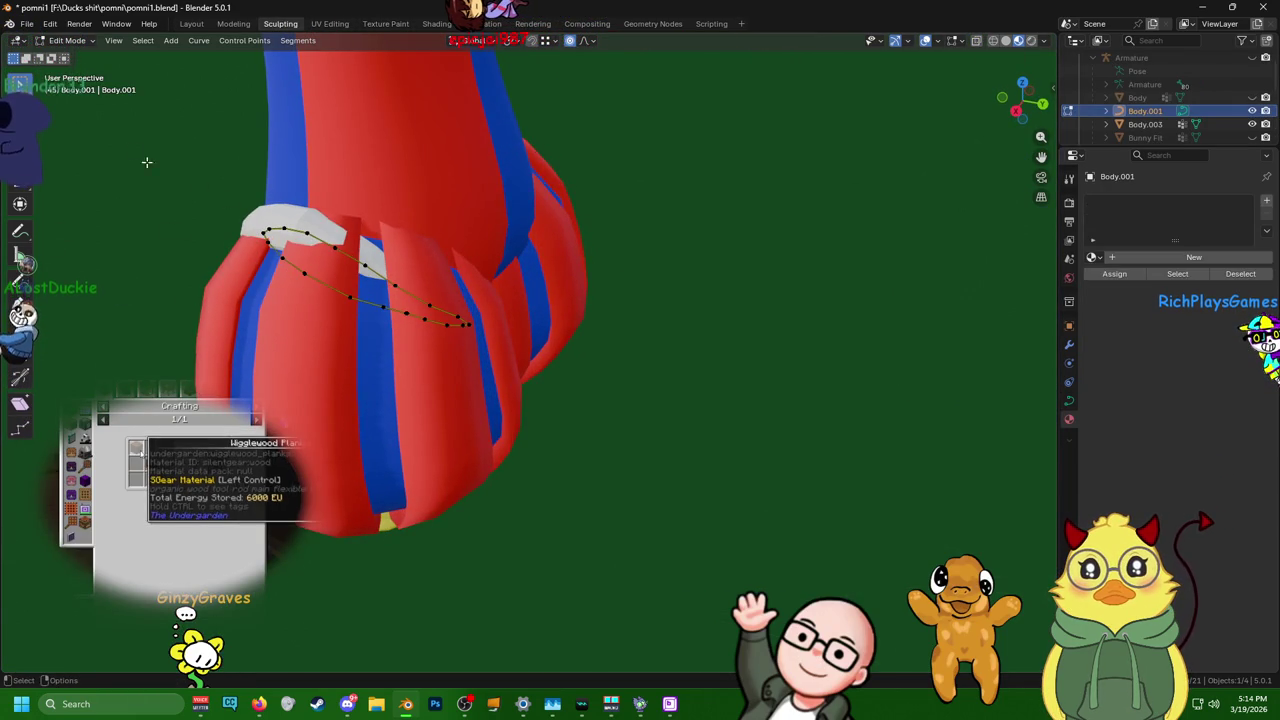
mouse_move(400, 283)
mouse_down()
mouse_move(388, 305)
mouse_move(432, 262)
mouse_up()
mouse_move(432, 262)
middle_down()
mouse_move(337, 297)
mouse_move(307, 190)
middle_up()
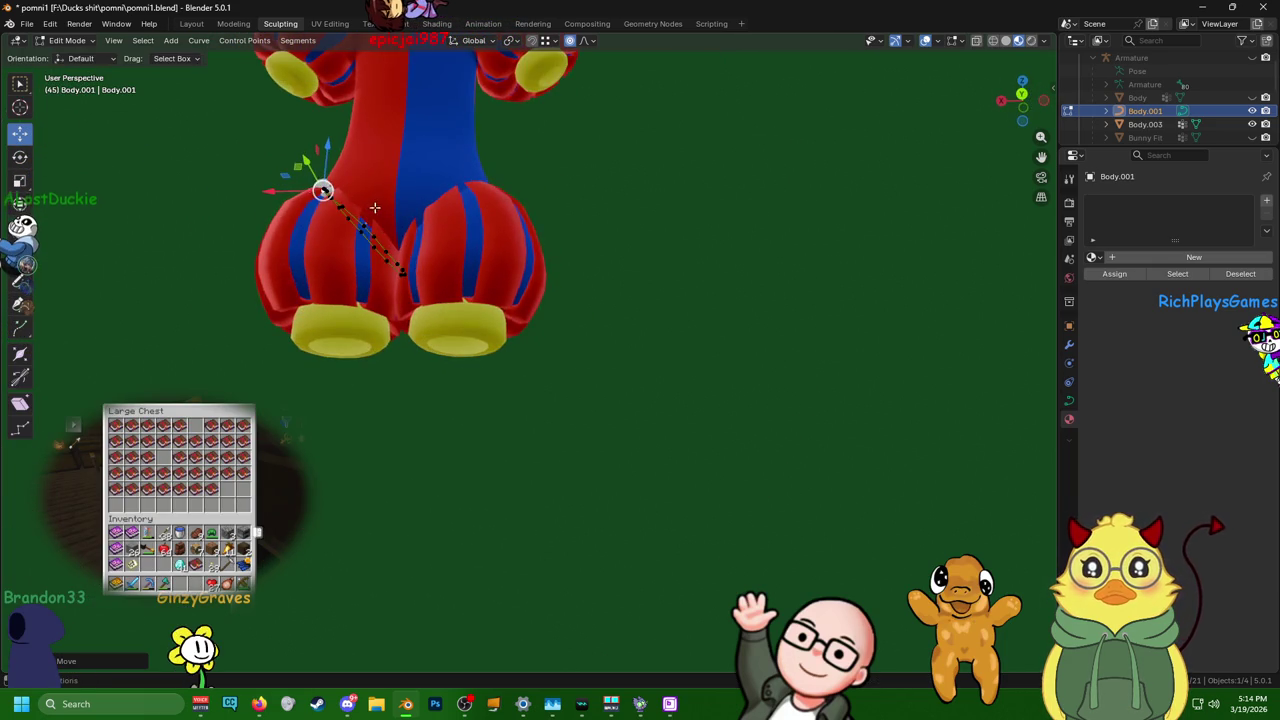
scroll(657, 332, up, 3)
middle_drag(709, 401, 733, 361)
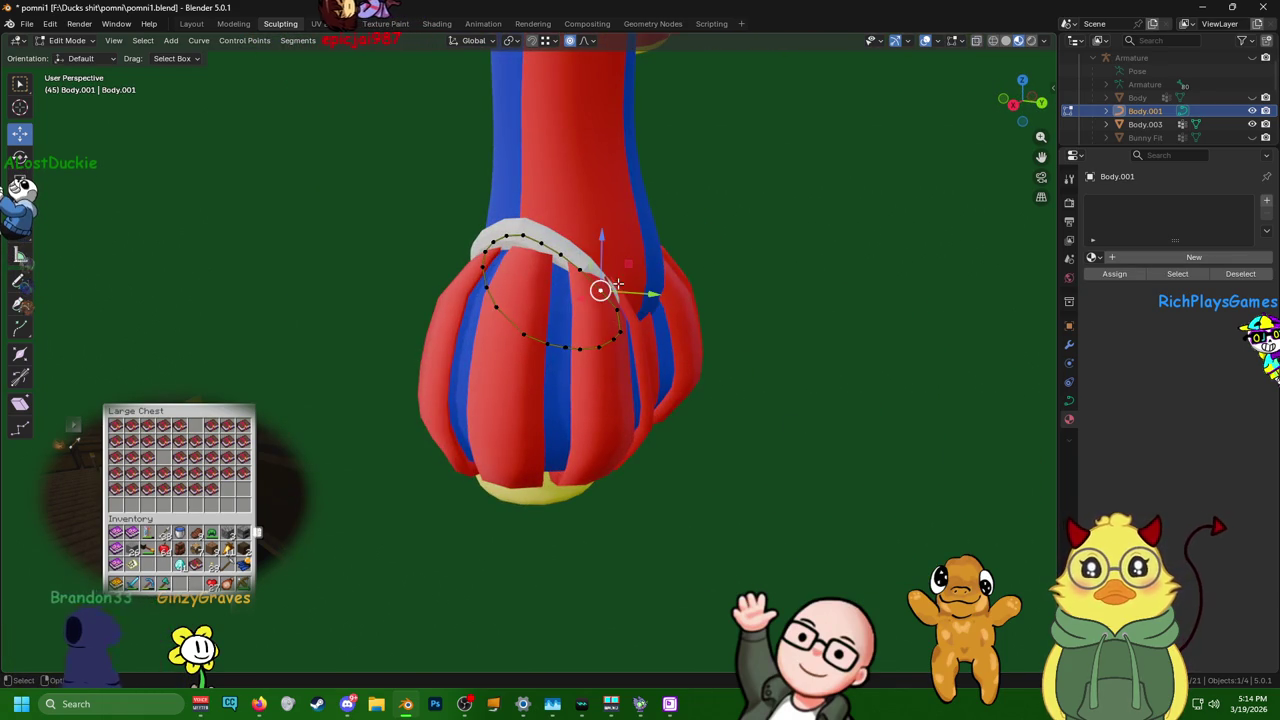
drag(602, 240, 600, 277)
- Adjust individual band points' heights so the band circles the leg top
scroll(471, 203, up, 5)
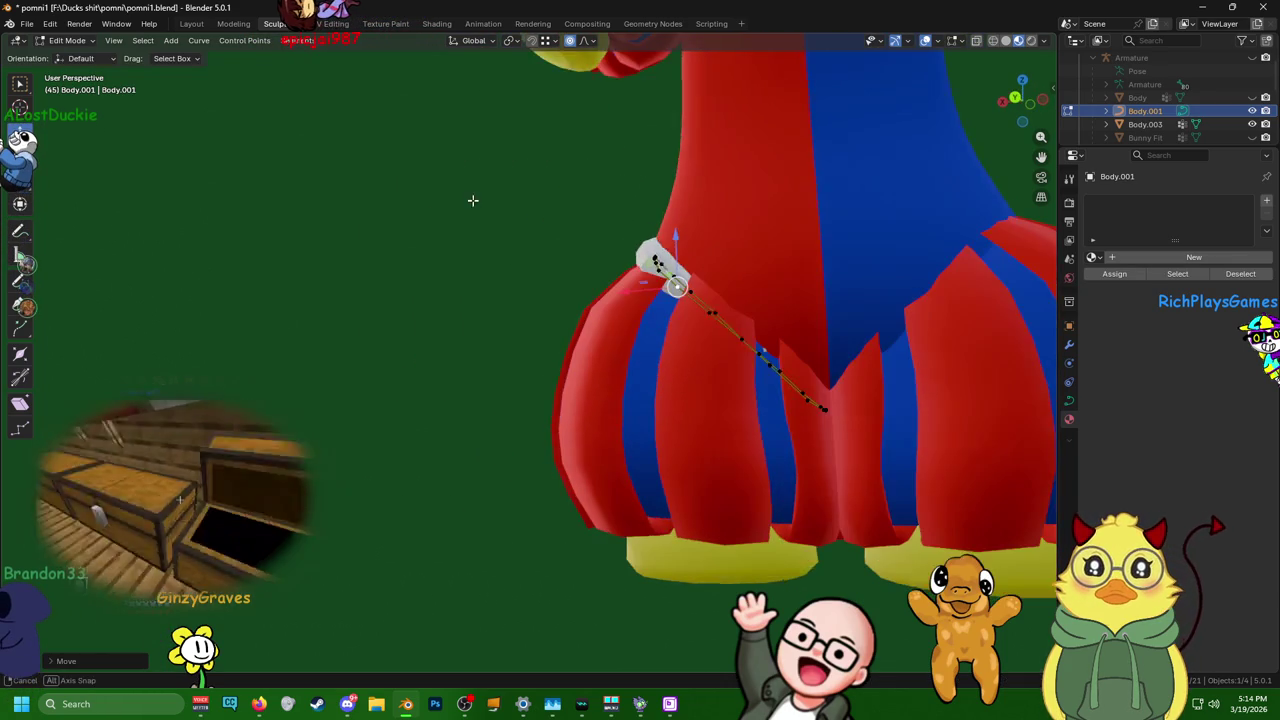
mouse_move(749, 352)
middle_down()
mouse_move(718, 270)
mouse_move(728, 289)
middle_up()
drag(712, 257, 722, 256)
mouse_move(760, 280)
middle_down()
mouse_move(963, 331)
mouse_move(897, 271)
mouse_move(543, 231)
mouse_move(658, 257)
middle_up()
drag(549, 210, 519, 228)
mouse_move(519, 228)
middle_down()
mouse_move(420, 362)
mouse_move(334, 394)
mouse_move(320, 436)
middle_up()
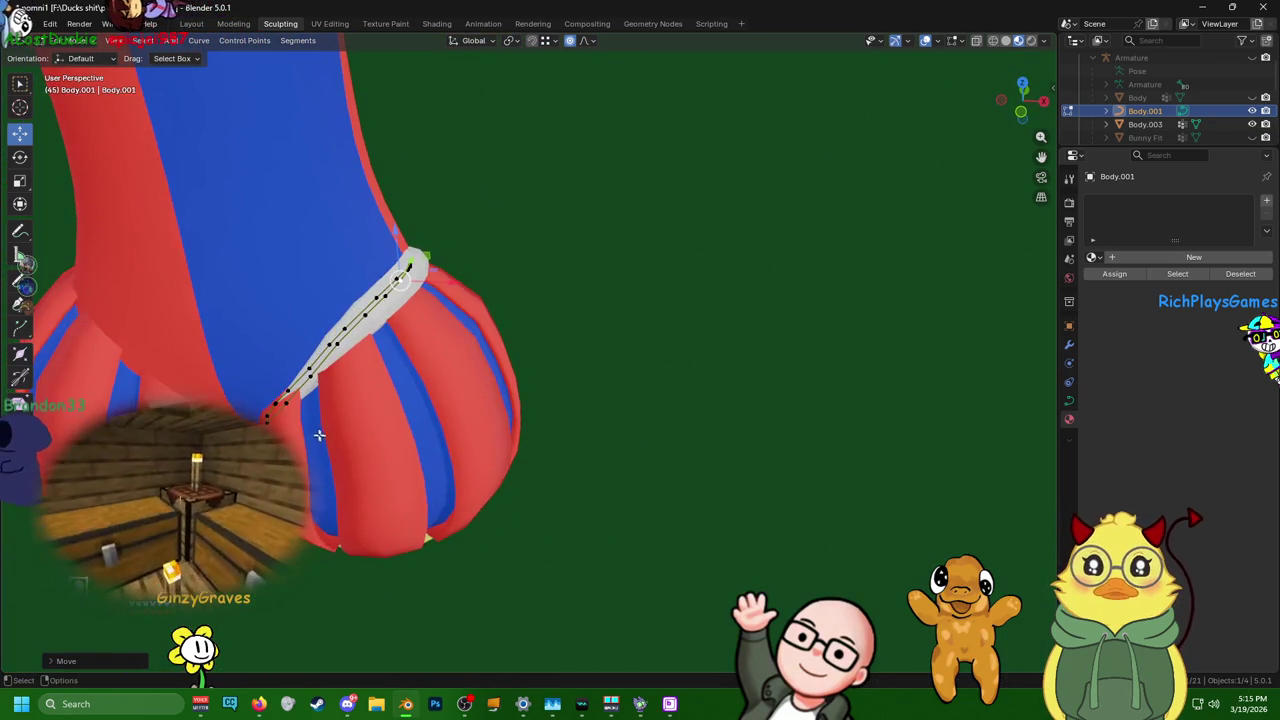
mouse_move(283, 402)
middle_down()
mouse_move(397, 352)
mouse_move(493, 360)
mouse_move(585, 322)
middle_up()
- Lift the band's top and front points and slide one sideways within a plane
scroll(585, 322, up, 2)
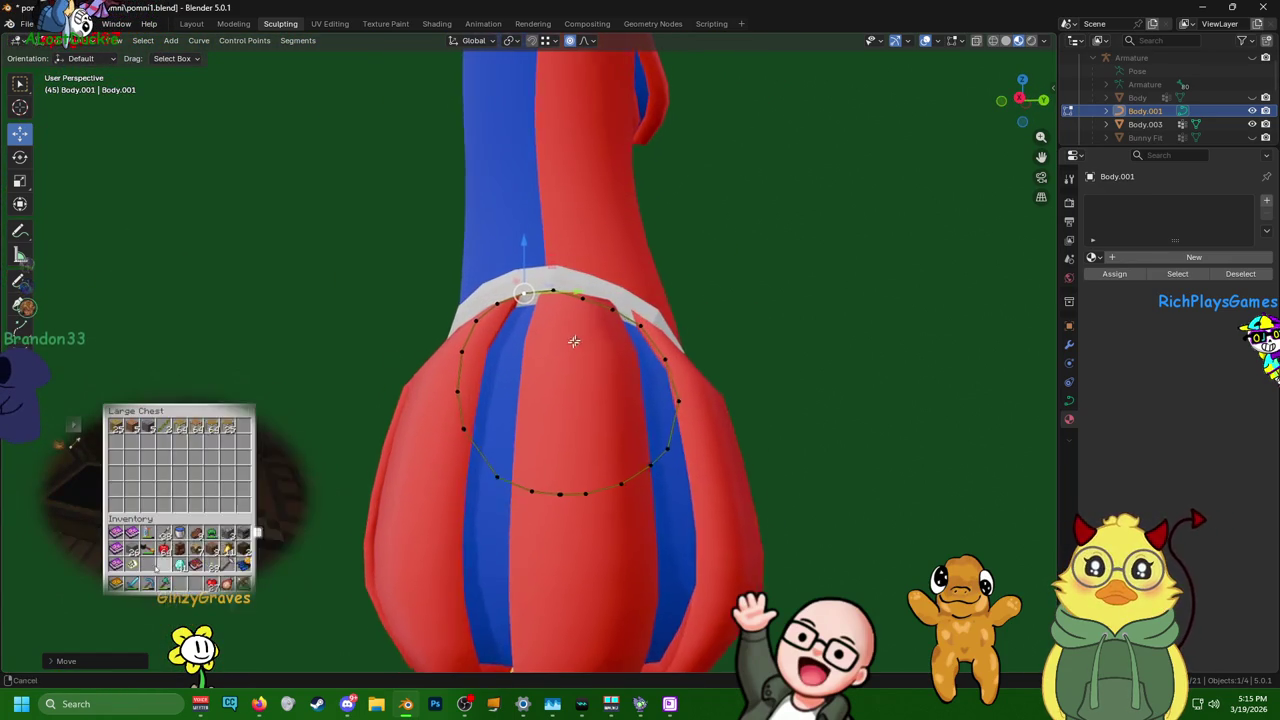
drag(603, 275, 553, 325)
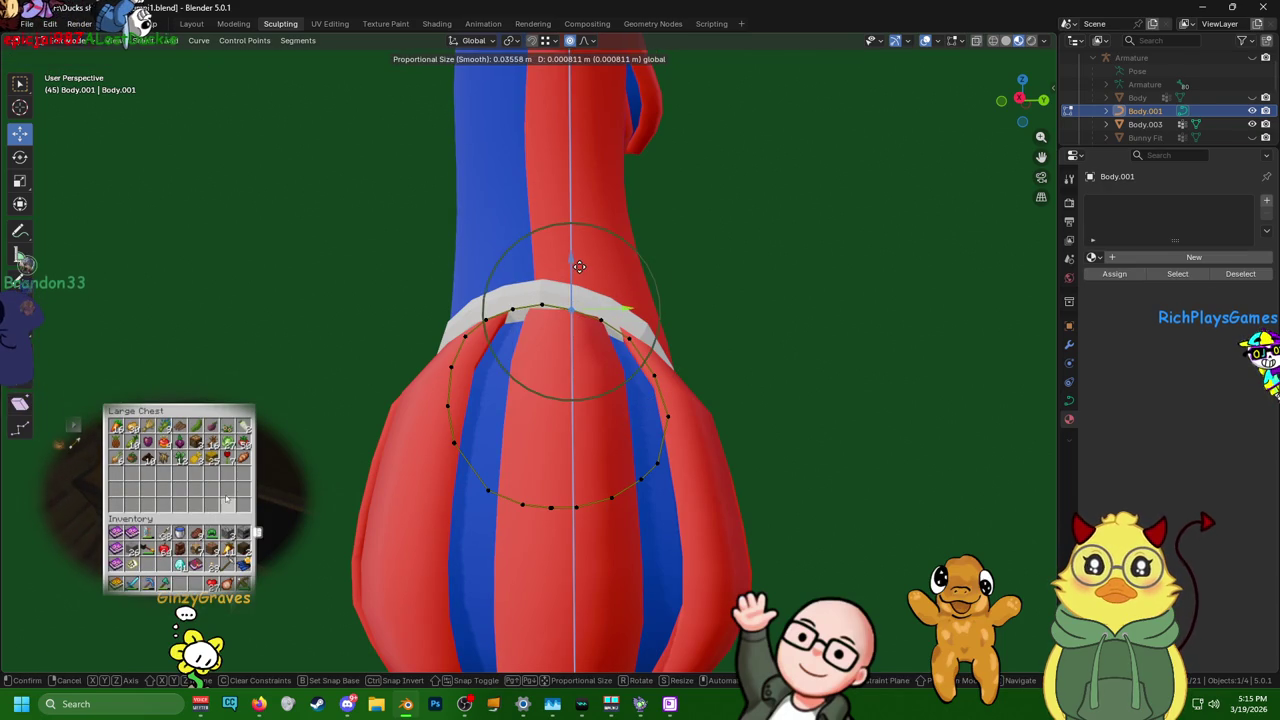
drag(540, 256, 541, 261)
mouse_move(541, 261)
middle_down()
mouse_move(689, 329)
mouse_move(766, 329)
mouse_move(746, 494)
mouse_move(843, 446)
mouse_move(893, 389)
mouse_move(943, 386)
mouse_move(903, 443)
mouse_move(730, 482)
mouse_move(670, 560)
middle_up()
drag(655, 502, 721, 485)
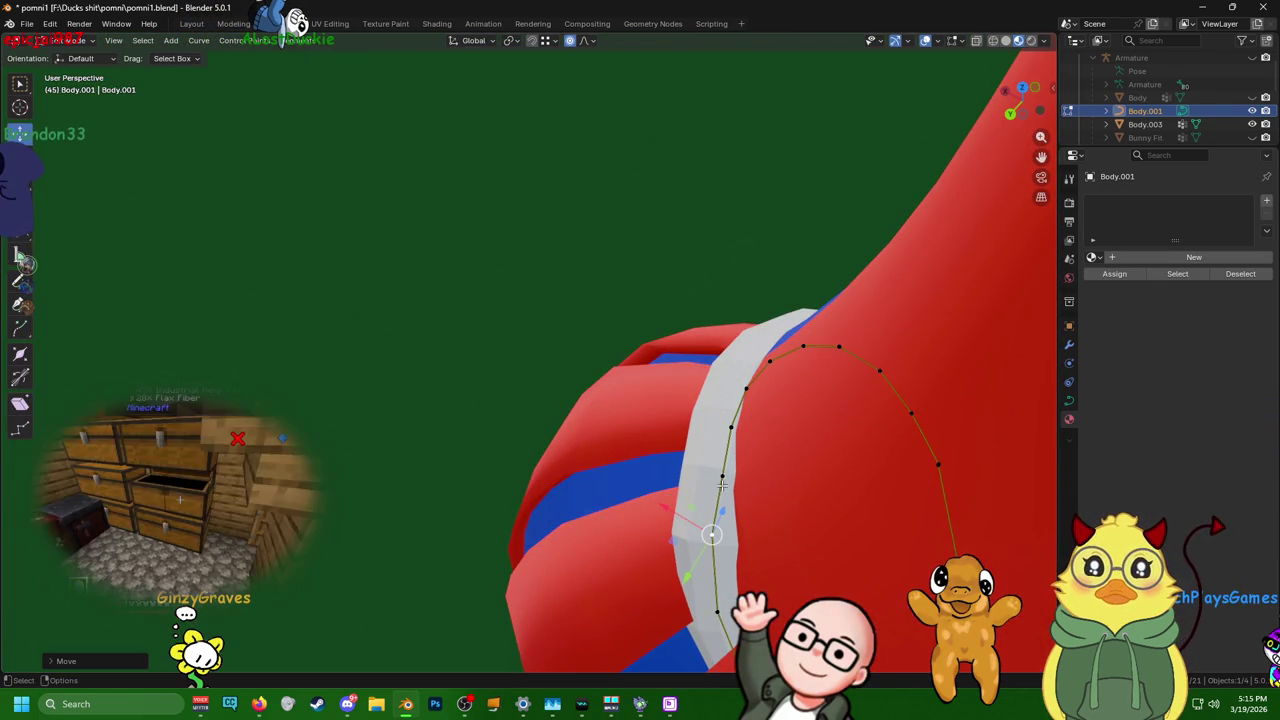
drag(686, 446, 680, 438)
mouse_move(680, 438)
middle_down()
mouse_move(993, 379)
mouse_move(829, 340)
mouse_move(843, 434)
mouse_move(807, 472)
mouse_move(623, 407)
middle_up()
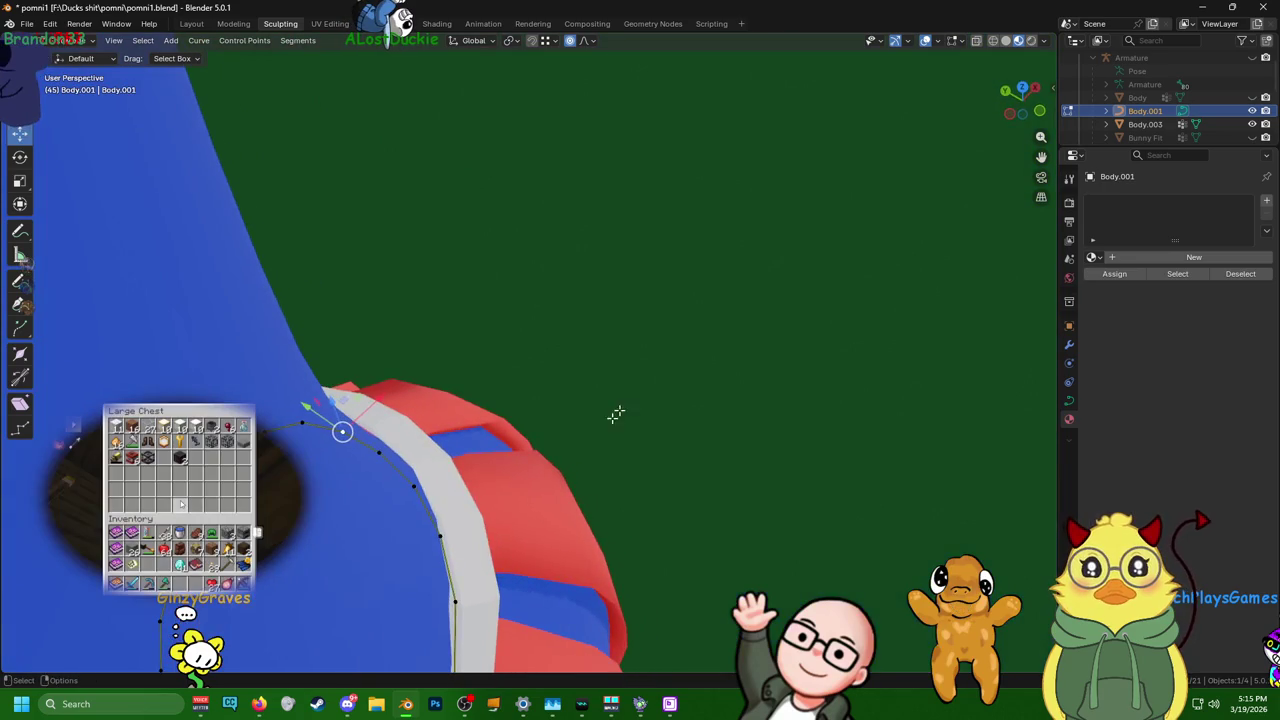
- Move a band point along X, then check the band from behind the character
key(g)
key(x)
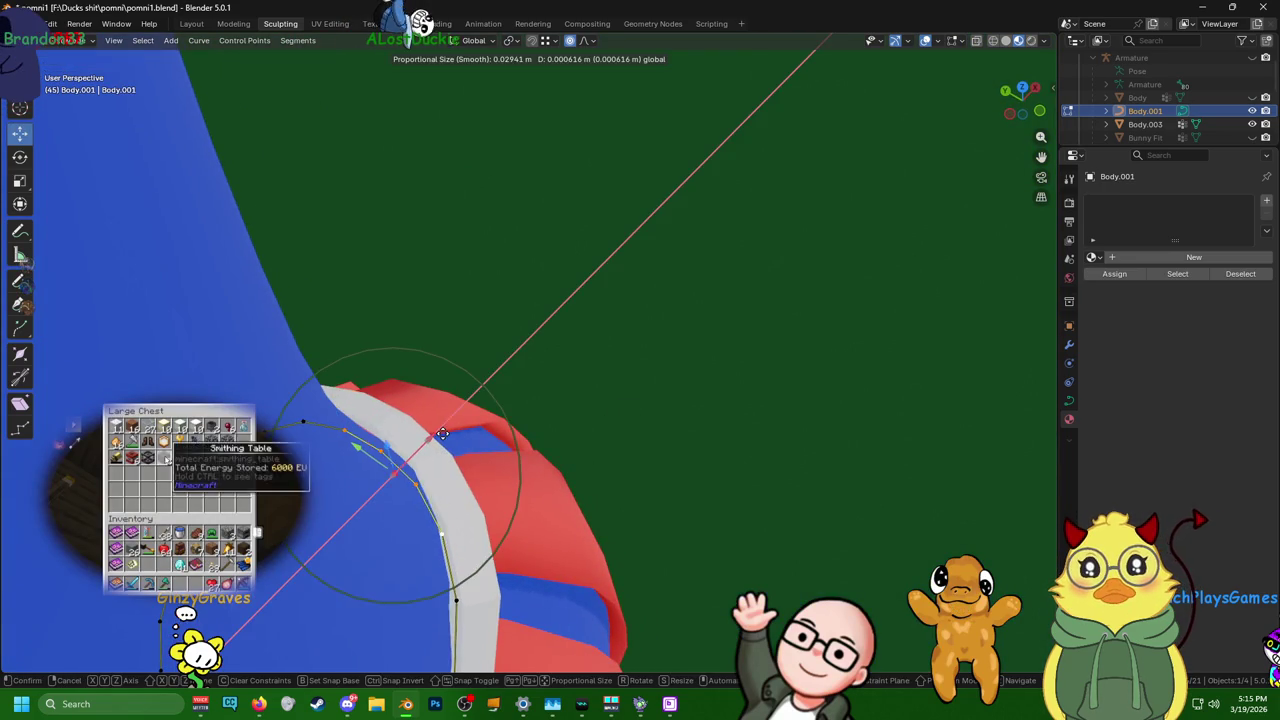
click(445, 431)
mouse_move(400, 466)
middle_down()
mouse_move(329, 370)
mouse_move(668, 332)
middle_up()
scroll(668, 332, down, 3)
scroll(543, 300, down, 2)
scroll(606, 286, down, 2)
mouse_move(606, 286)
middle_down()
mouse_move(337, 279)
mouse_move(289, 263)
mouse_move(494, 346)
mouse_move(834, 417)
mouse_move(600, 400)
middle_up()
scroll(845, 420, up, 4)
scroll(514, 391, up, 3)
scroll(809, 331, up, 2)
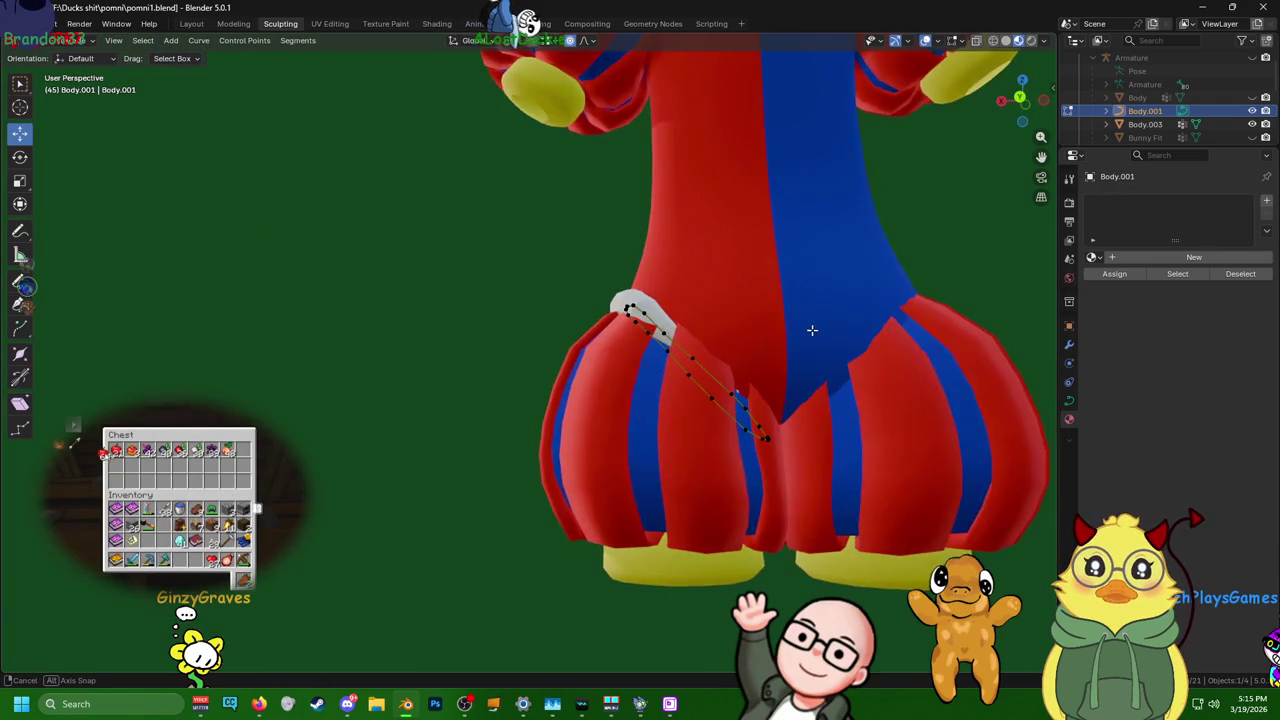
- Refine band points from low side angles so the ring follows the leg opening's inner rim
middle_drag(809, 331, 769, 343)
scroll(769, 343, down, 3)
mouse_move(829, 300)
middle_down()
mouse_move(714, 357)
mouse_move(860, 420)
middle_up()
scroll(876, 428, up, 3)
middle_drag(481, 333, 429, 521)
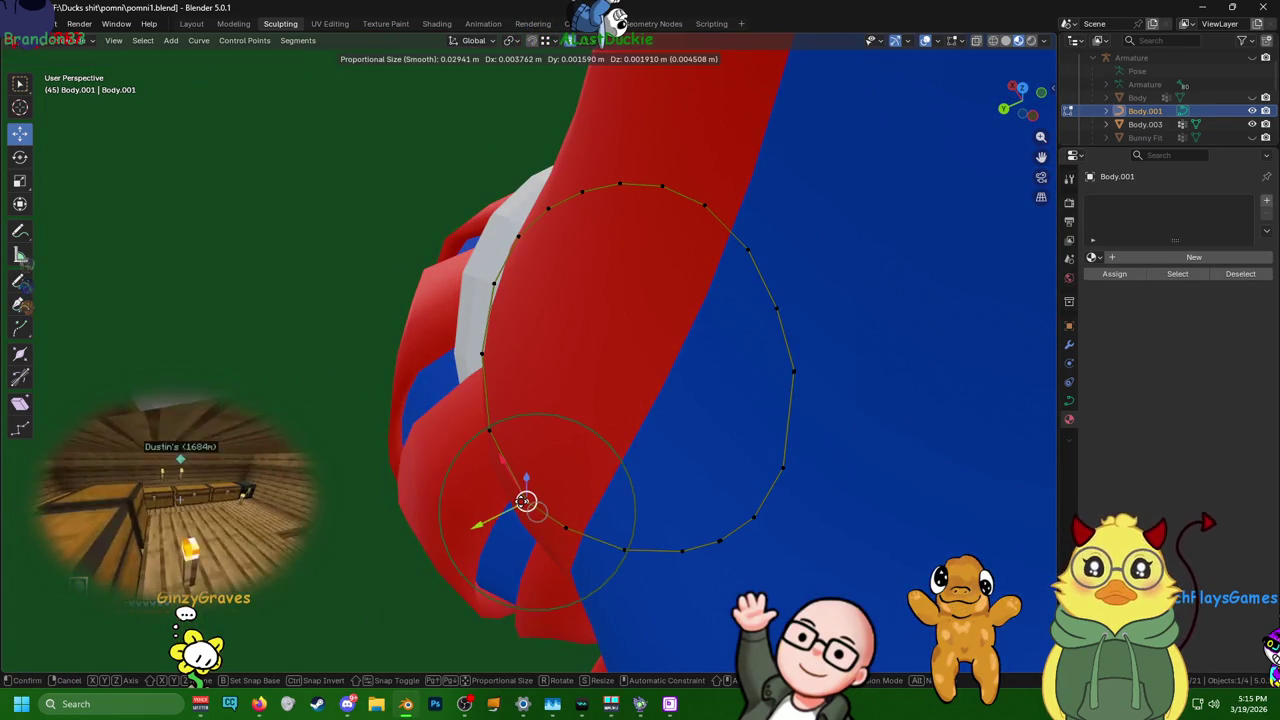
click(526, 500)
mouse_move(526, 500)
middle_down()
mouse_move(540, 468)
mouse_move(675, 397)
mouse_move(641, 383)
middle_up()
click(684, 385)
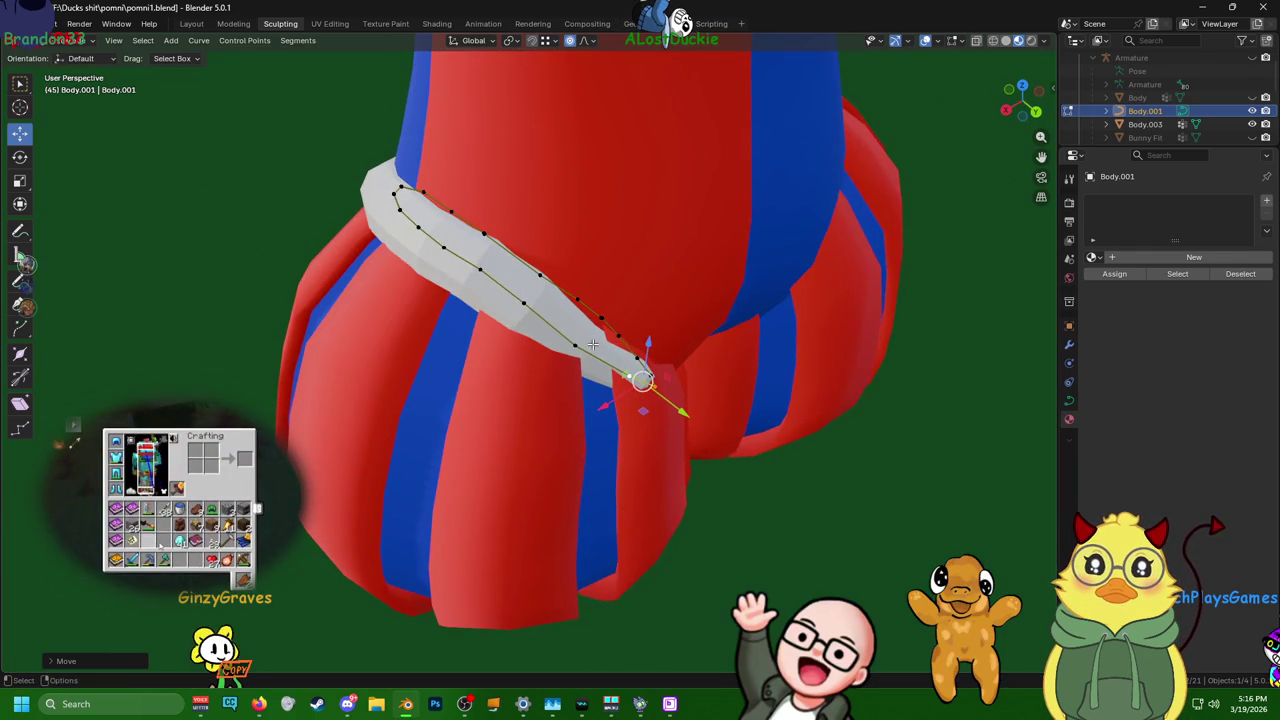
click(646, 327)
mouse_move(646, 327)
middle_down()
mouse_move(592, 342)
mouse_move(609, 296)
mouse_move(543, 277)
mouse_move(597, 303)
mouse_move(674, 179)
mouse_move(691, 189)
mouse_move(663, 195)
middle_up()
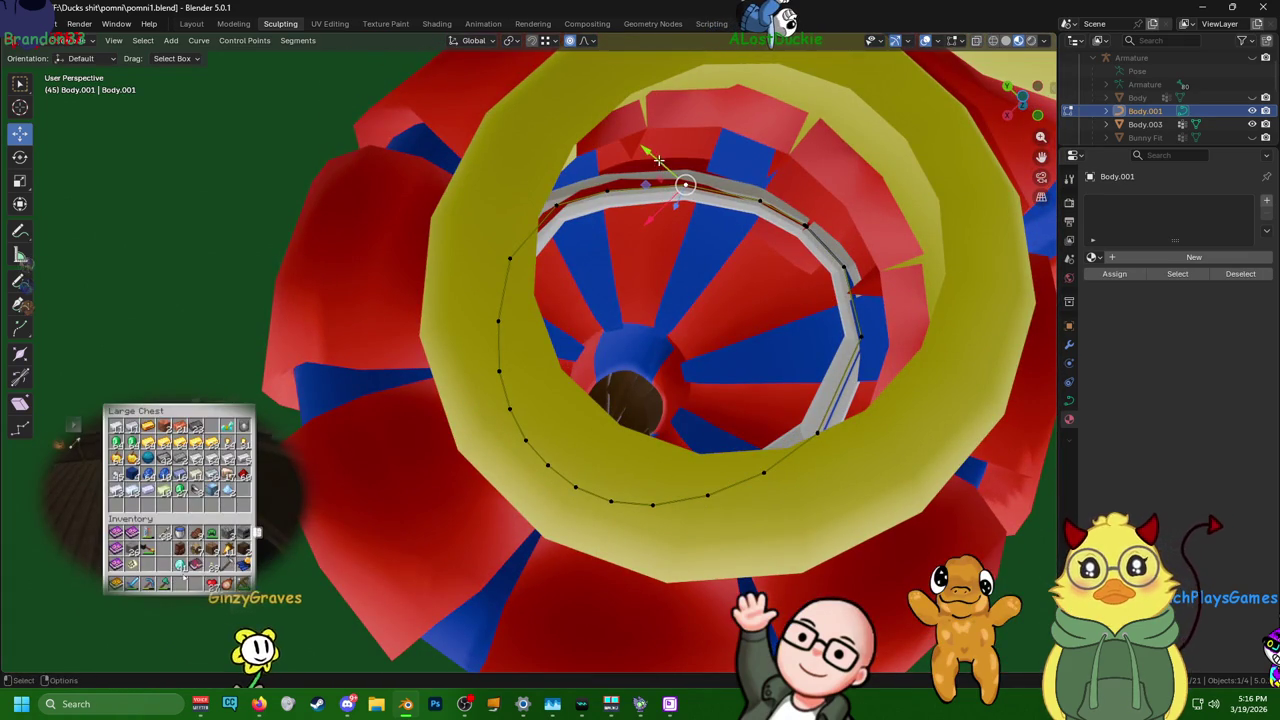
- Pull band points against the leg surface so the band sits level above the striped puff
scroll(671, 177, up, 5)
mouse_move(771, 366)
middle_down()
mouse_move(810, 440)
mouse_move(740, 469)
middle_up()
drag(565, 527, 558, 536)
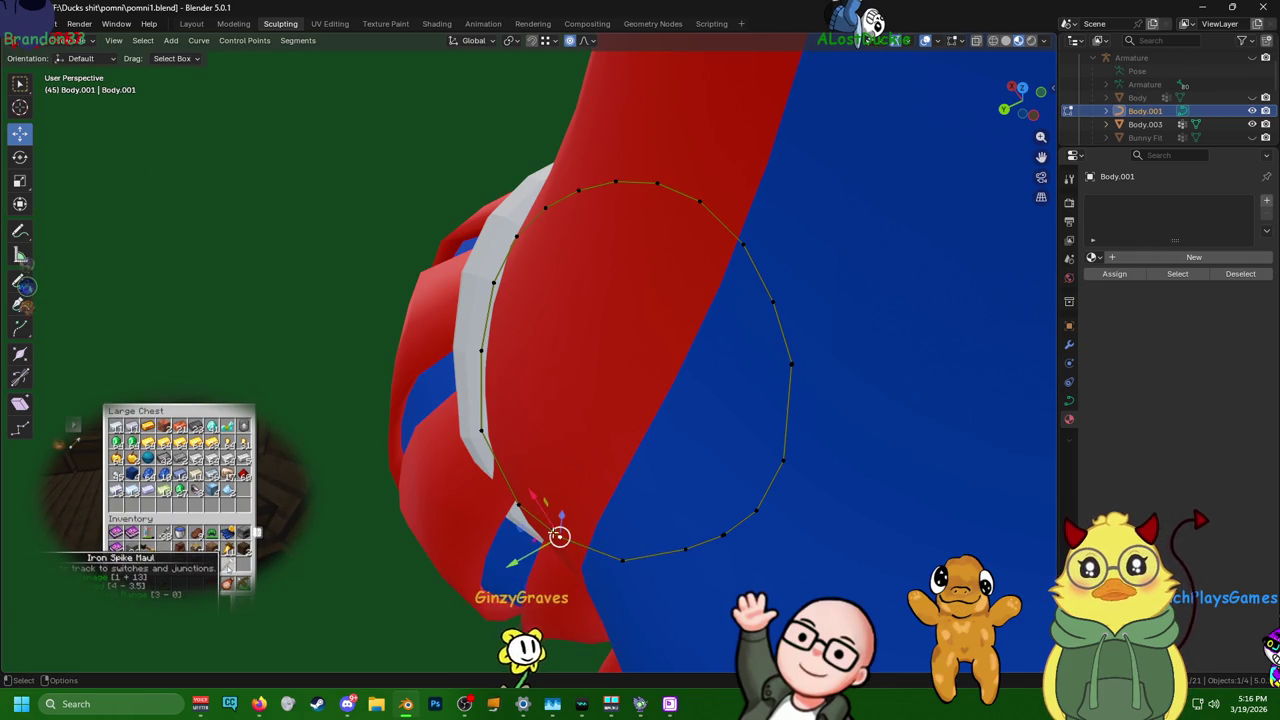
drag(559, 536, 557, 534)
middle_drag(600, 523, 653, 428)
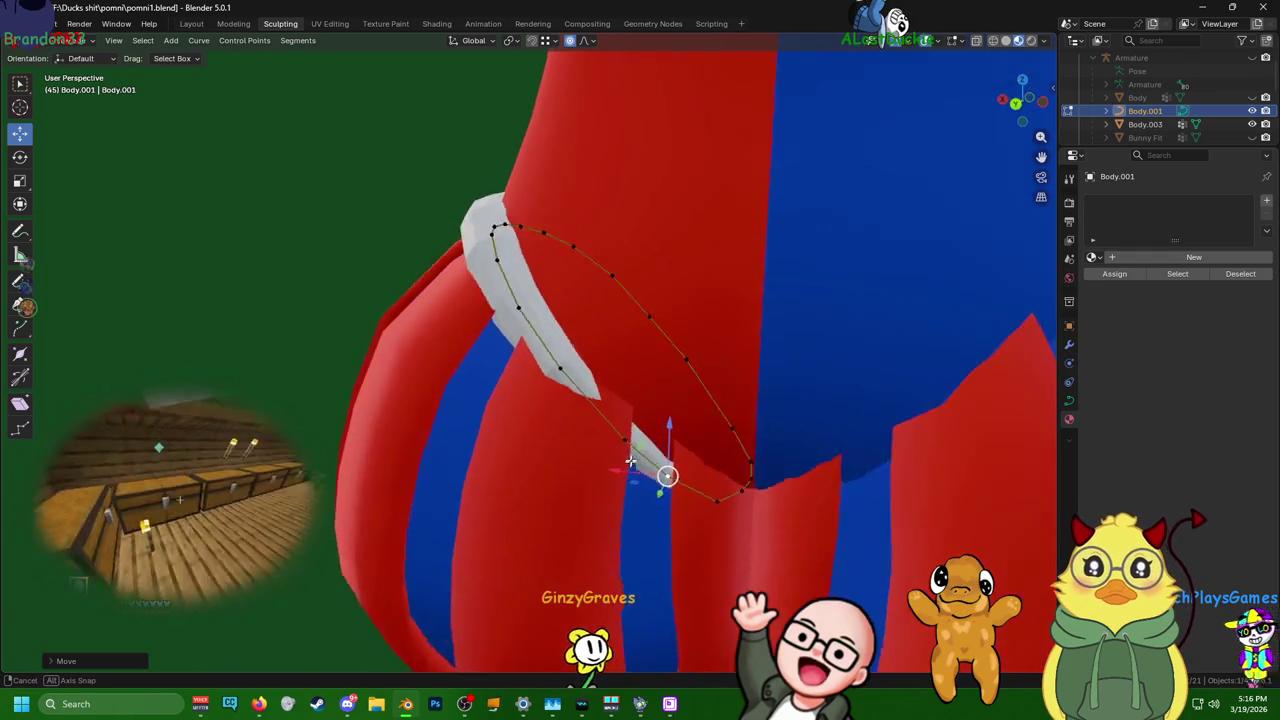
scroll(653, 429, down, 4)
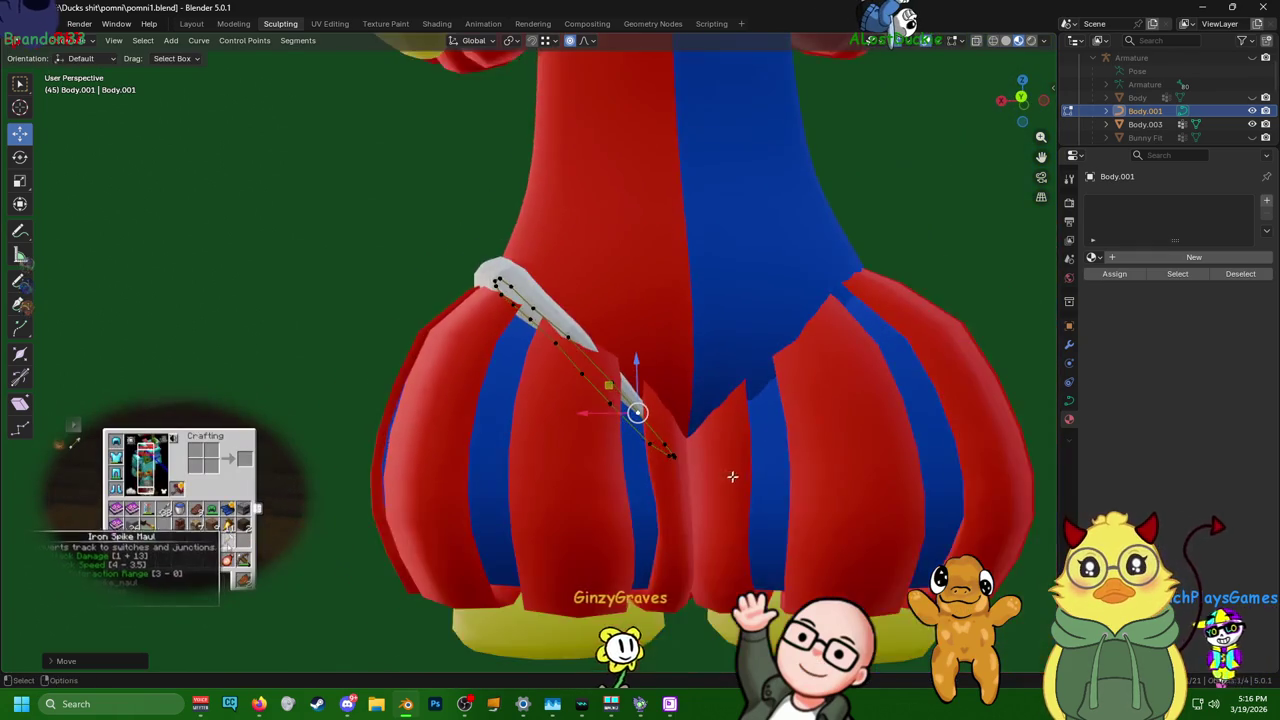
click(620, 436)
mouse_move(620, 436)
middle_down()
mouse_move(671, 504)
mouse_move(808, 489)
mouse_move(851, 443)
mouse_move(808, 409)
mouse_move(892, 381)
mouse_move(926, 409)
mouse_move(934, 446)
mouse_move(911, 500)
mouse_move(932, 497)
mouse_move(937, 423)
mouse_move(909, 403)
mouse_move(769, 375)
mouse_move(694, 380)
mouse_move(497, 457)
mouse_move(658, 455)
mouse_move(471, 411)
middle_up()
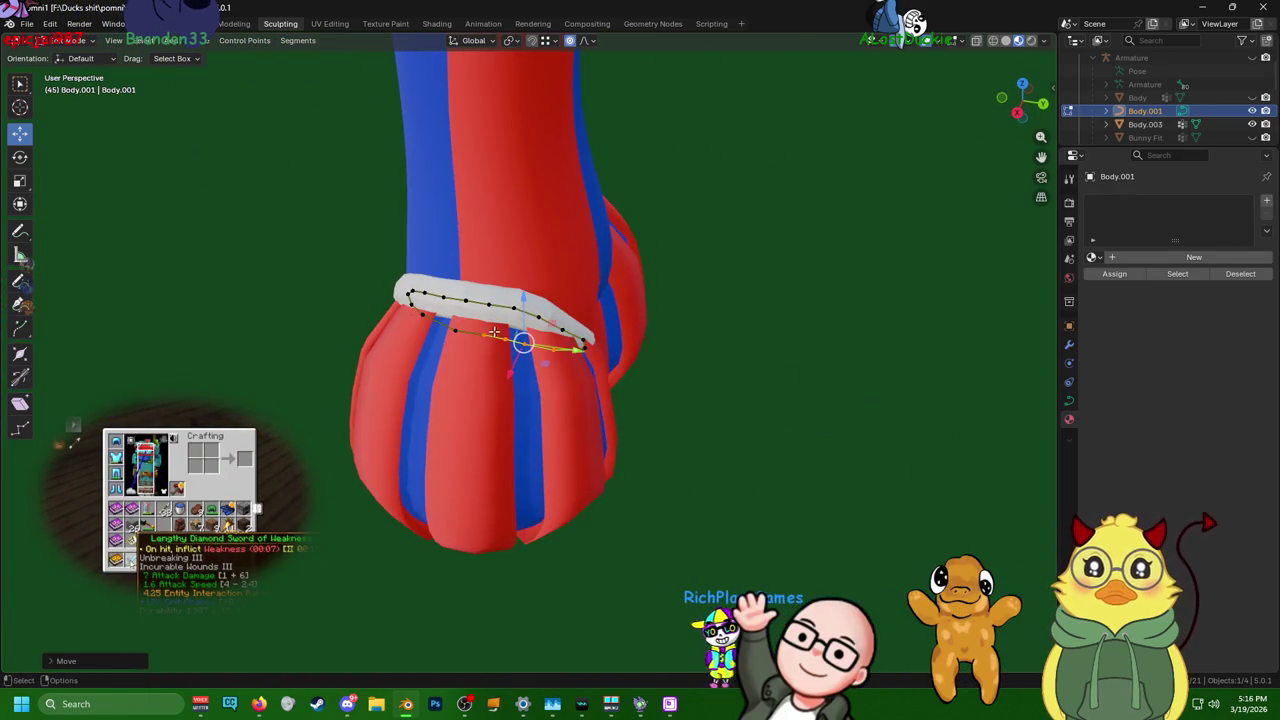
- Move the band loop vertically along Z and check its height
key(g)
key(z)
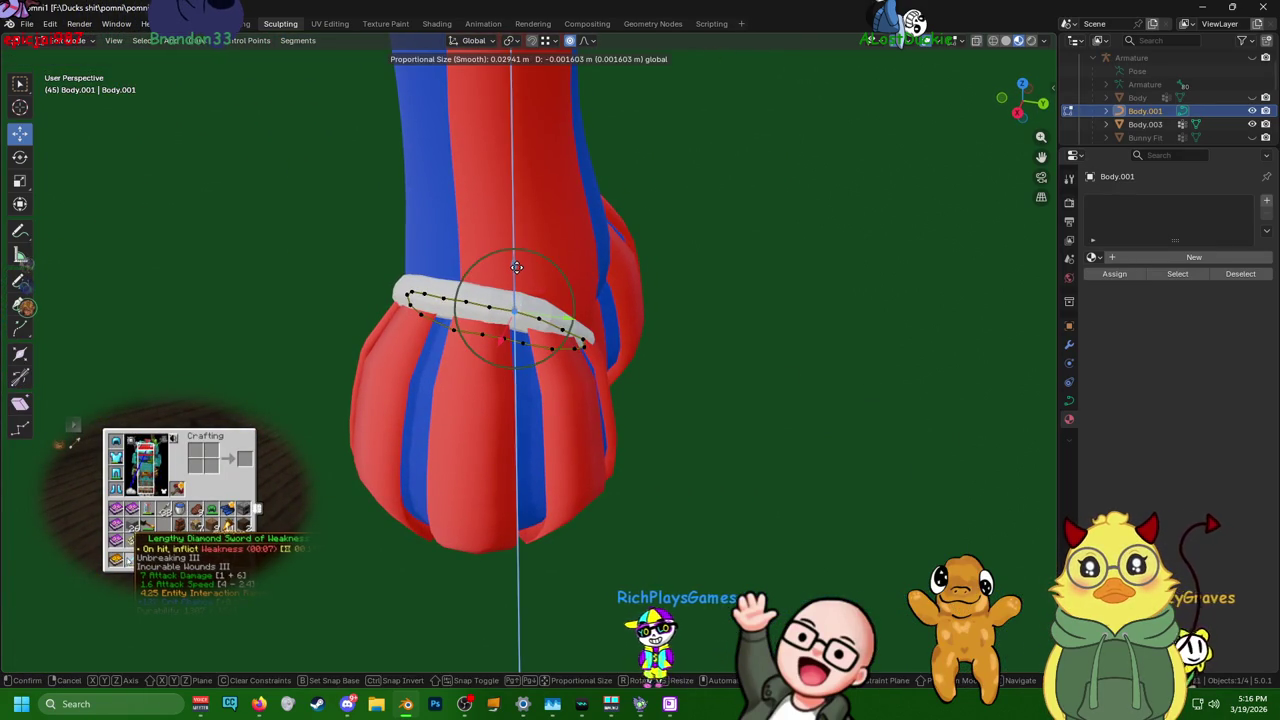
click(516, 270)
middle_drag(516, 270, 469, 285)
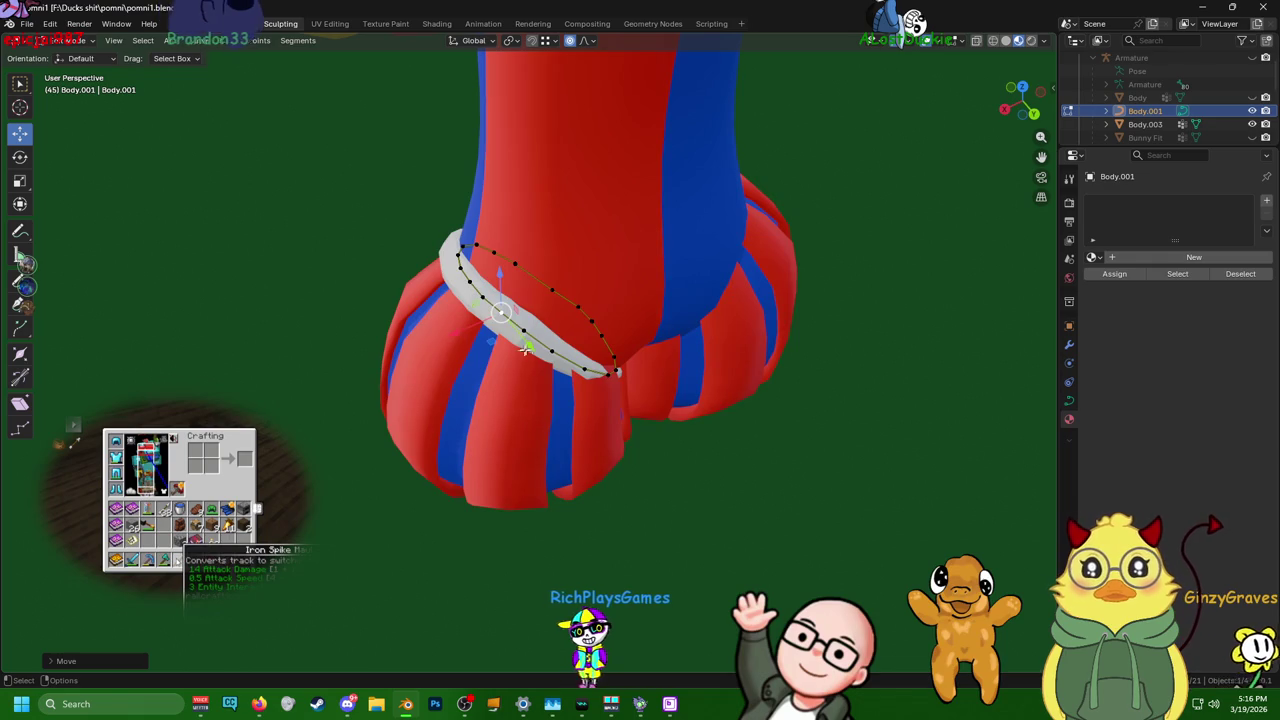
click(519, 297)
mouse_move(519, 297)
middle_down()
mouse_move(528, 277)
mouse_move(543, 290)
mouse_move(569, 239)
mouse_move(530, 276)
middle_up()
scroll(569, 239, up, 2)
- Raise the band loop along Z again and soften a point move with proportional falloff
key(g)
key(z)
click(560, 290)
mouse_move(623, 294)
middle_down()
mouse_move(571, 300)
mouse_move(553, 333)
middle_up()
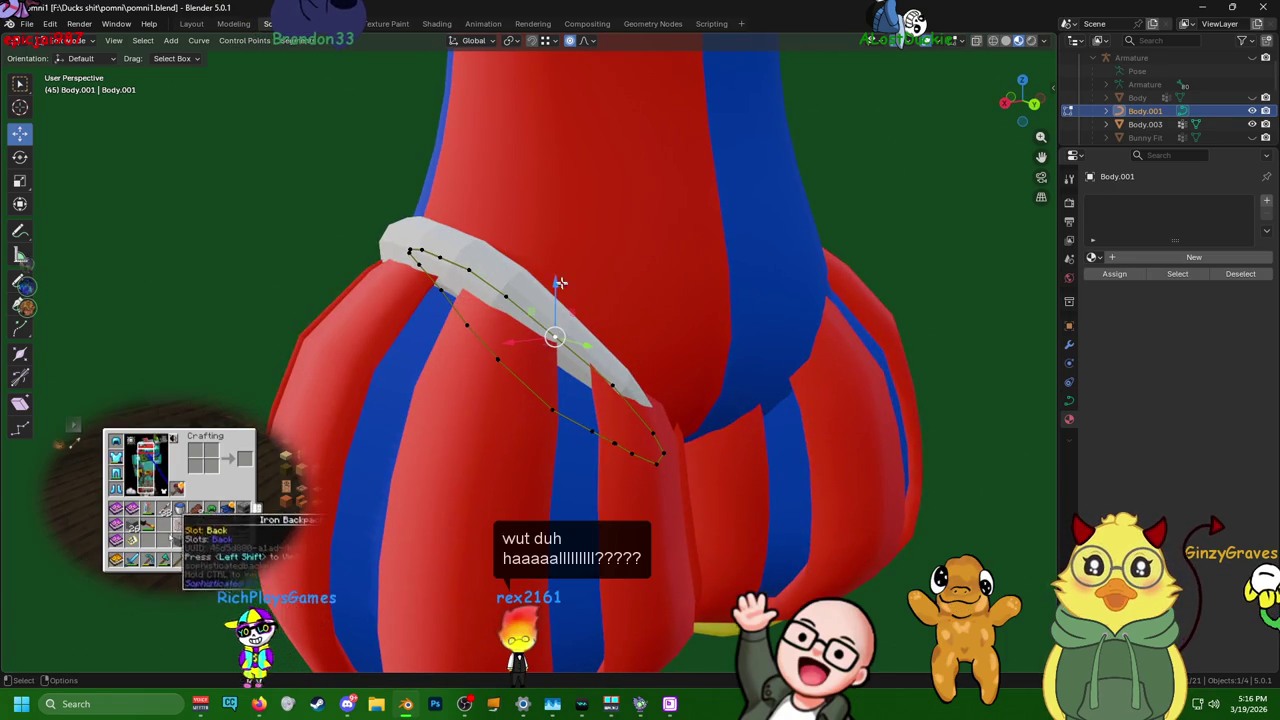
mouse_move(654, 346)
middle_down()
mouse_move(605, 374)
mouse_move(723, 460)
mouse_move(806, 477)
mouse_move(874, 443)
mouse_move(851, 406)
mouse_move(600, 360)
mouse_move(537, 372)
mouse_move(540, 305)
mouse_move(512, 307)
middle_up()
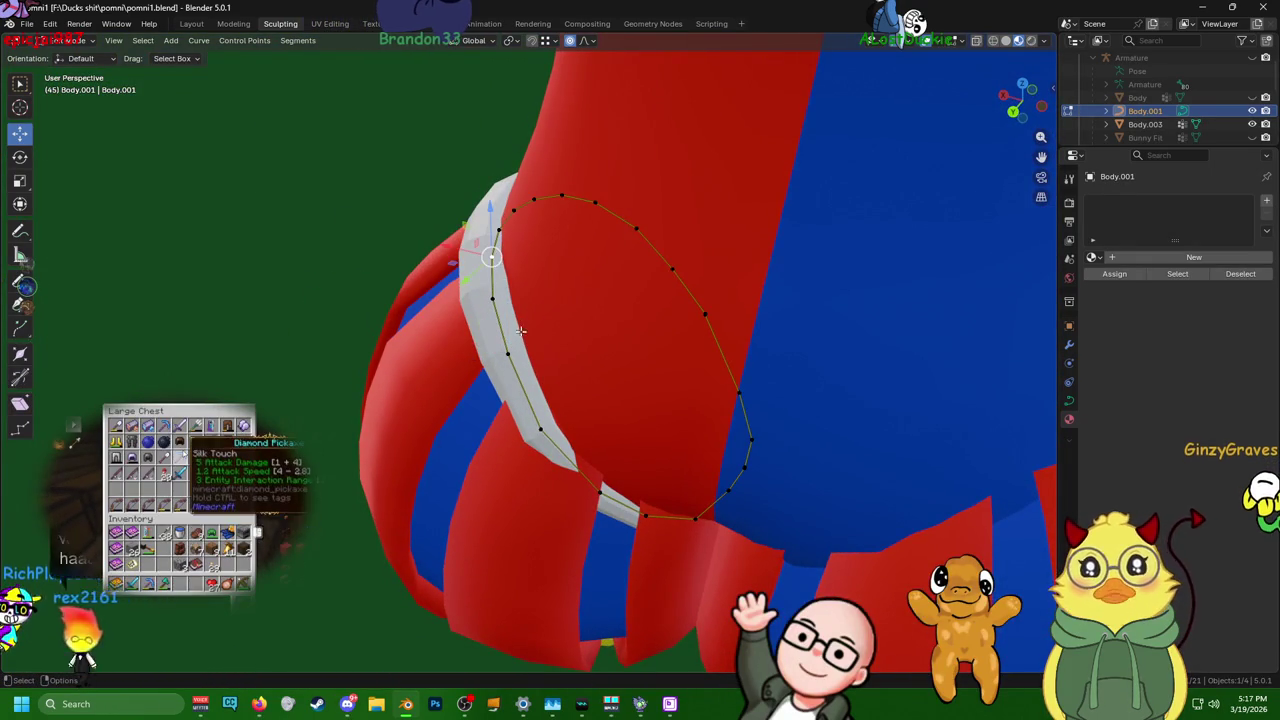
middle_drag(549, 413, 515, 384)
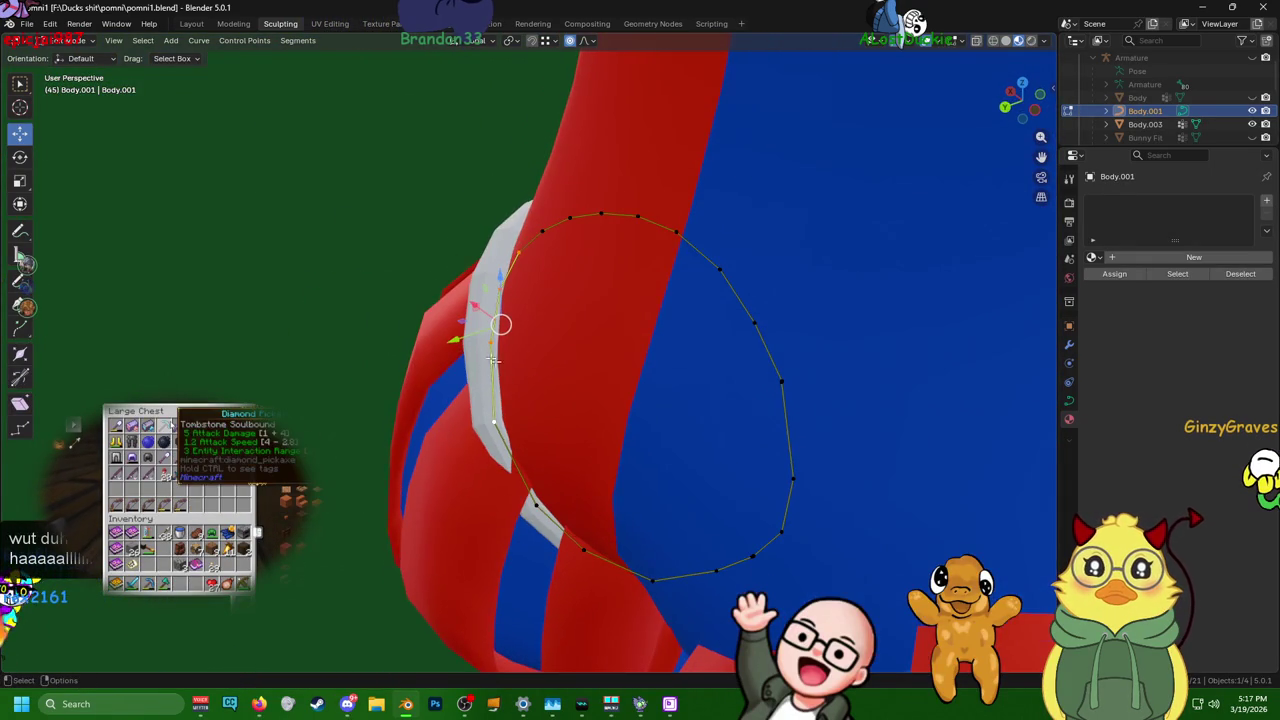
click(462, 342)
mouse_move(491, 320)
middle_down()
mouse_move(610, 414)
mouse_move(520, 326)
middle_up()
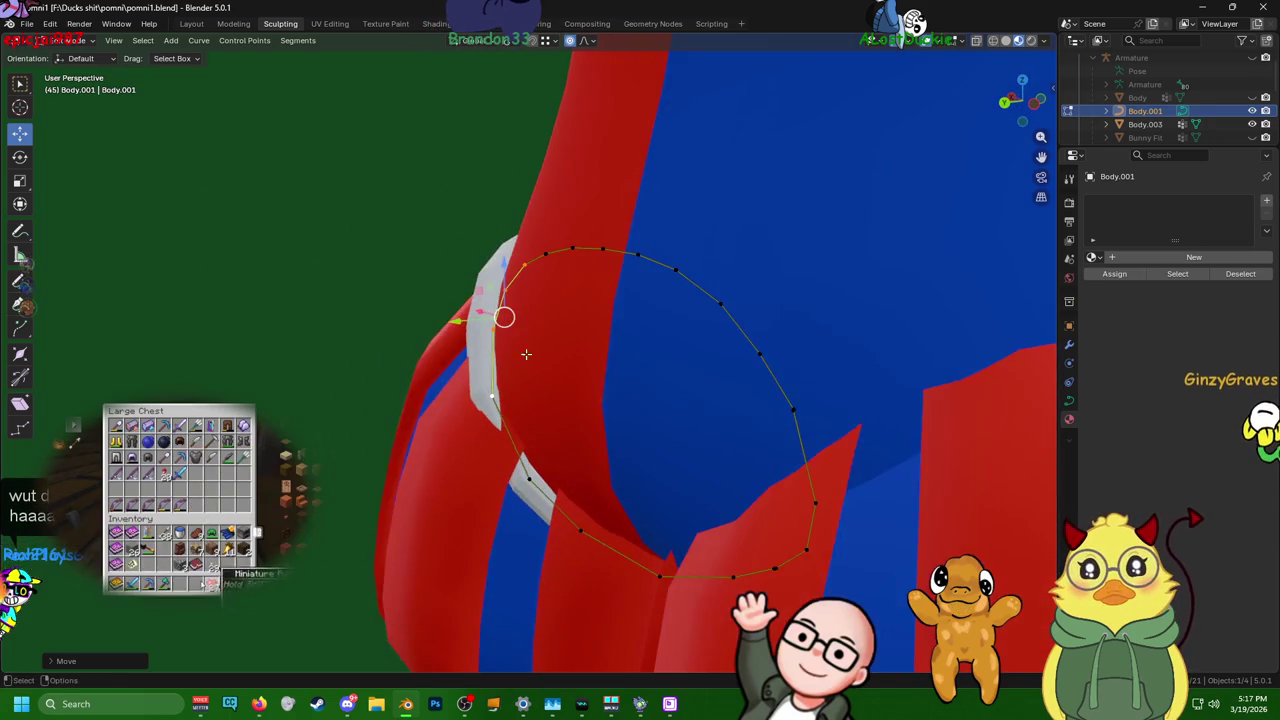
mouse_move(511, 418)
middle_down()
mouse_move(577, 434)
mouse_move(595, 416)
middle_up()
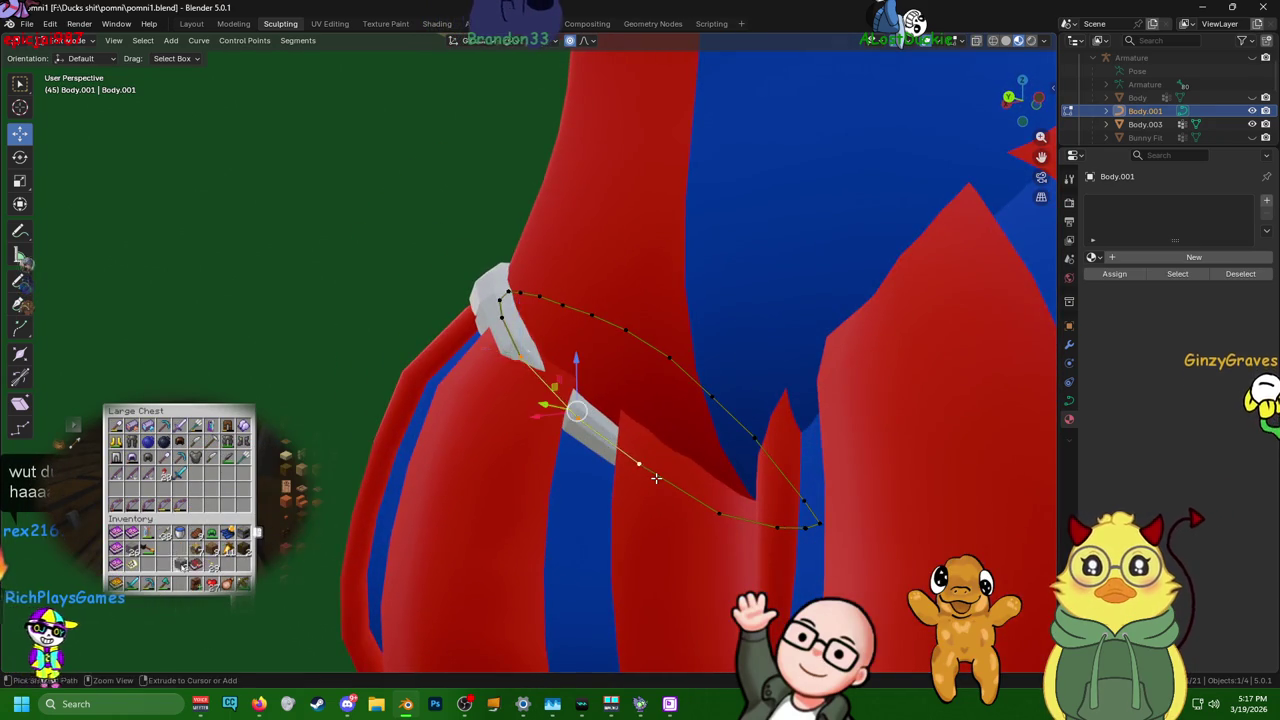
middle_drag(656, 478, 720, 445)
- Slide a band point in the plane excluding X, cancelling one extra move
key(g)
key(shift+x)
click(655, 343)
middle_drag(655, 343, 585, 408)
key(g)
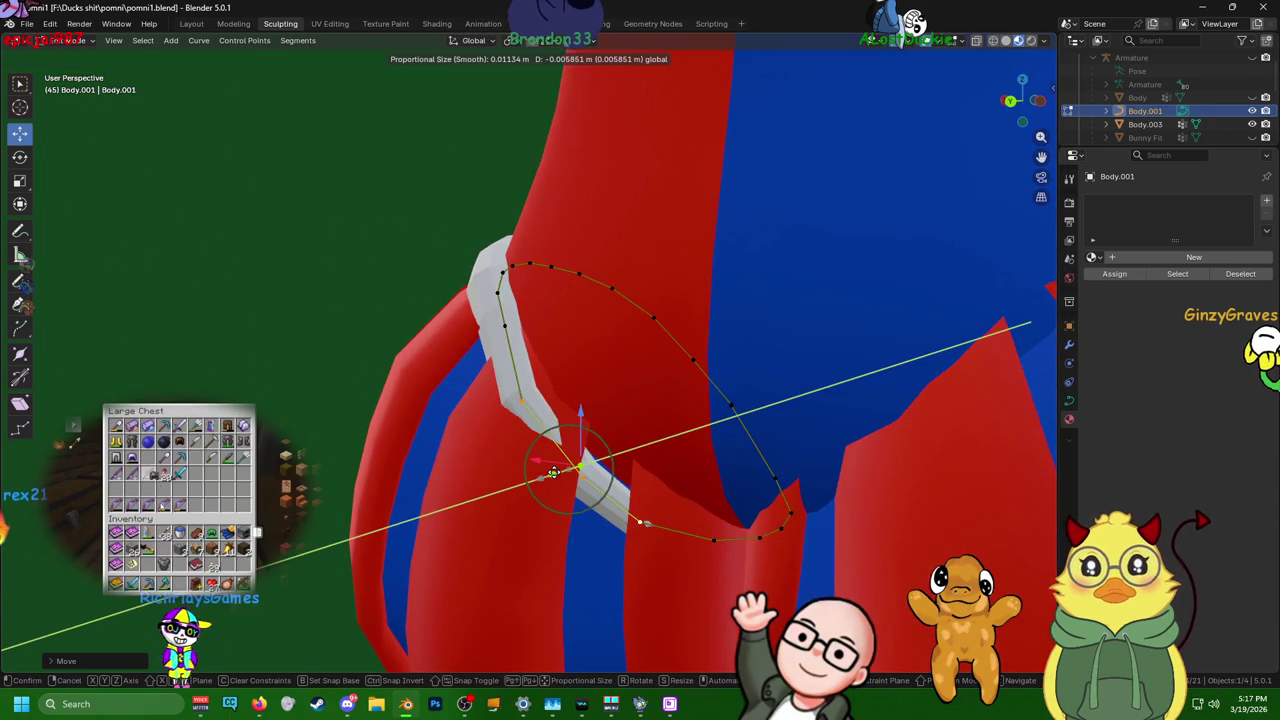
key(Escape)
mouse_move(537, 484)
middle_down()
mouse_move(658, 510)
mouse_move(622, 415)
mouse_move(541, 332)
middle_up()
- Lift the band's upper end along Z so it slants across the bloomer top, then select all band points
key(g)
key(z)
click(624, 417)
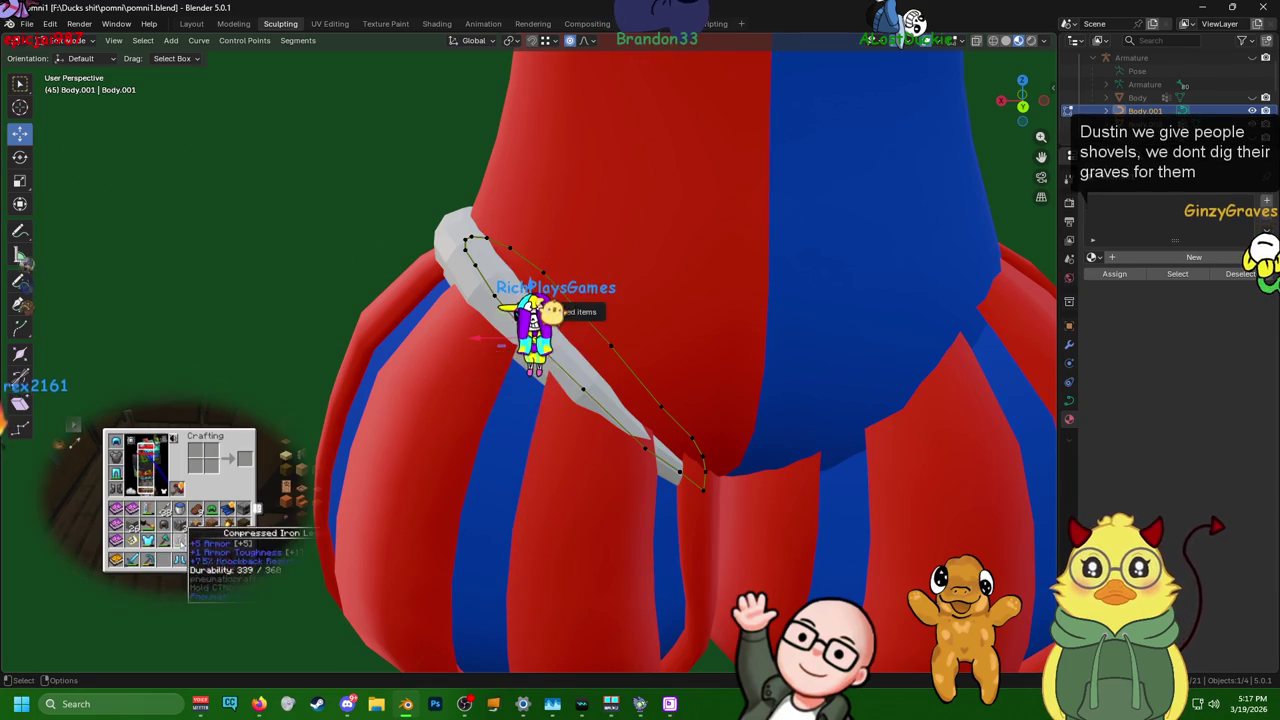
drag(531, 289, 531, 283)
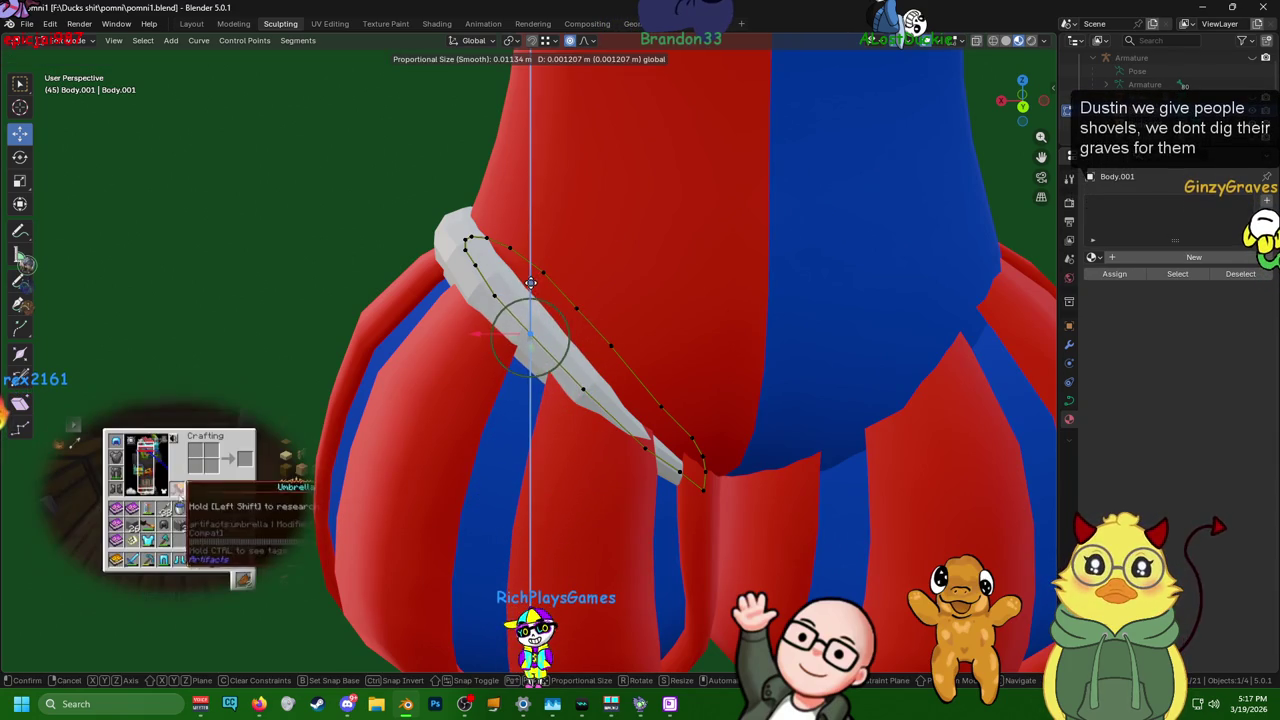
drag(496, 256, 497, 244)
key(ctrl+z)
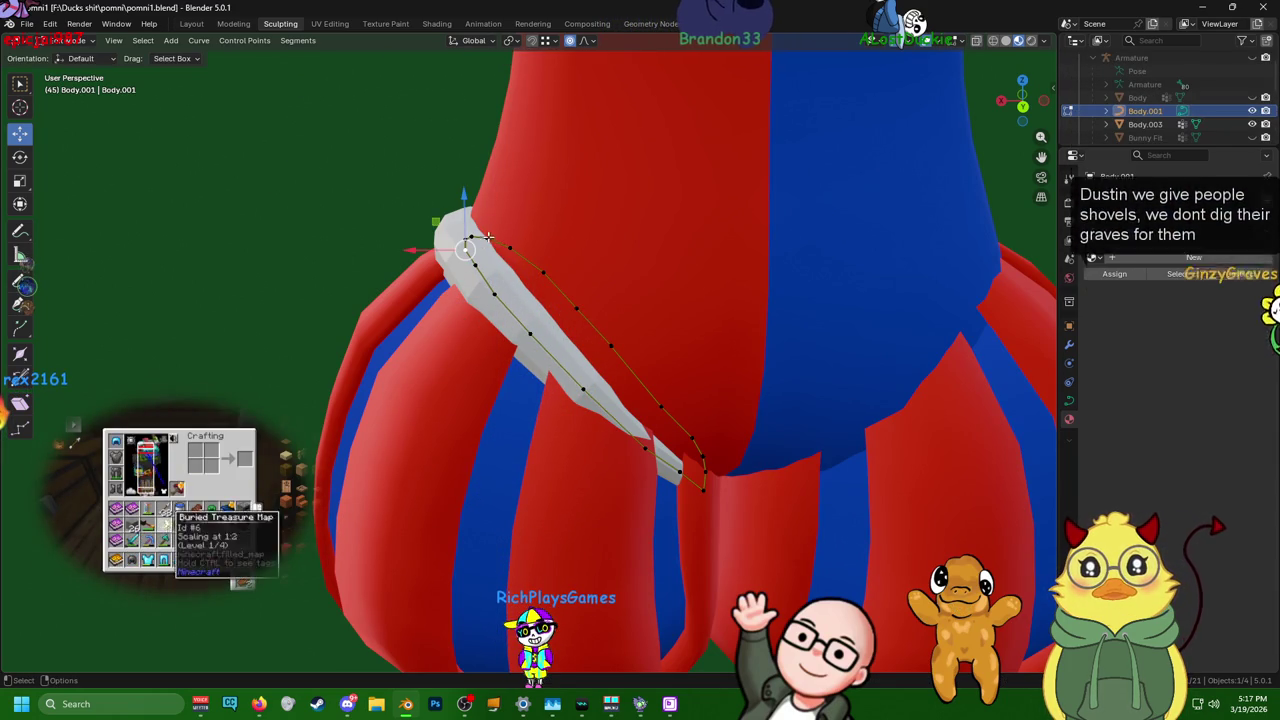
drag(468, 195, 474, 254)
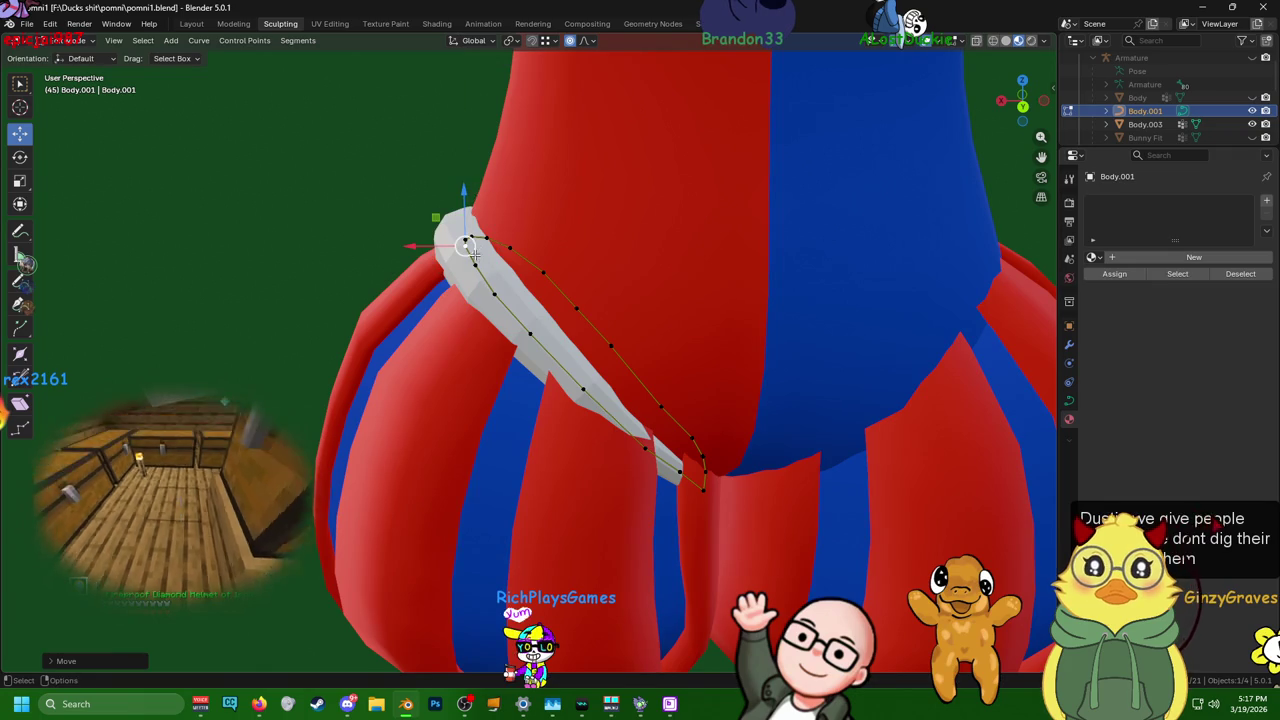
mouse_move(478, 211)
middle_down()
mouse_move(531, 229)
mouse_move(634, 229)
mouse_move(587, 220)
mouse_move(548, 268)
middle_up()
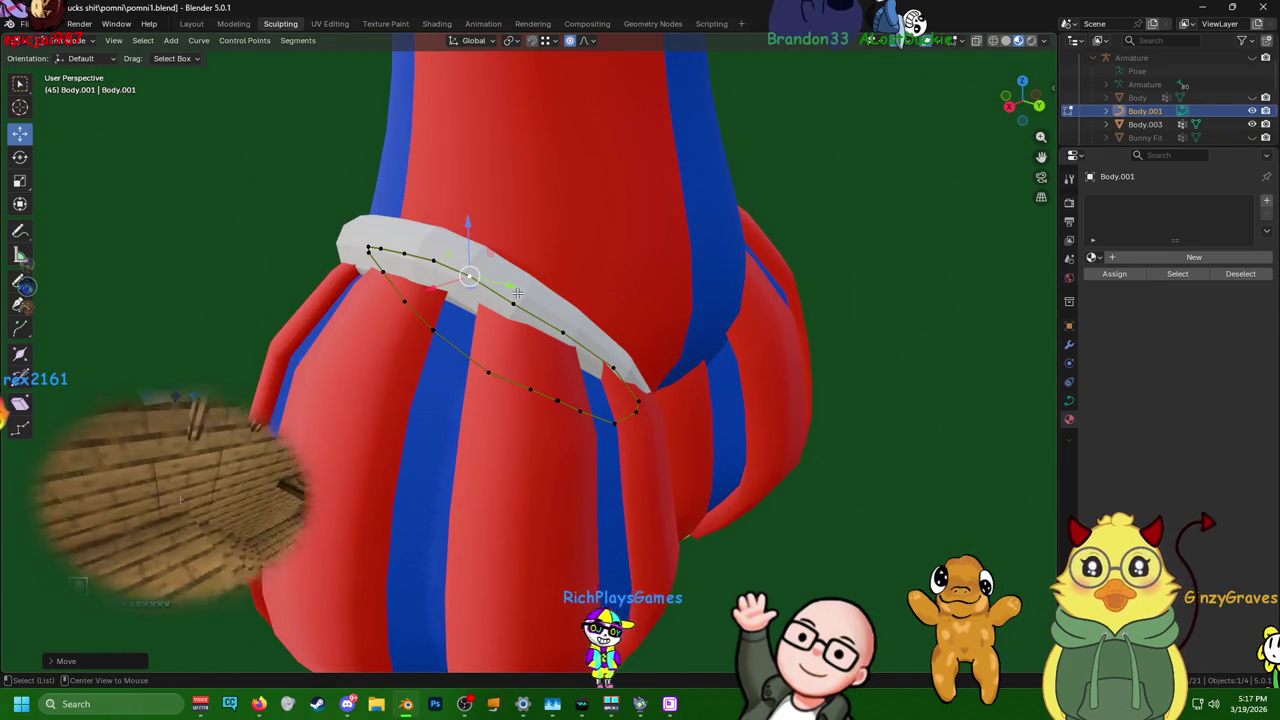
drag(280, 192, 680, 386)
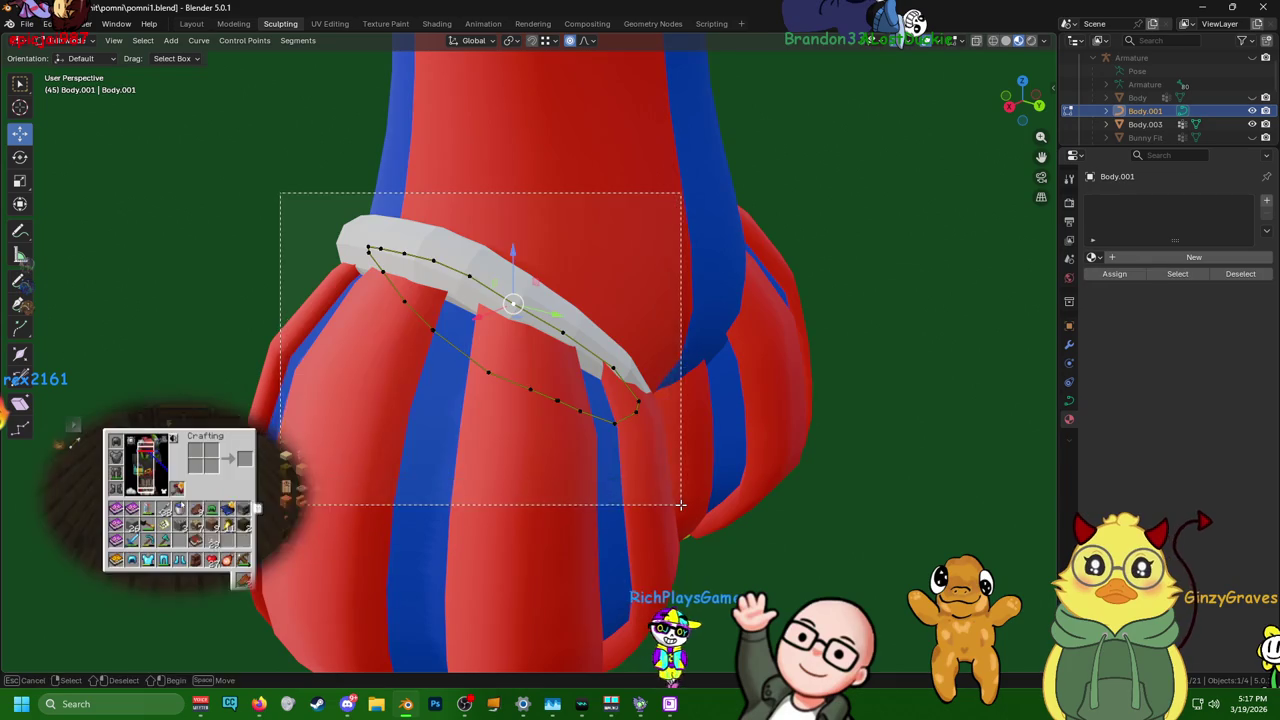
- Reverse the band curve's direction with Switch Direction
right_click(525, 308)
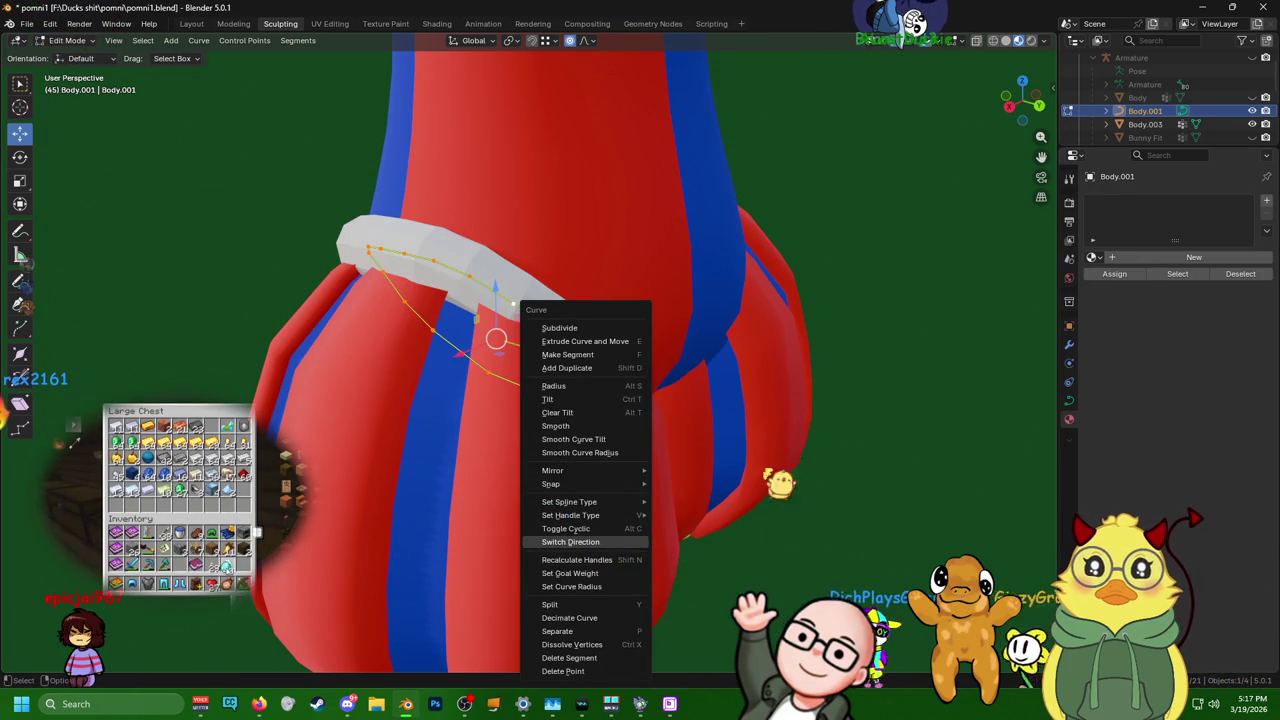
click(570, 541)
mouse_move(560, 530)
middle_down()
mouse_move(419, 327)
mouse_move(521, 200)
mouse_move(621, 302)
middle_up()
scroll(419, 327, down, 5)
scroll(521, 200, up, 4)
scroll(691, 375, down, 5)
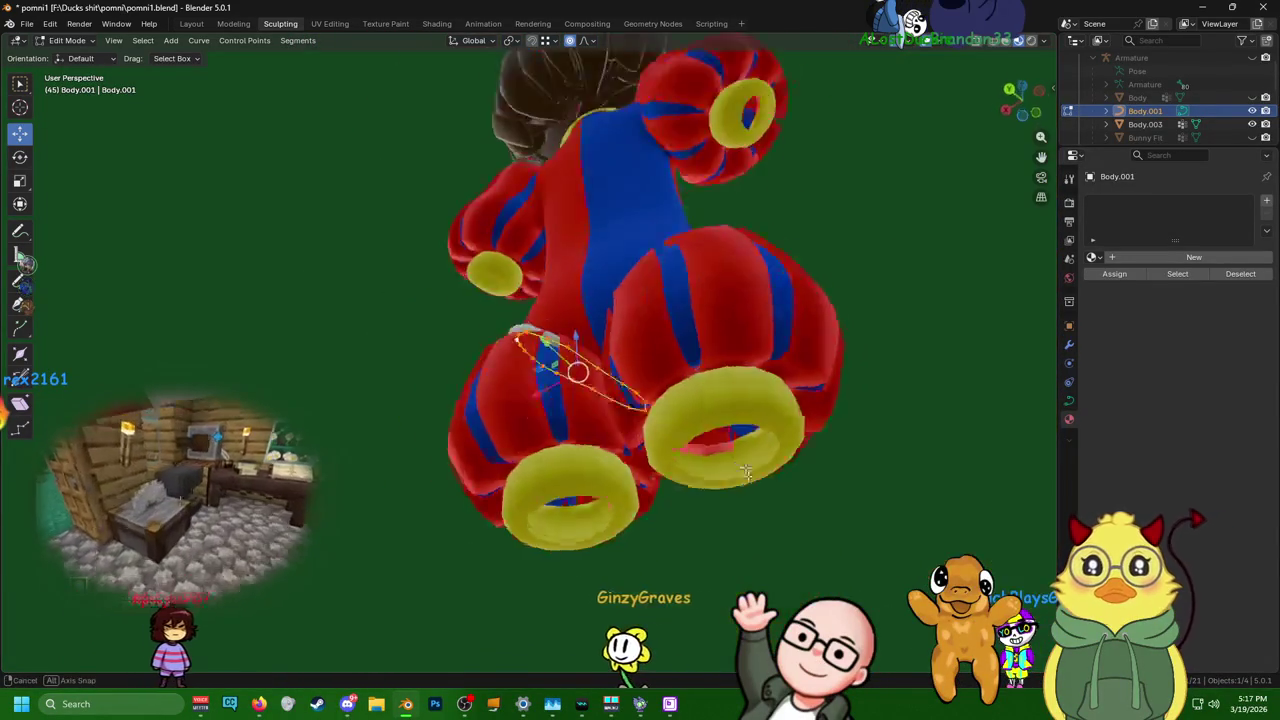
- Scale the band up to about 1.03 so it sits around the bloomer leg
middle_drag(691, 375, 605, 535)
key(s)
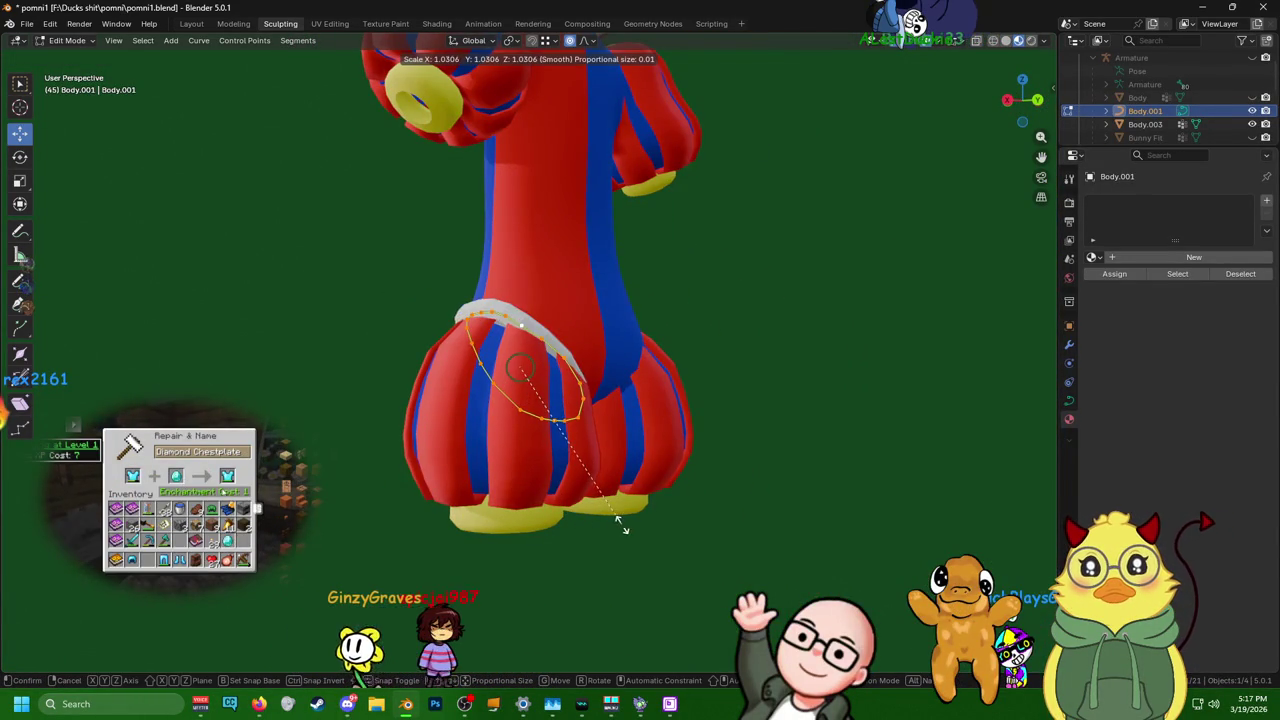
click(651, 523)
mouse_move(651, 523)
middle_down()
mouse_move(949, 495)
mouse_move(814, 491)
mouse_move(520, 295)
middle_up()
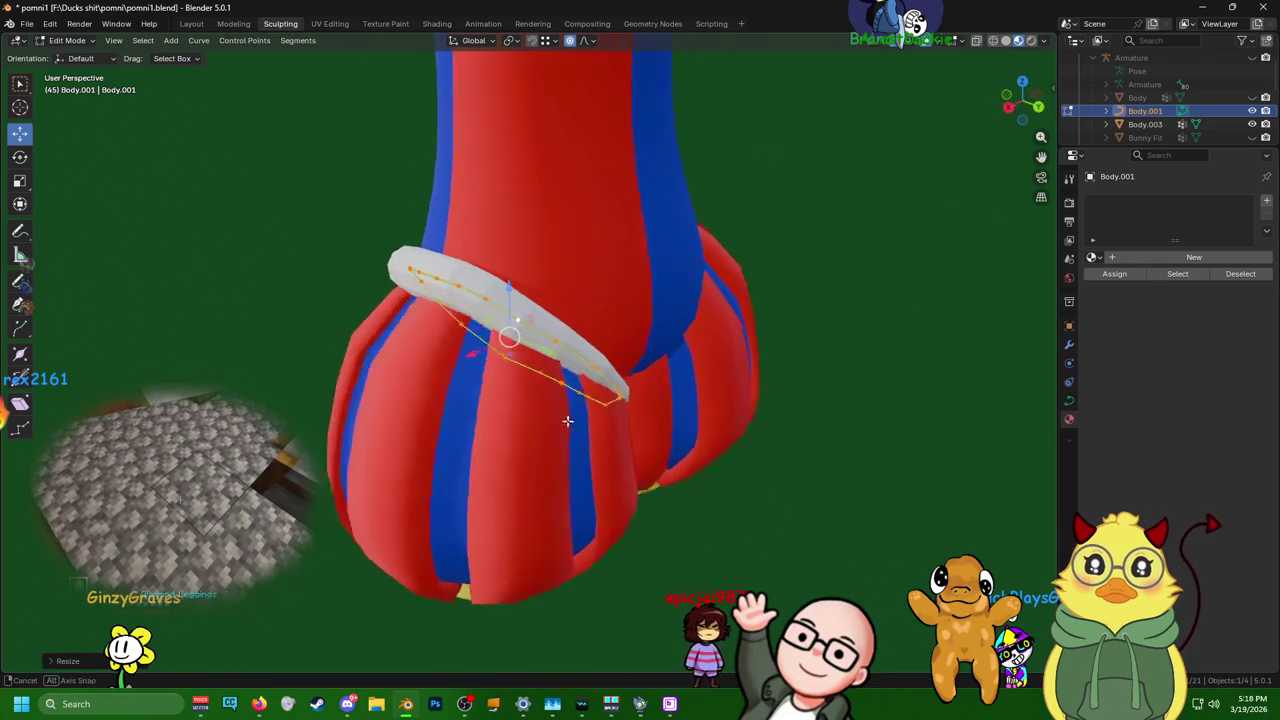
scroll(520, 295, up, 2)
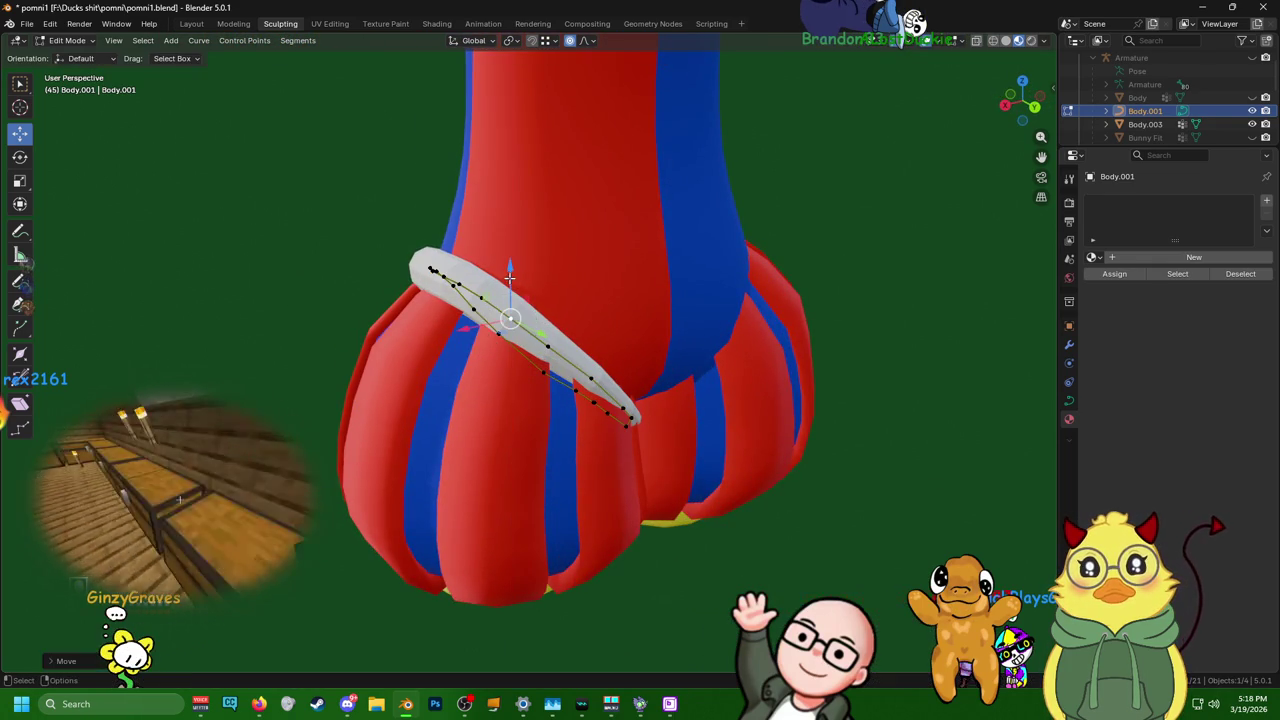
- Raise and lower the band's points along Z to tilt it over the bloomer leg
mouse_move(648, 292)
middle_down()
mouse_move(566, 263)
mouse_move(583, 246)
mouse_move(722, 382)
mouse_move(908, 363)
mouse_move(980, 394)
mouse_move(998, 384)
mouse_move(594, 258)
middle_up()
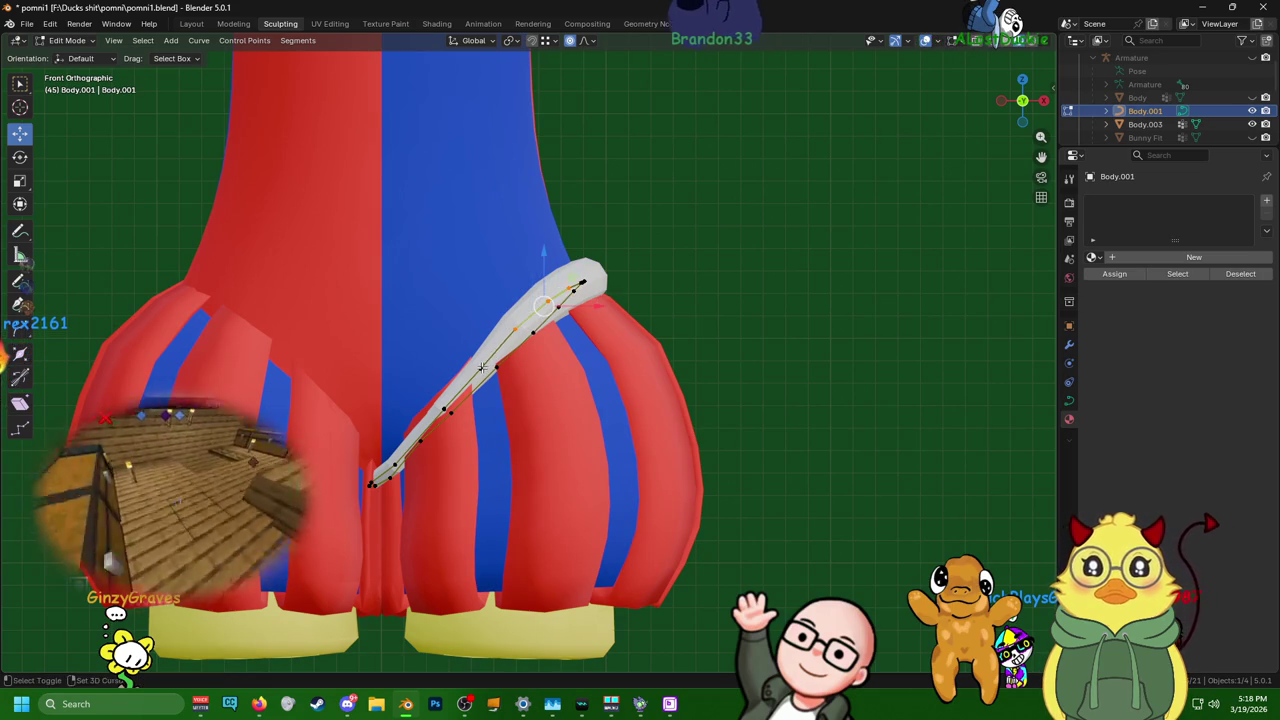
click(527, 271)
middle_drag(527, 271, 463, 344)
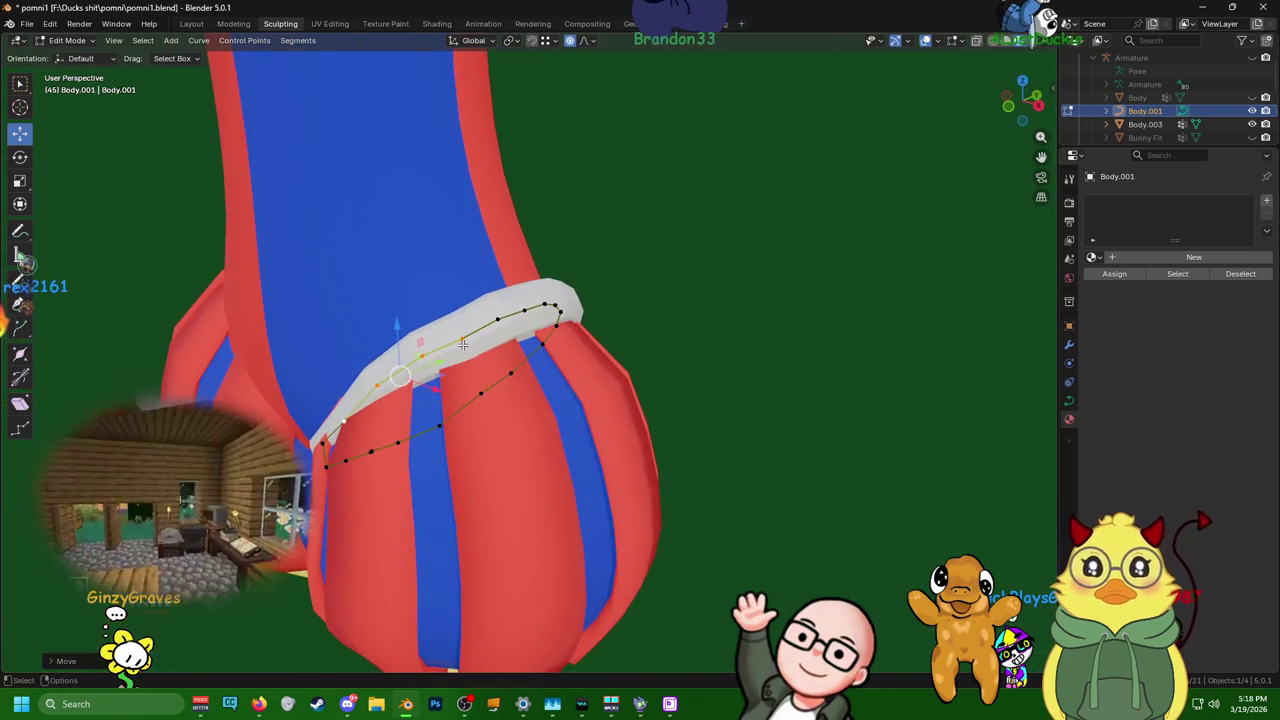
click(461, 300)
middle_drag(461, 300, 521, 316)
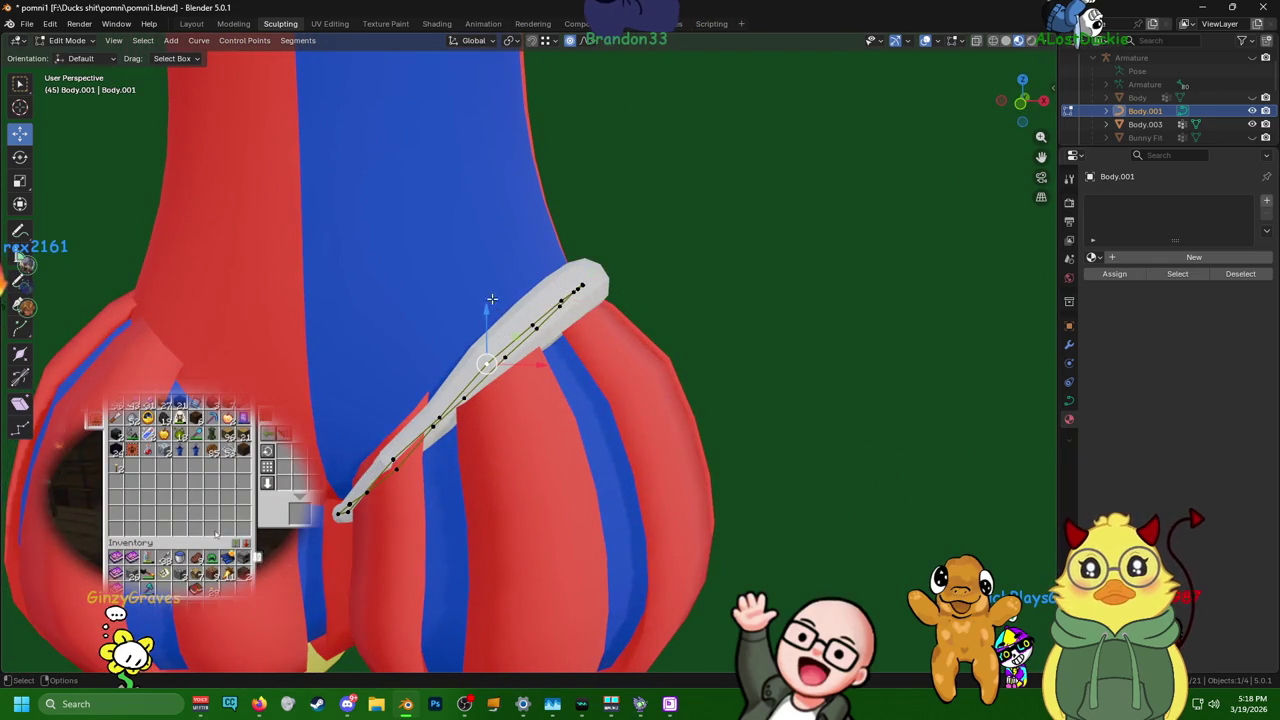
key(g)
key(z)
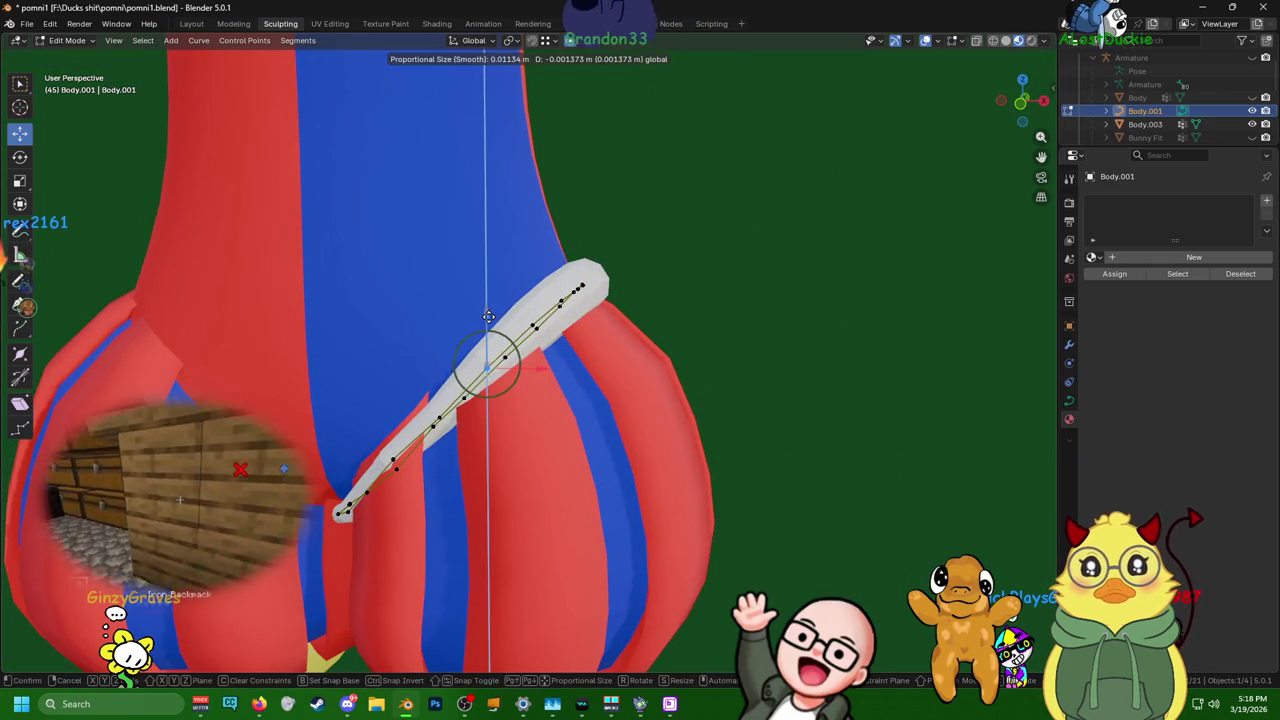
click(488, 316)
middle_drag(488, 316, 537, 333)
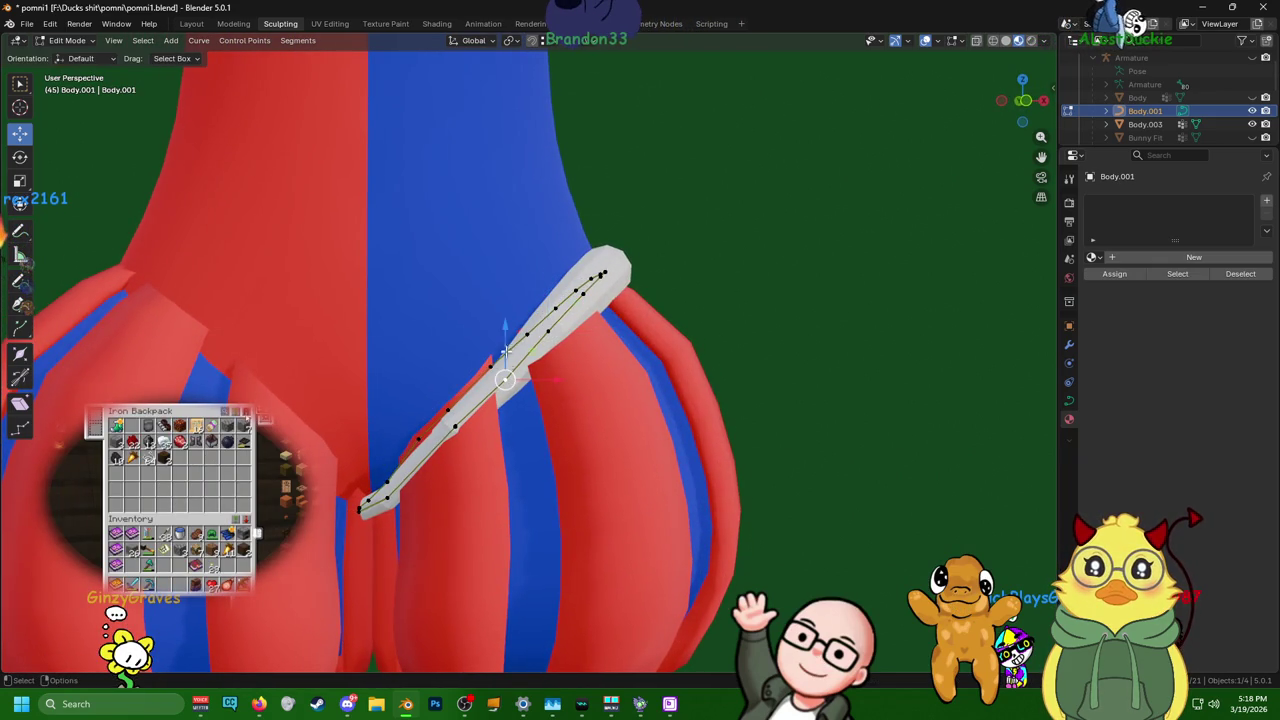
click(503, 332)
- Reshape the band's lower end so it arcs over the leg toward the inner thigh
mouse_move(460, 432)
middle_down()
mouse_move(466, 458)
mouse_move(443, 440)
mouse_move(561, 444)
mouse_move(551, 463)
mouse_move(594, 457)
mouse_move(610, 510)
middle_up()
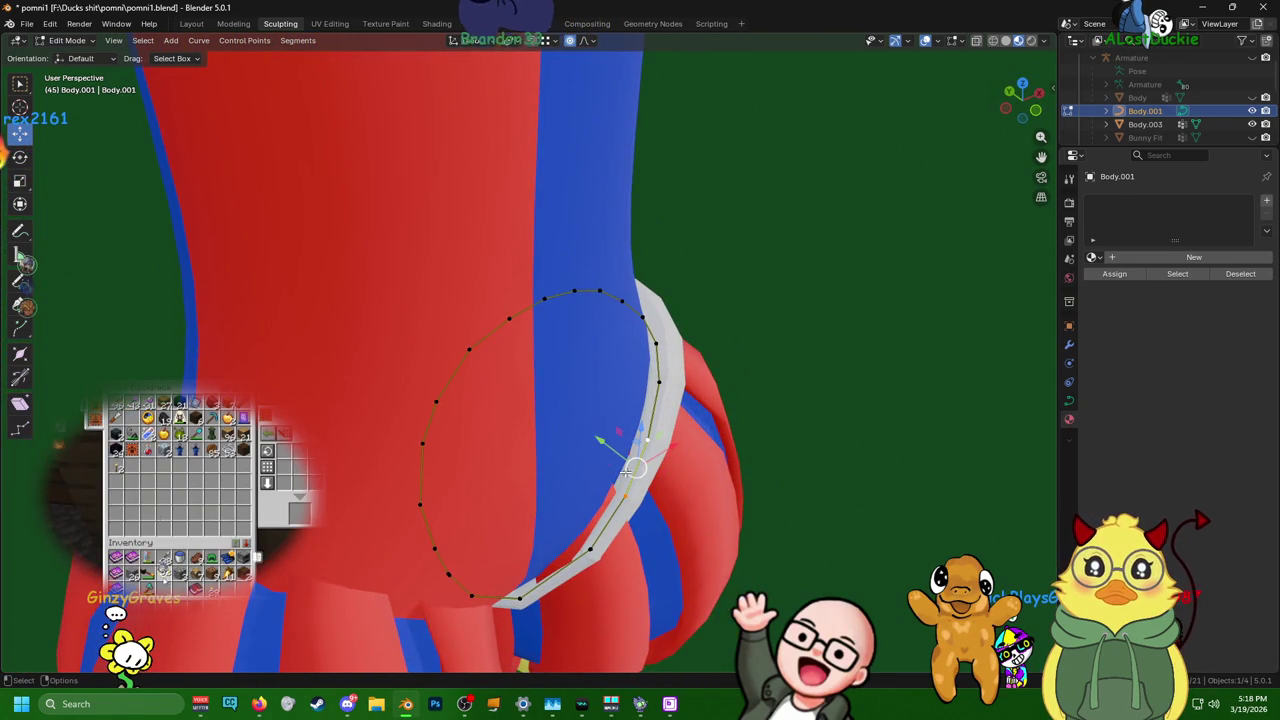
drag(597, 443, 575, 462)
mouse_move(575, 462)
middle_down()
mouse_move(521, 391)
mouse_move(537, 490)
middle_up()
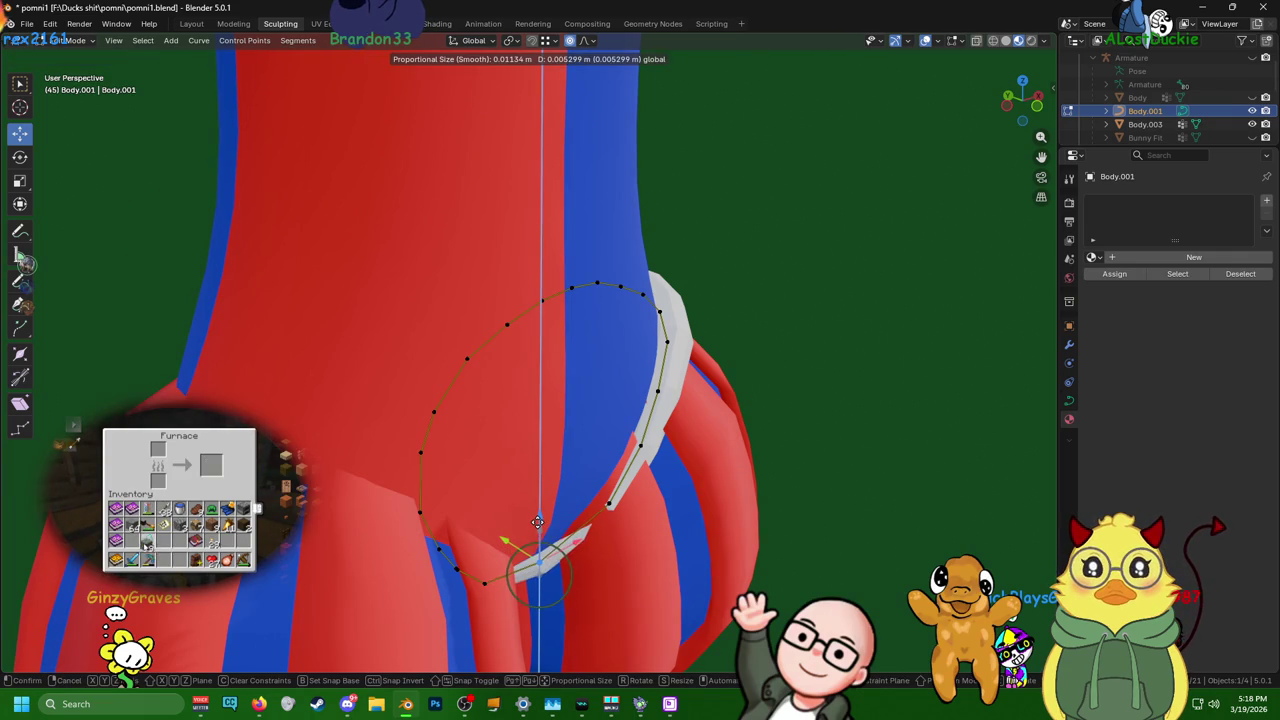
click(537, 521)
mouse_move(537, 521)
middle_down()
mouse_move(582, 492)
mouse_move(666, 355)
mouse_move(579, 475)
mouse_move(600, 460)
mouse_move(755, 460)
middle_up()
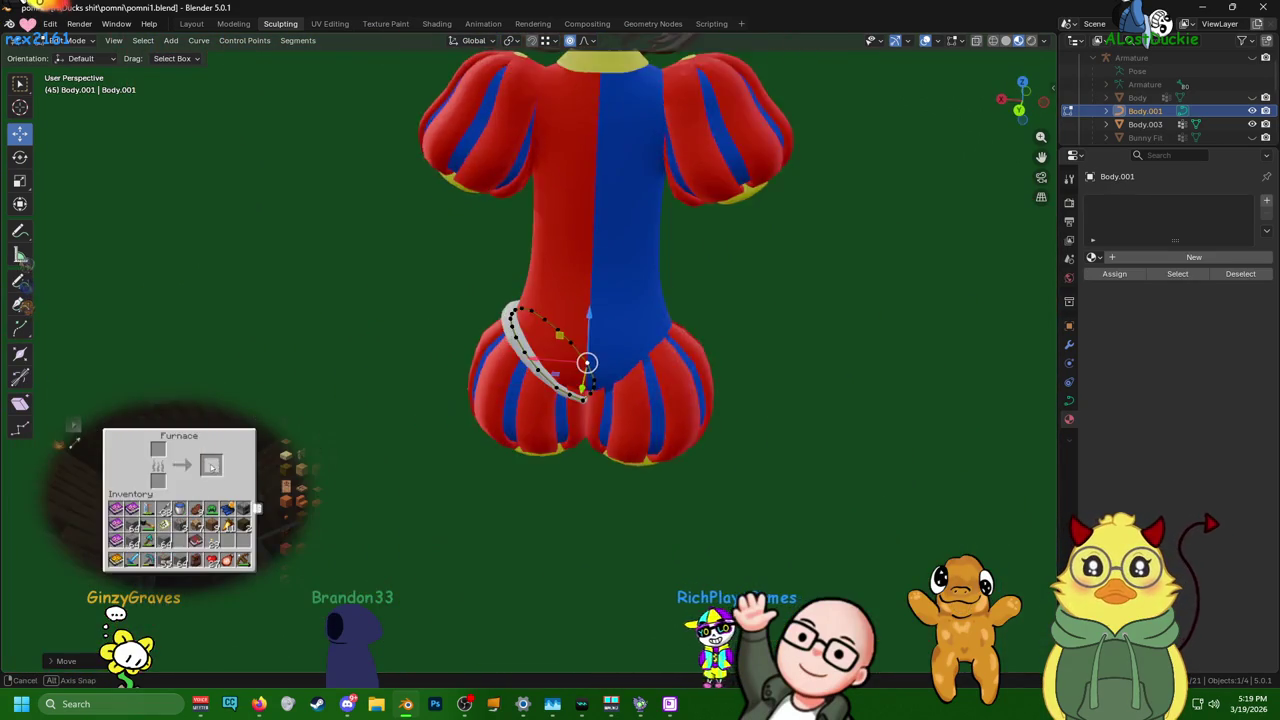
- Move a band point upward so the band loops around the bloomer leg
scroll(755, 460, up, 5)
scroll(660, 465, up, 4)
scroll(579, 475, up, 2)
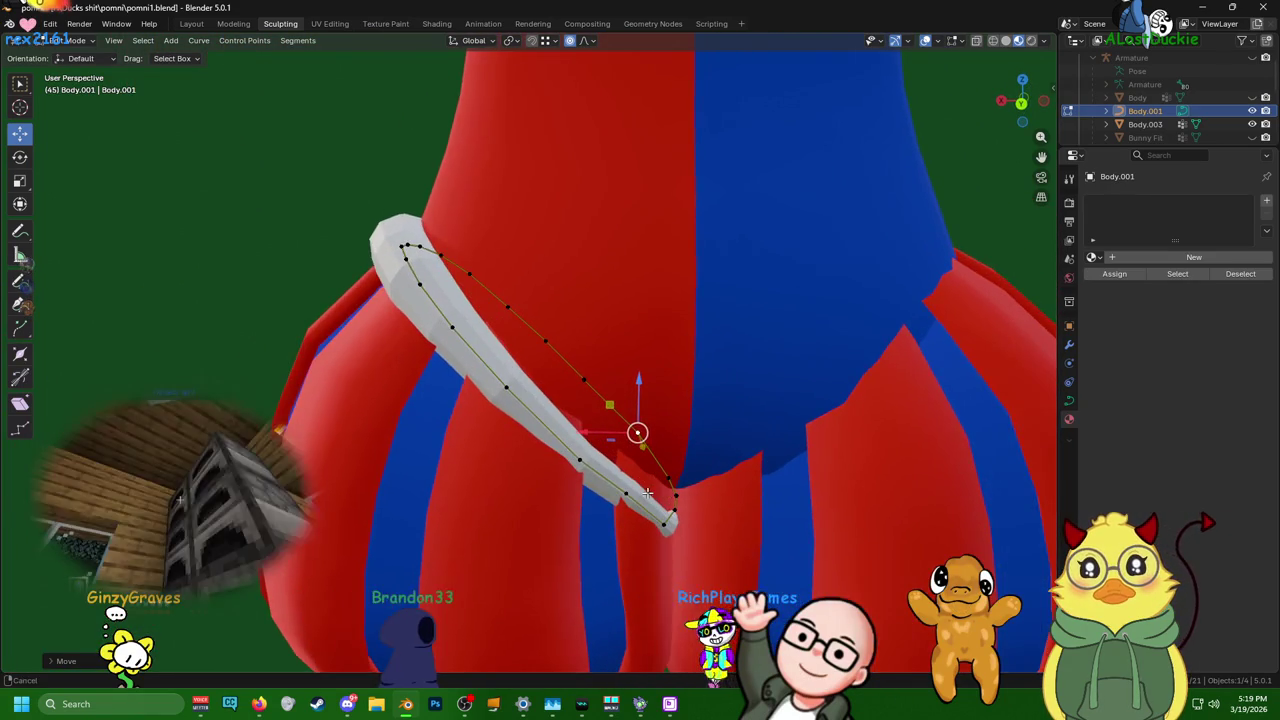
middle_drag(579, 475, 617, 458)
mouse_move(600, 503)
middle_down()
mouse_move(591, 519)
mouse_move(628, 490)
middle_up()
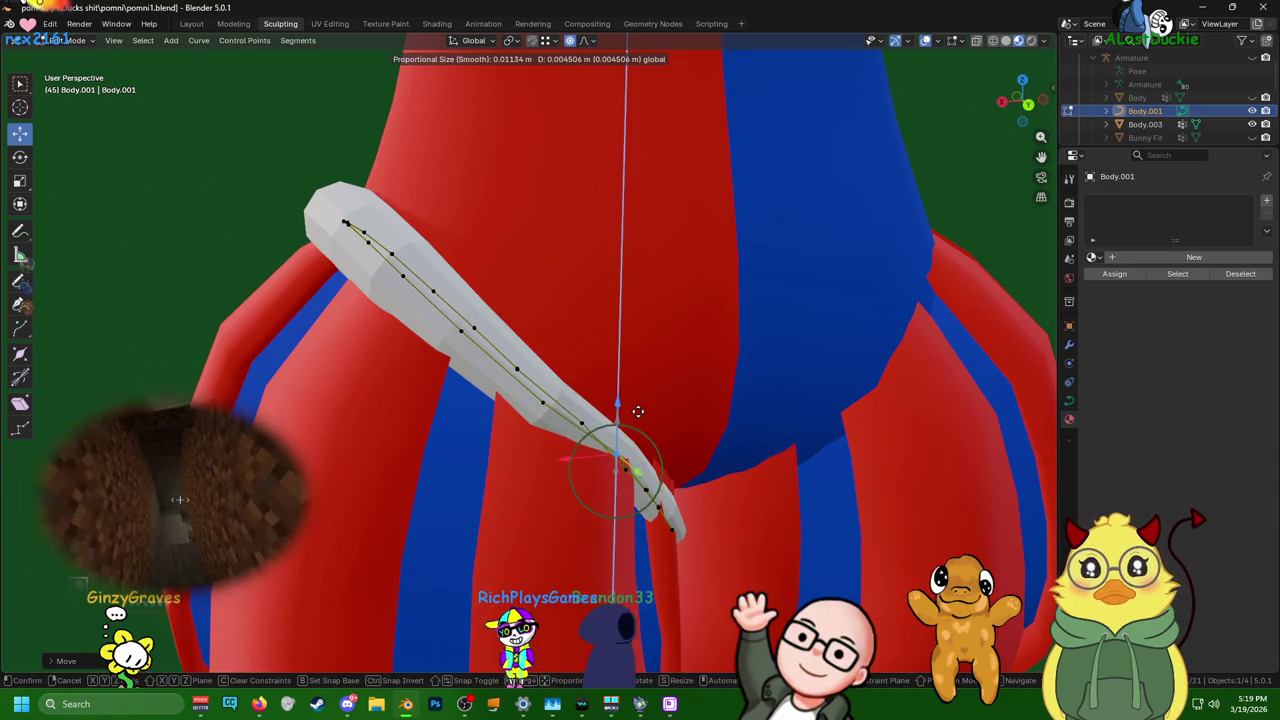
middle_drag(590, 422, 486, 455)
drag(487, 464, 505, 453)
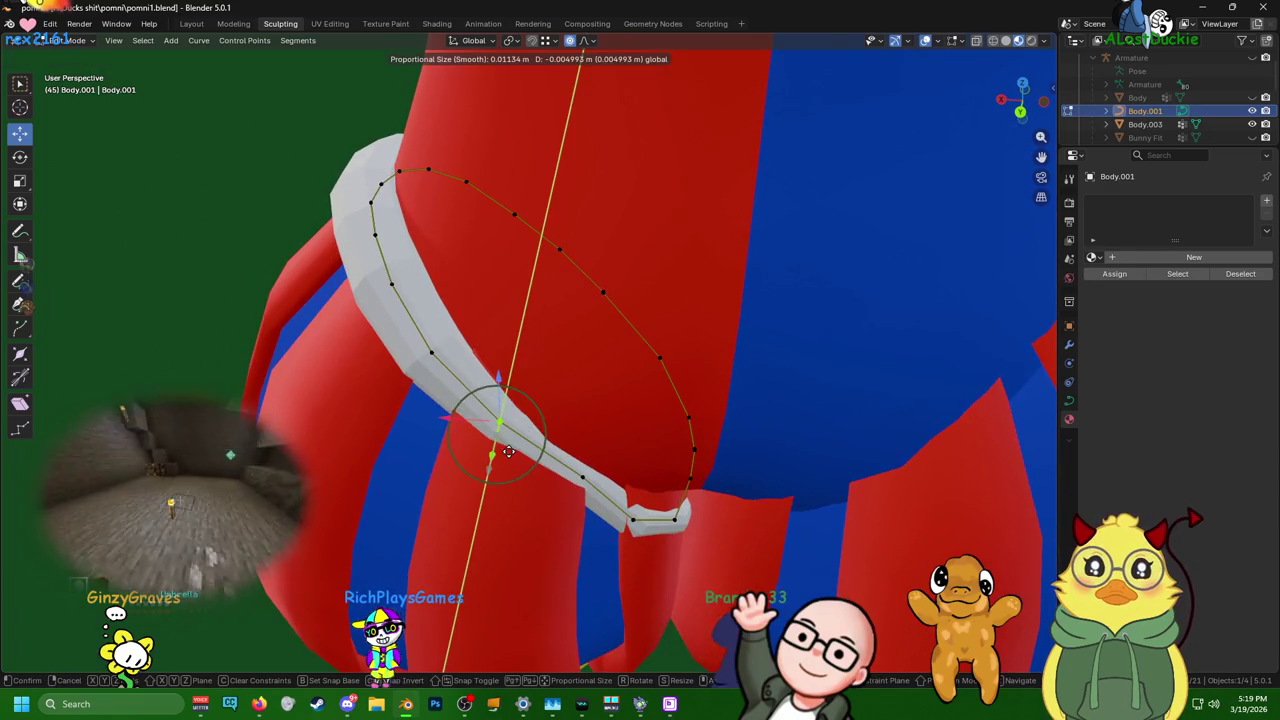
click(508, 386)
- Reposition band points with Z-constrained moves so the band hugs the front of the leg
key(g)
middle_drag(510, 400, 571, 480)
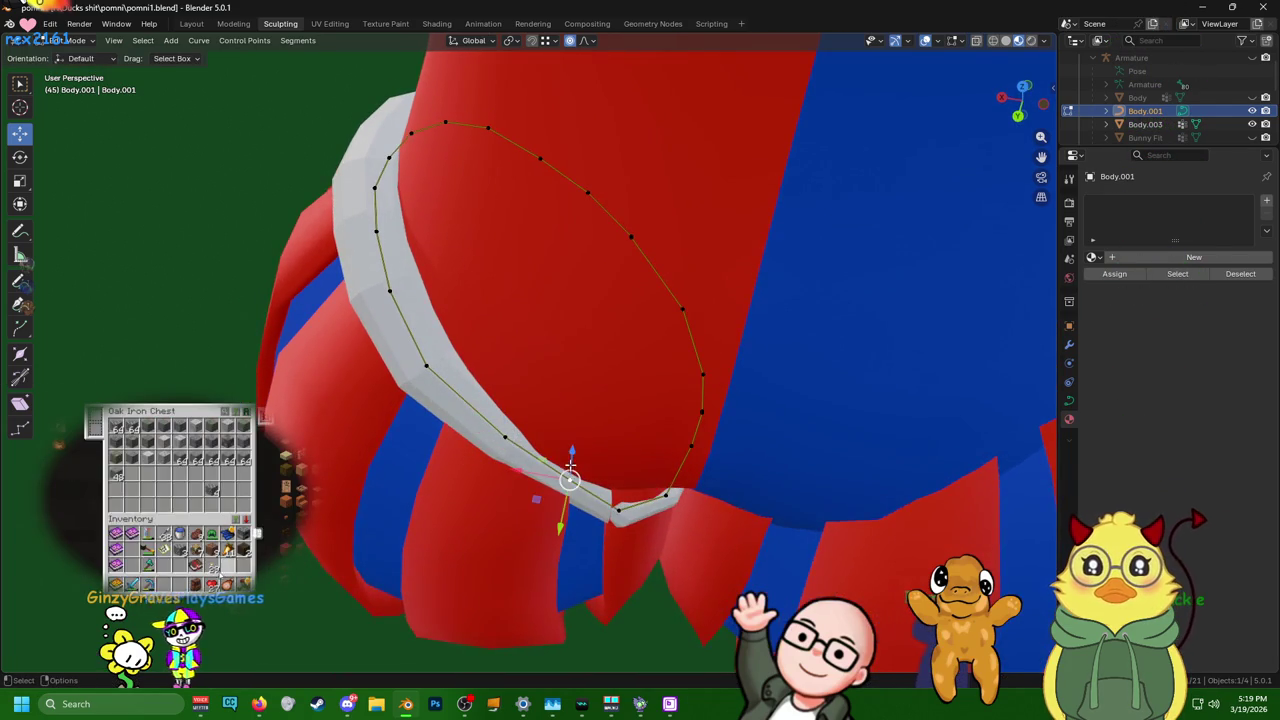
click(561, 521)
middle_drag(561, 521, 618, 399)
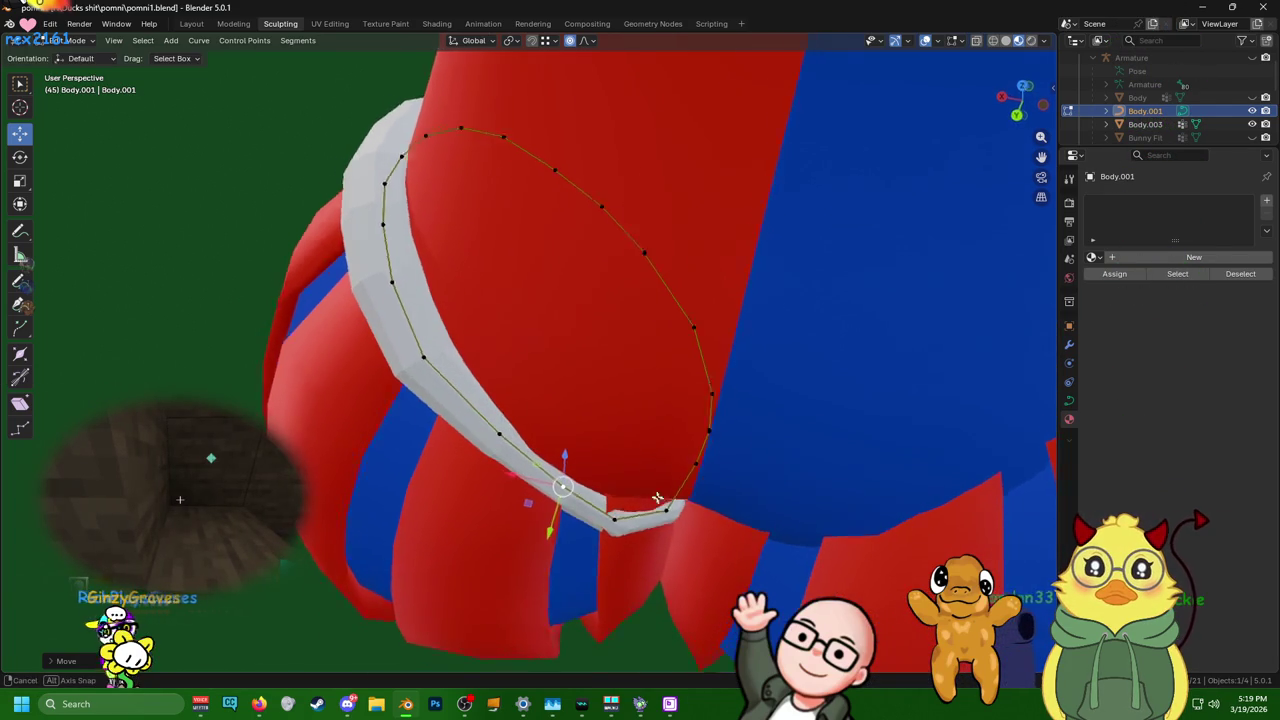
key(g)
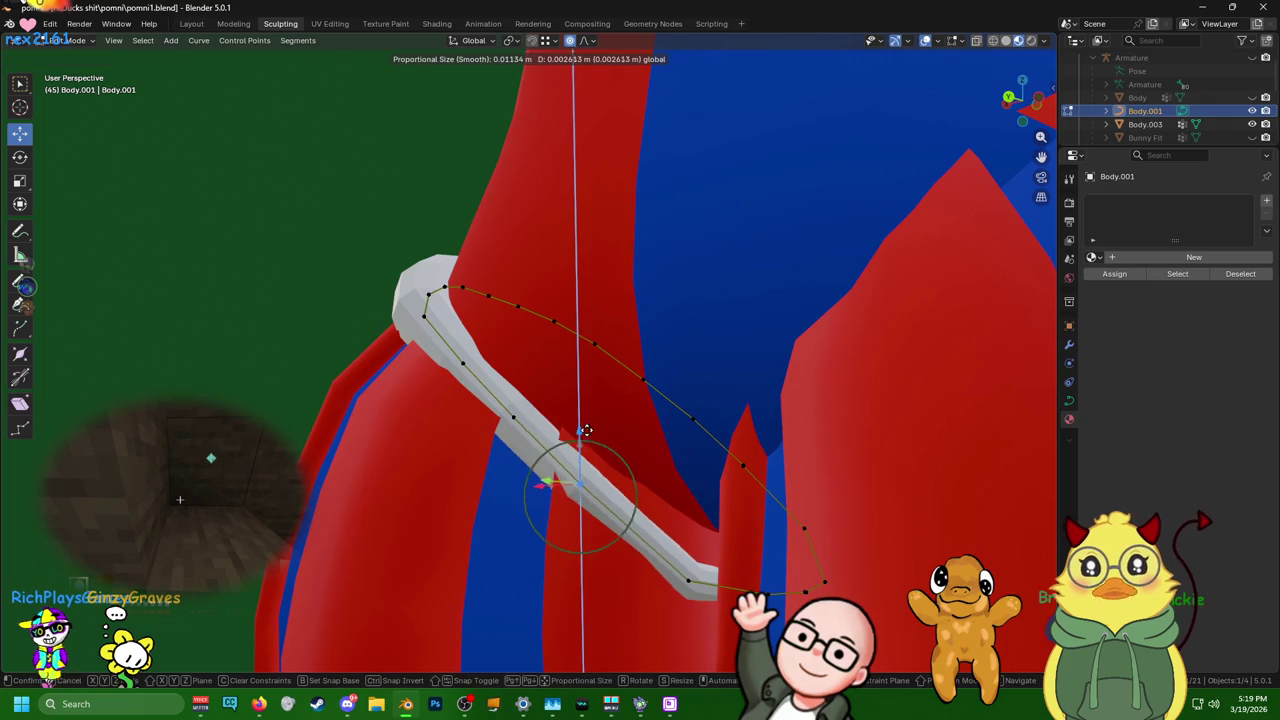
mouse_move(586, 436)
middle_down()
mouse_move(693, 503)
mouse_move(643, 514)
mouse_move(693, 573)
middle_up()
key(z)
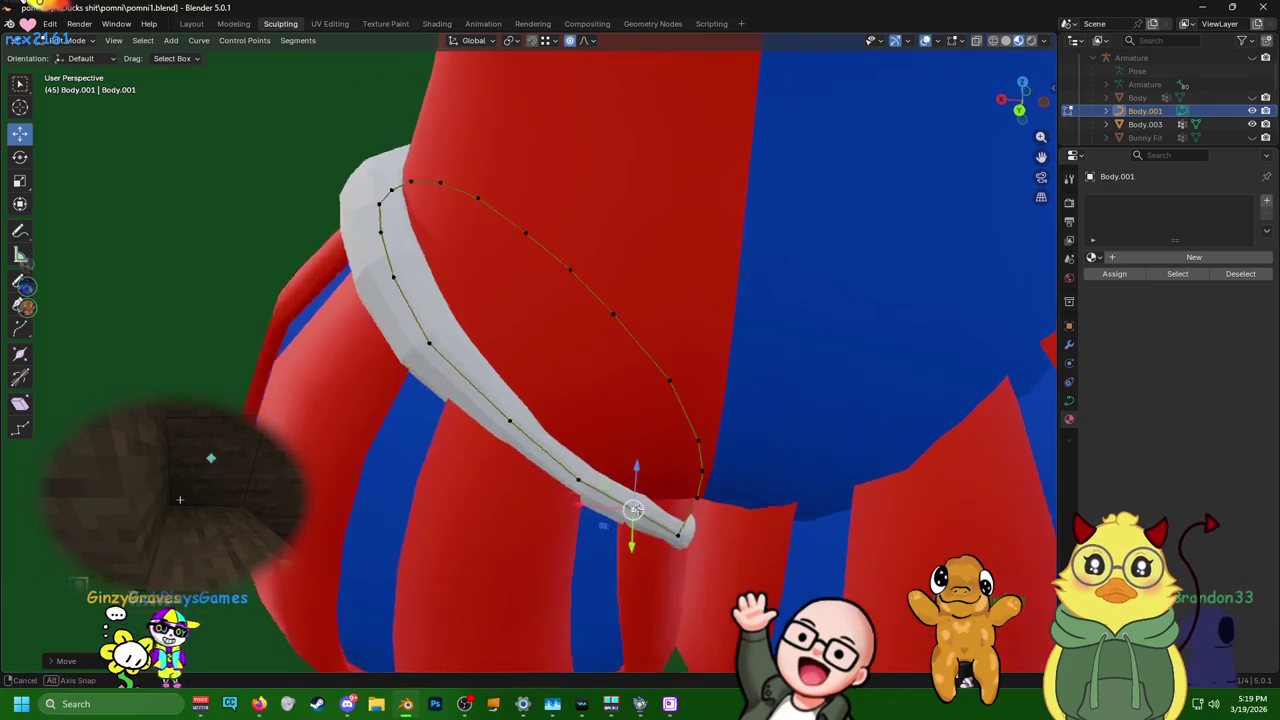
click(693, 573)
key(g)
key(z)
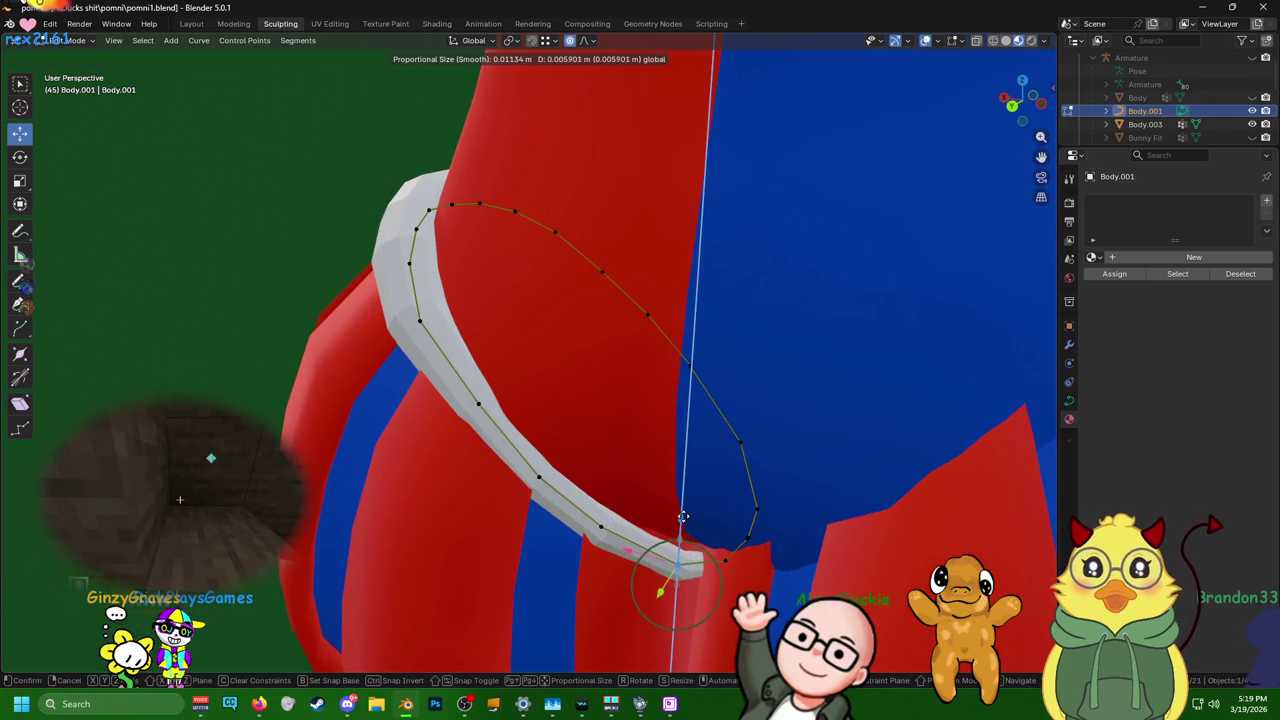
click(675, 552)
mouse_move(675, 552)
middle_down()
mouse_move(720, 506)
mouse_move(574, 230)
mouse_move(640, 163)
mouse_move(700, 166)
mouse_move(714, 109)
mouse_move(180, 100)
mouse_move(627, 145)
mouse_move(523, 186)
middle_up()
- Shift the top and lower band points between the legs sideways along X
click(518, 165)
key(g)
key(x)
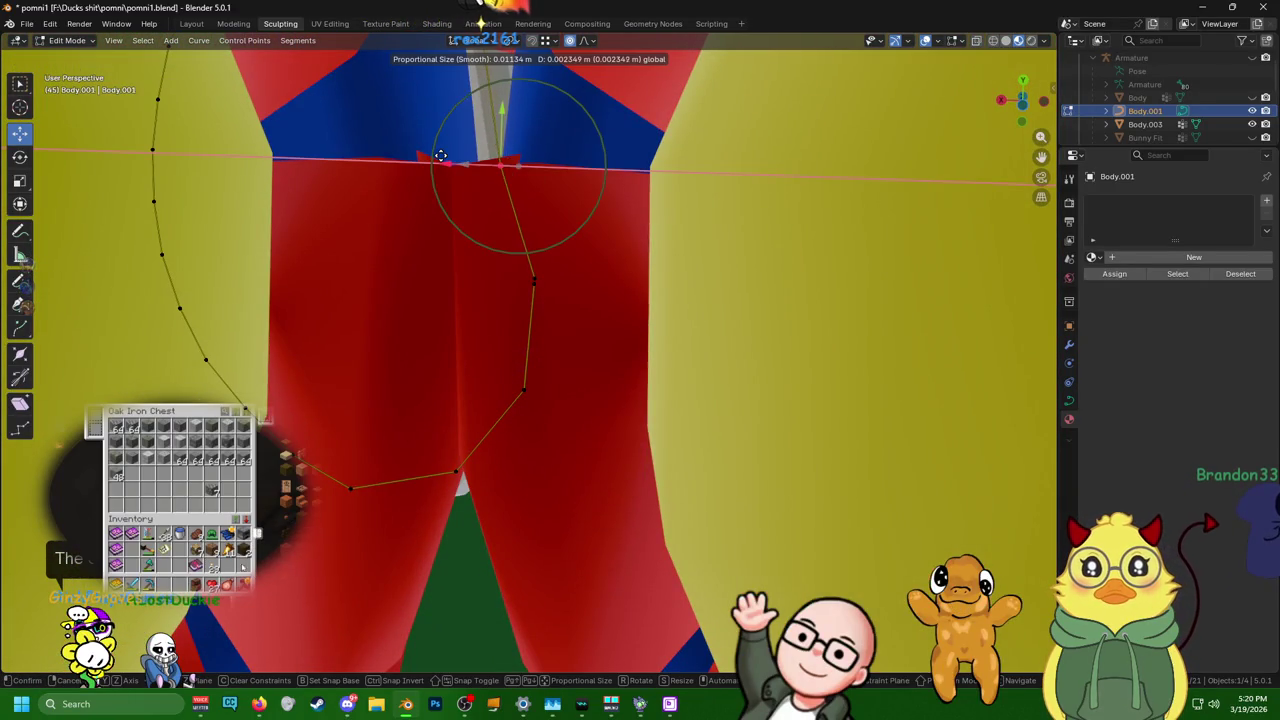
click(437, 155)
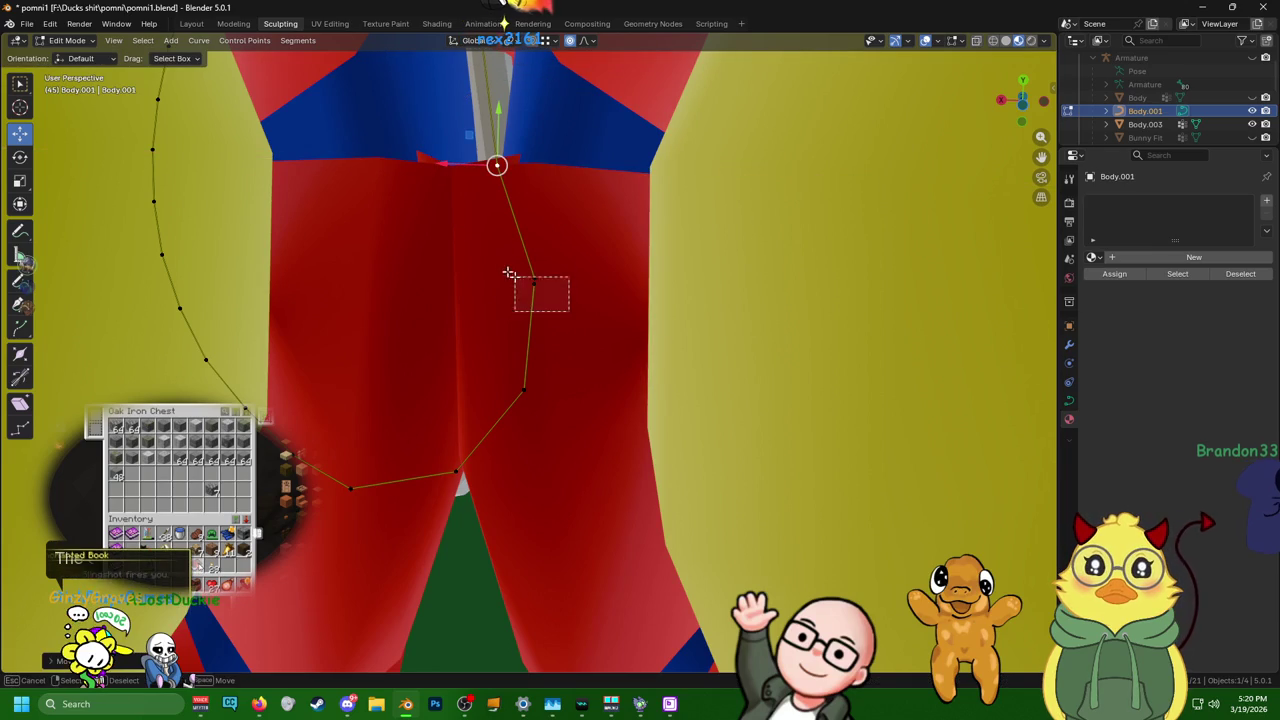
drag(529, 288, 467, 248)
key(g)
key(x)
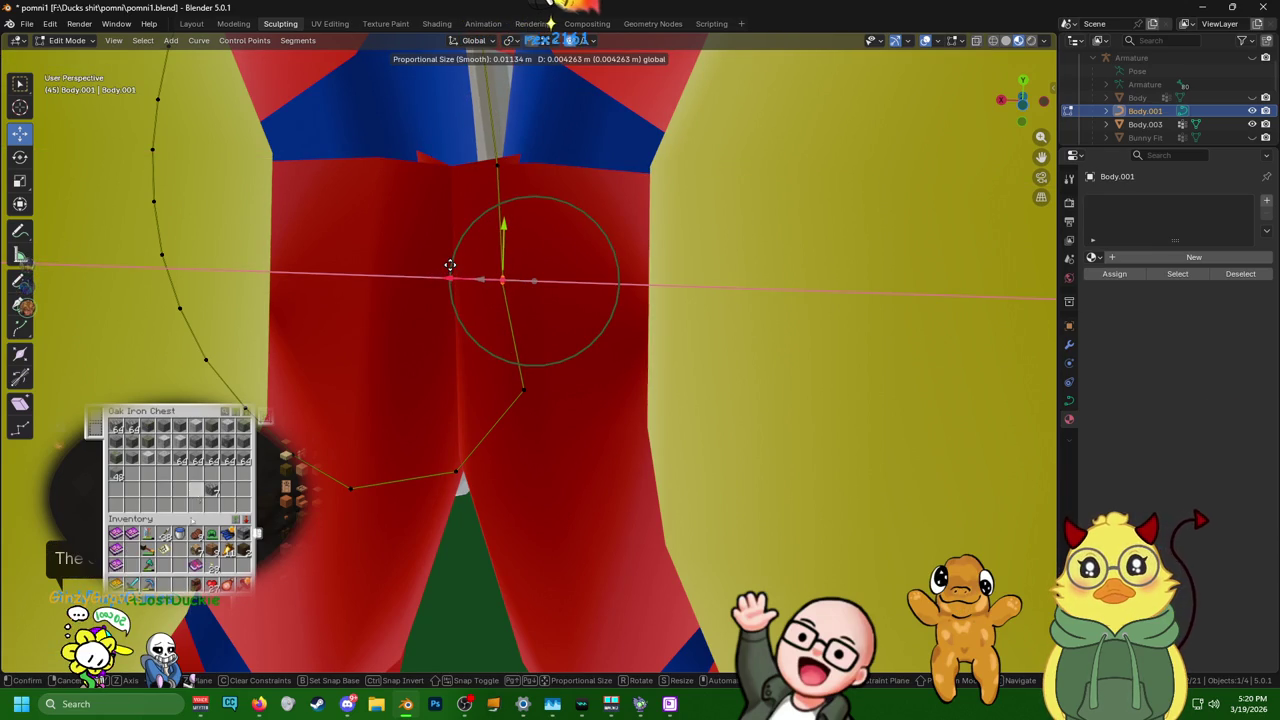
click(450, 265)
- Nudge a band point with a Shift+Y constrained move, then select all band points
mouse_move(586, 343)
middle_down()
mouse_move(586, 306)
mouse_move(565, 310)
middle_up()
middle_drag(551, 384, 565, 379)
key(g)
key(shift+y)
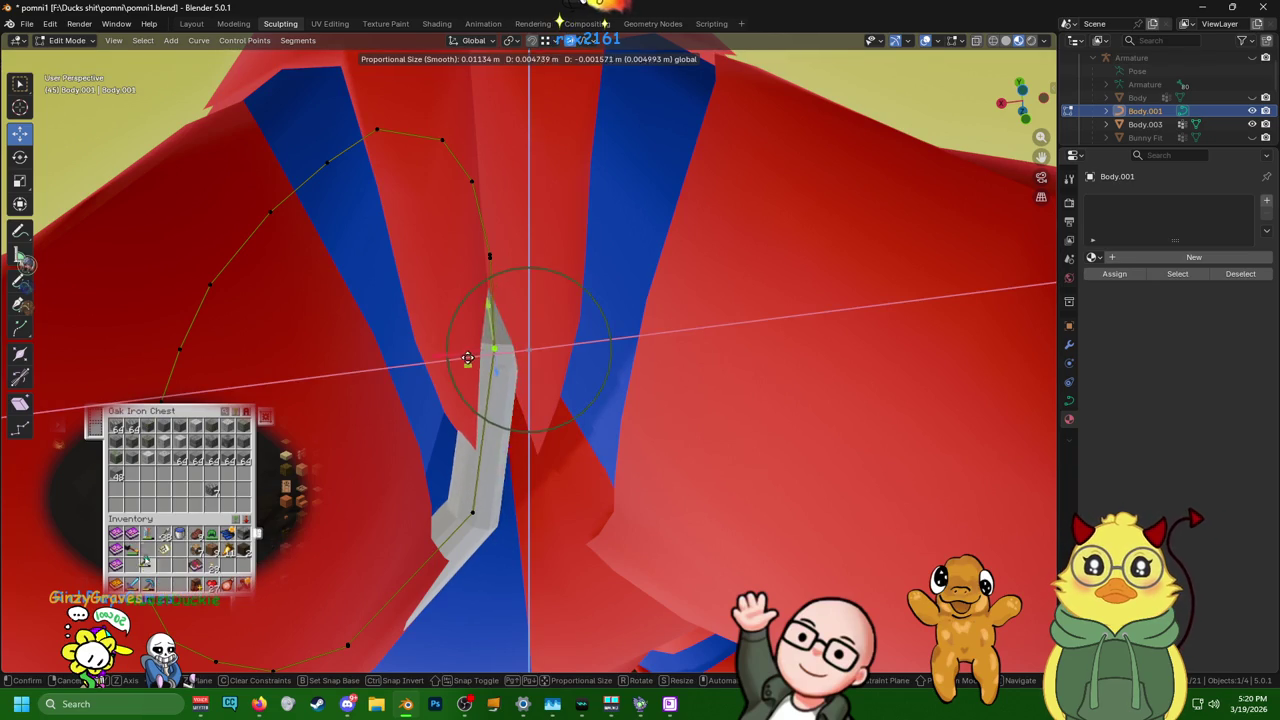
click(460, 362)
mouse_move(460, 362)
middle_down()
mouse_move(574, 341)
mouse_move(580, 306)
middle_up()
scroll(580, 306, down, 4)
scroll(580, 330, down, 2)
middle_drag(585, 350, 582, 357)
shift+right_click(450, 388)
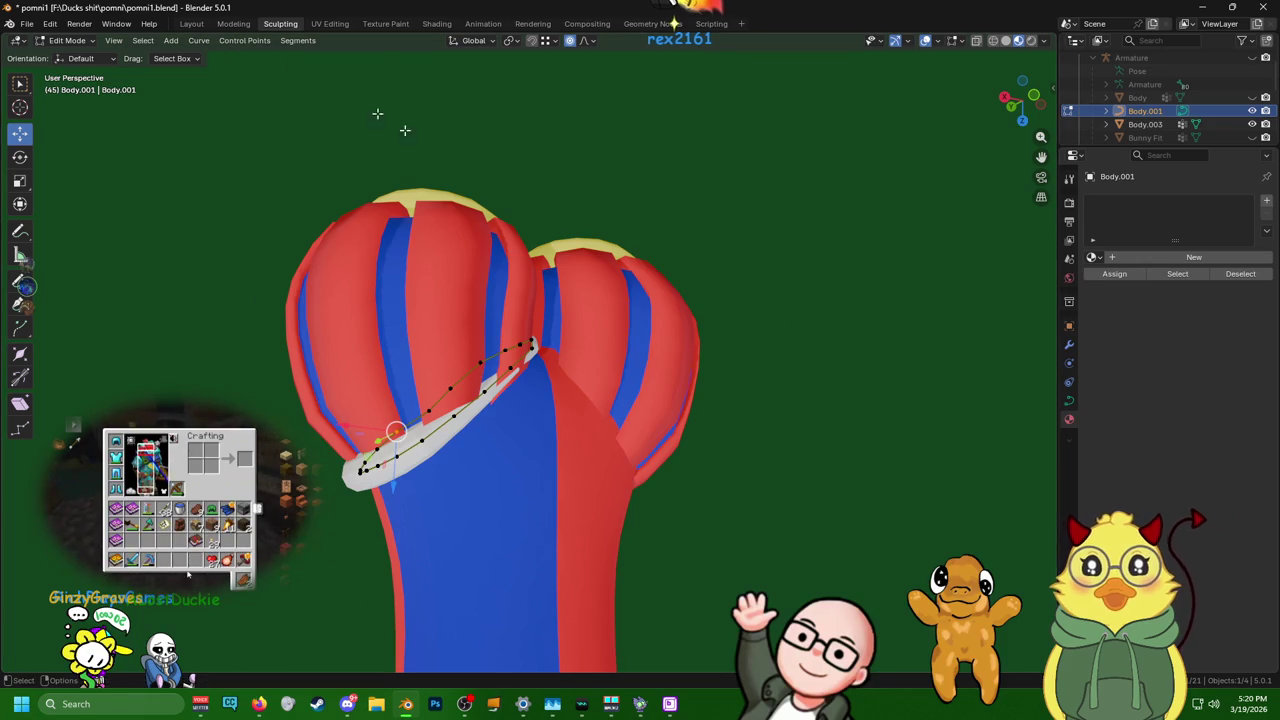
key(a)
shift+right_click(446, 405)
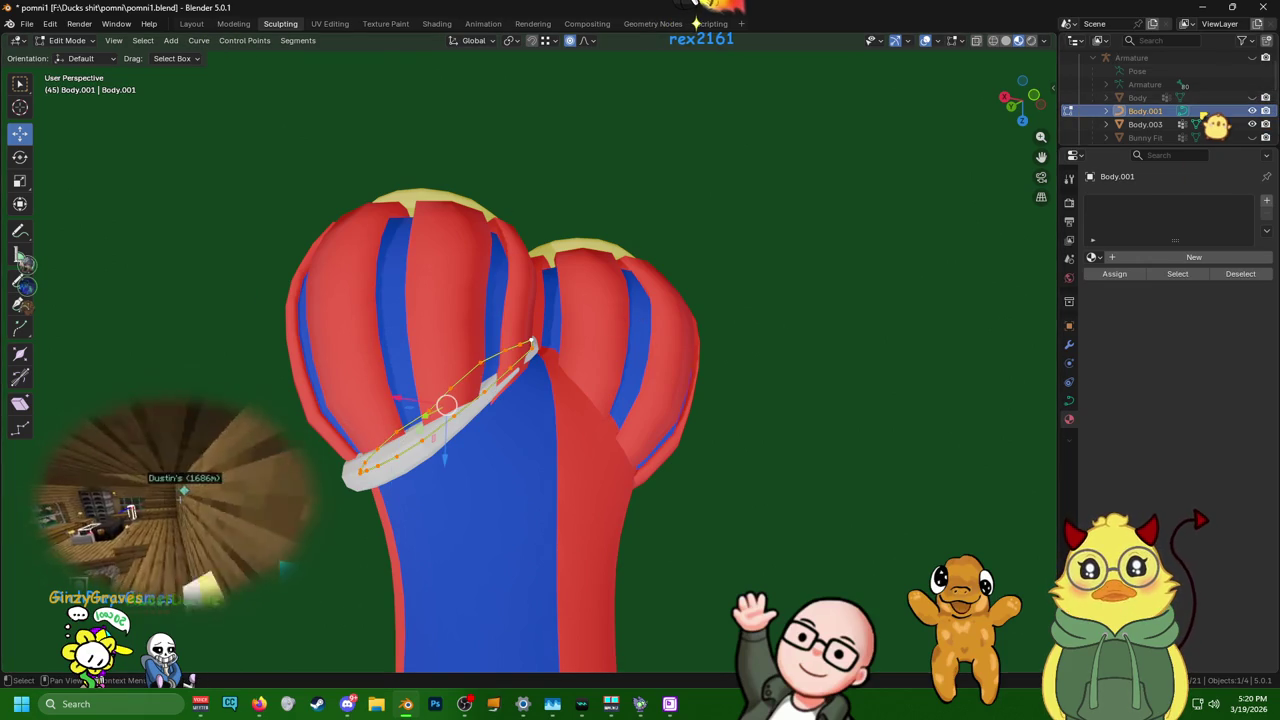
- Delete the Body.001 band curve from the Outliner
right_click(1208, 115)
click(1183, 158)
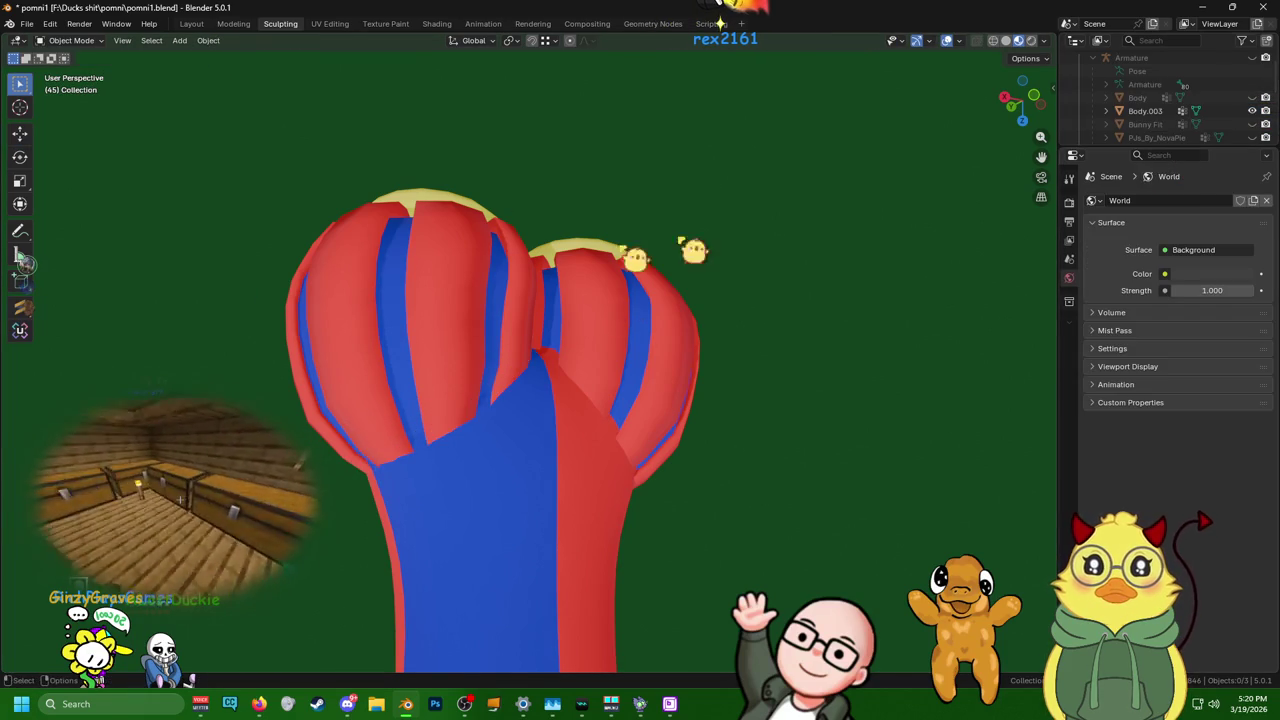
scroll(295, 300, down, 5)
mouse_move(300, 349)
middle_down()
mouse_move(520, 298)
mouse_move(729, 143)
mouse_move(697, 102)
middle_up()
- Switch workspace and toggle Body.002's visibility so only the red-and-blue split suit shows
click(248, 35)
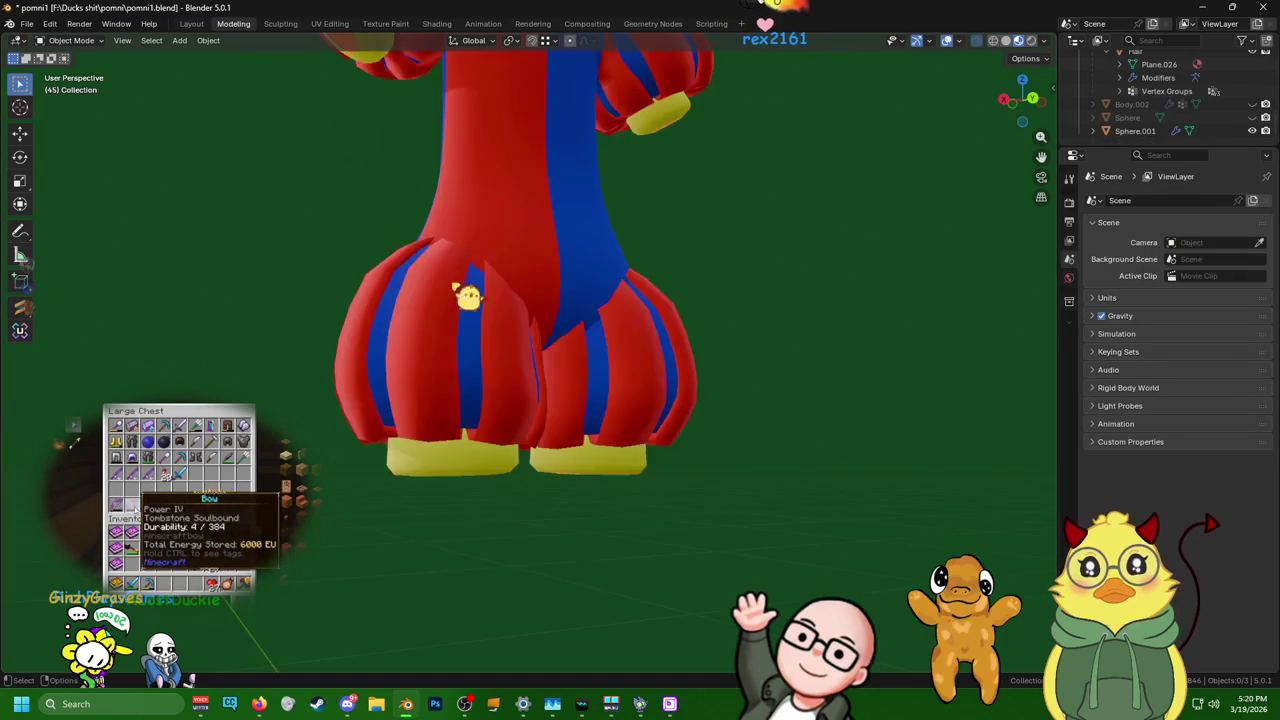
scroll(457, 280, down, 5)
middle_drag(608, 386, 394, 394)
scroll(394, 394, up, 3)
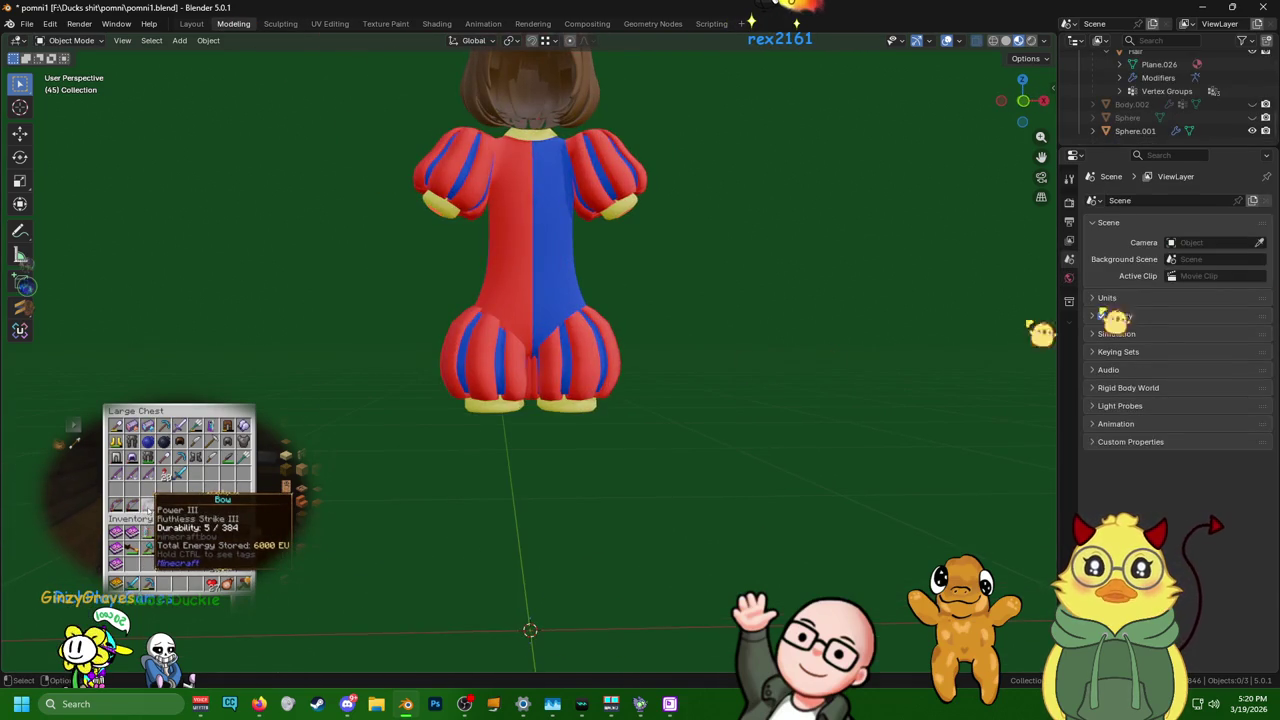
click(1253, 104)
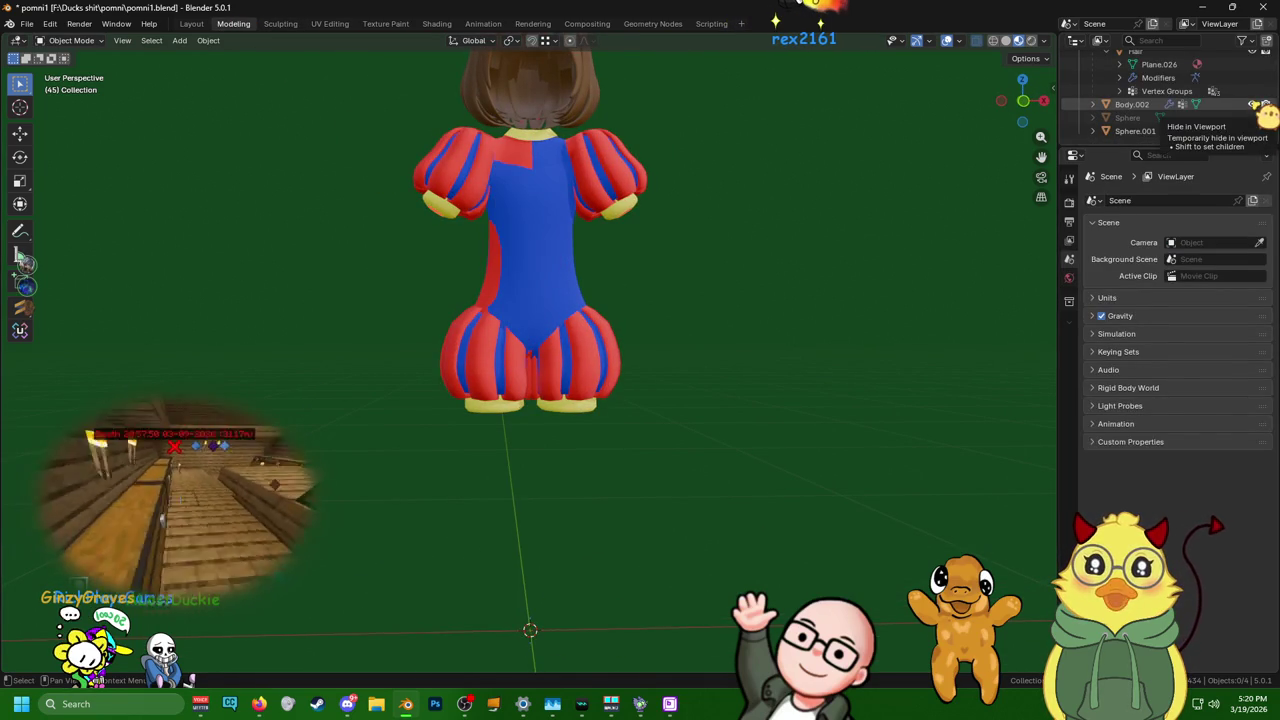
click(1252, 117)
scroll(1252, 95, up, 3)
scroll(1255, 93, up, 2)
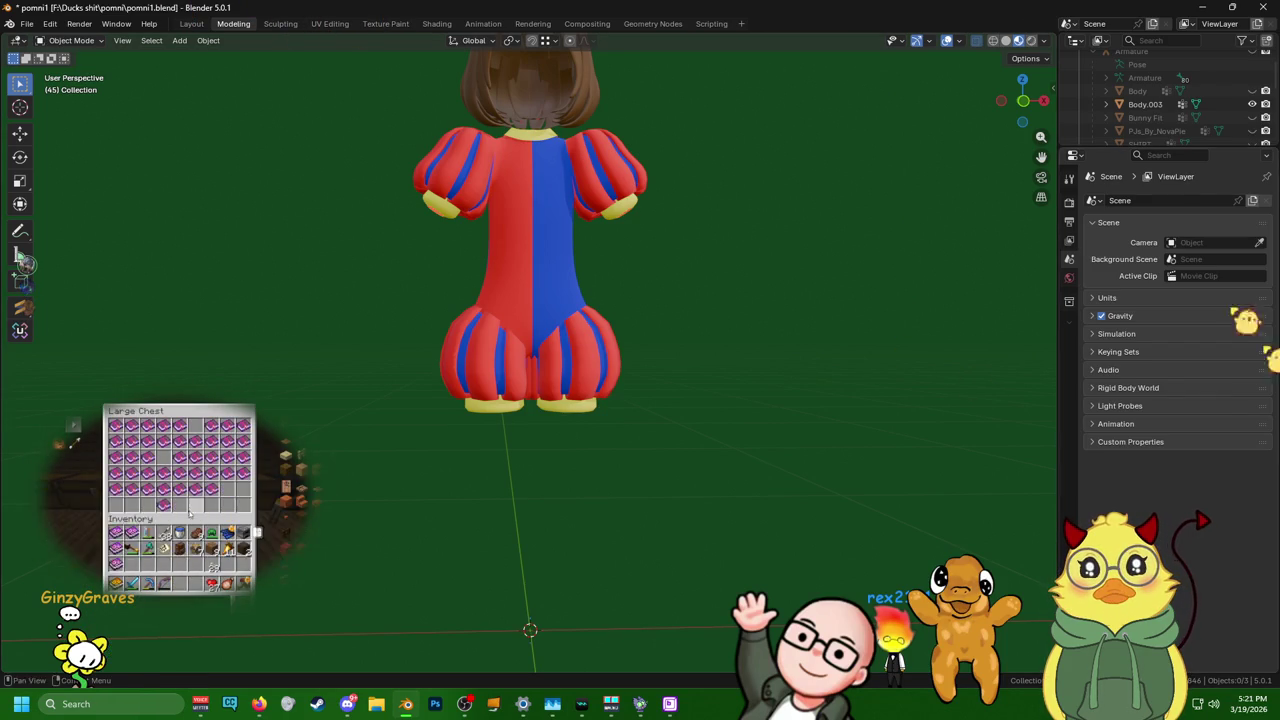
scroll(1235, 95, up, 2)
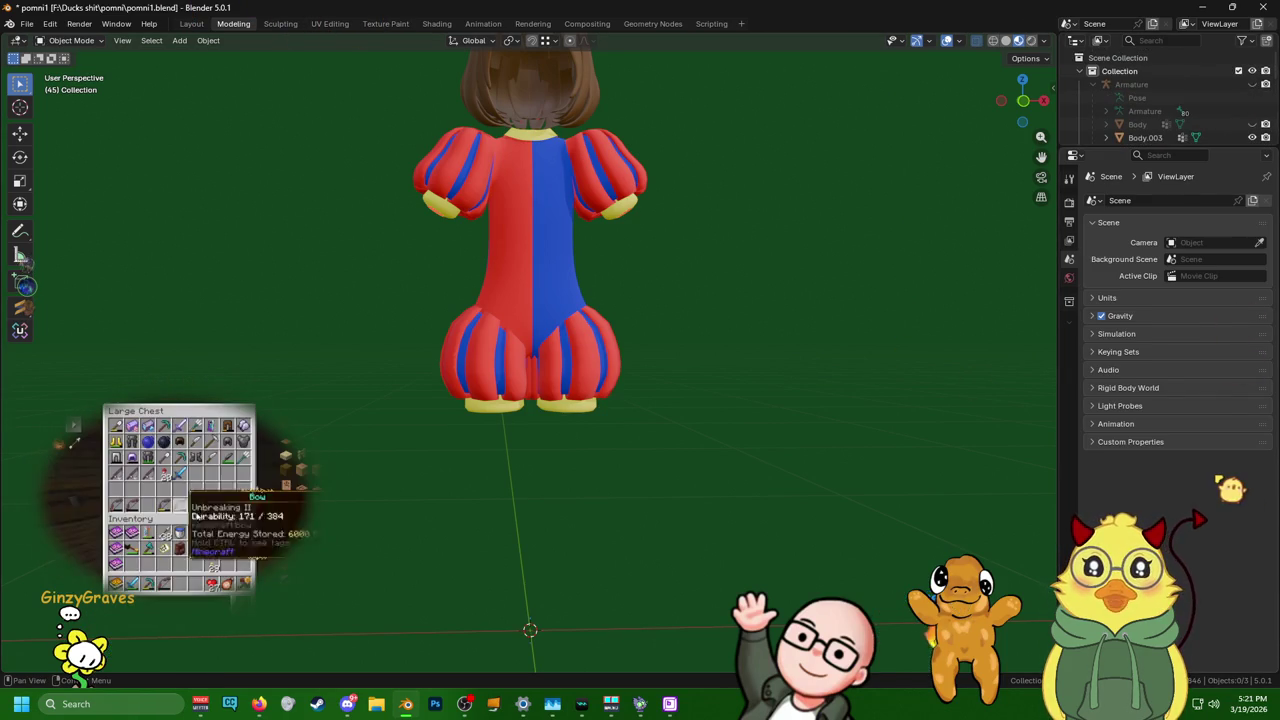
click(27, 23)
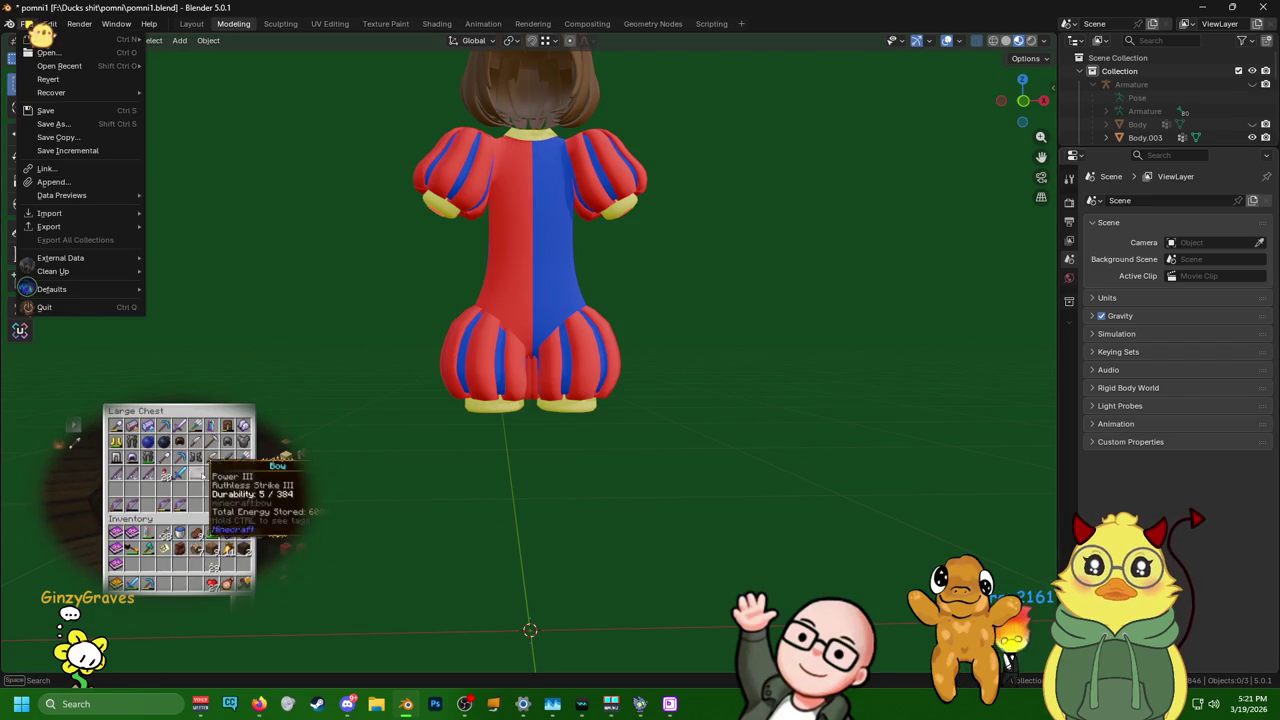
- Save incrementally as pomni2.blend and unhide Body to view the character wearing the suit
click(108, 151)
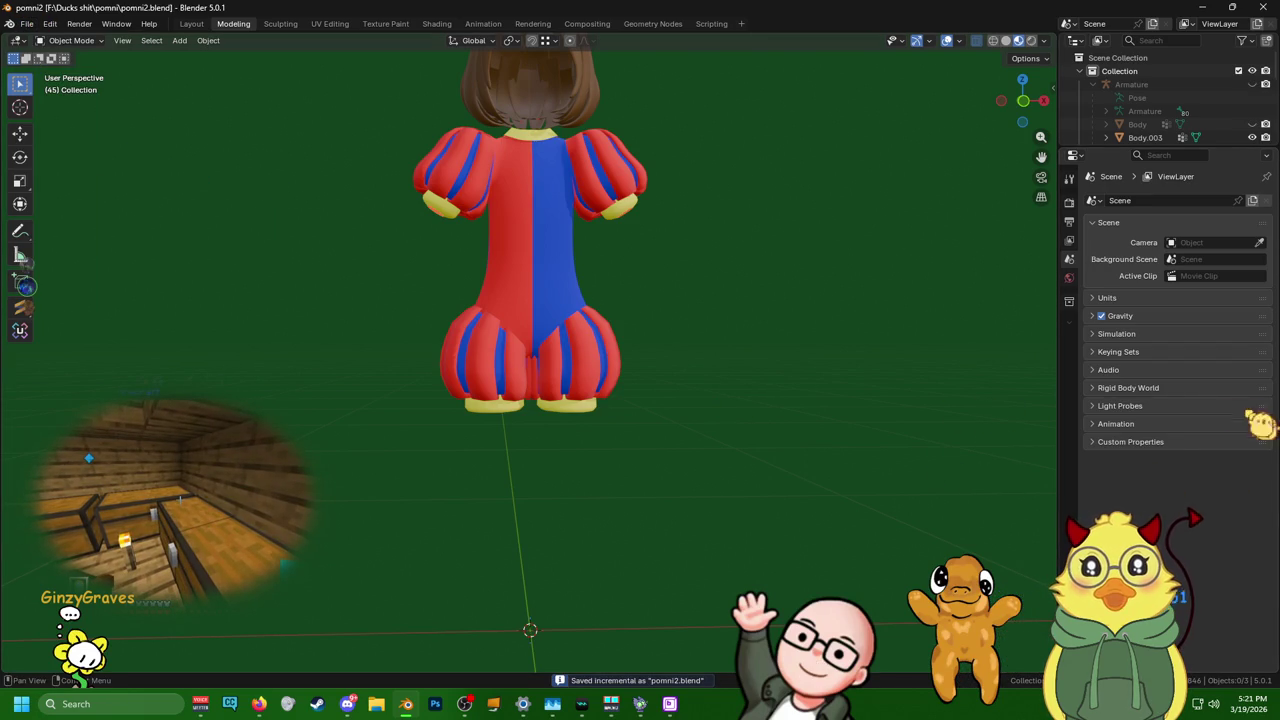
scroll(1252, 102, down, 2)
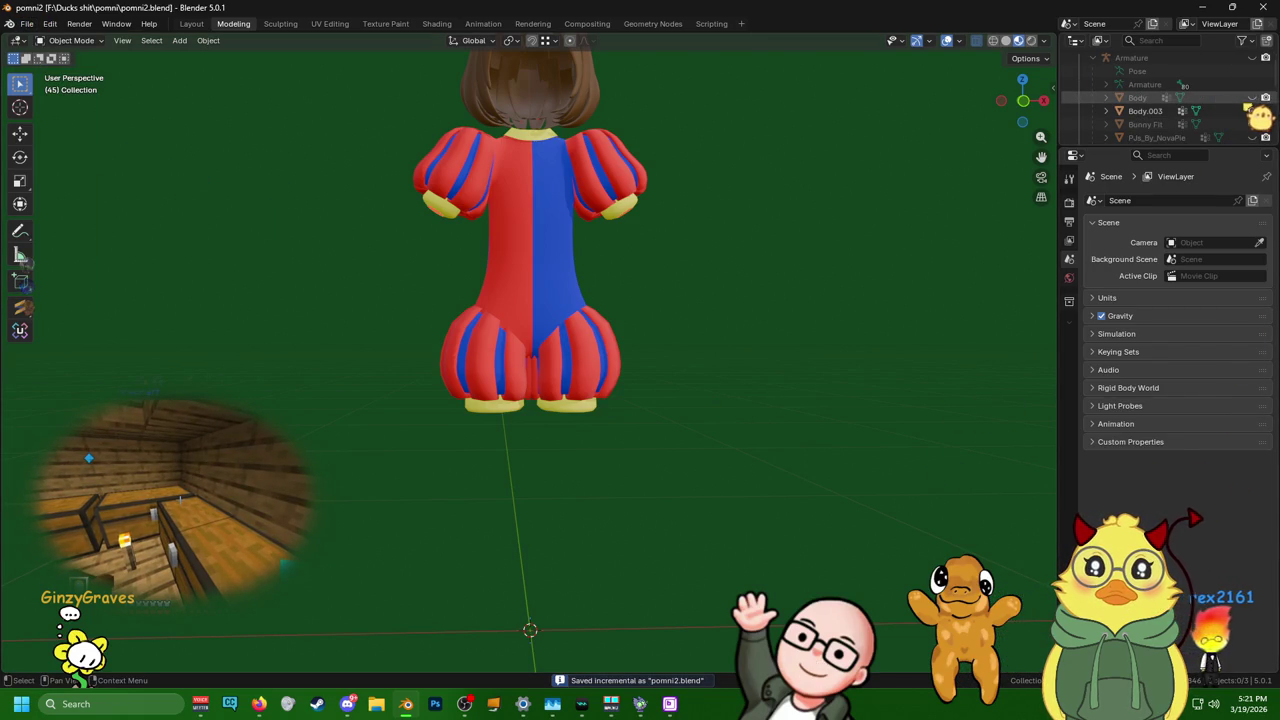
click(1252, 97)
mouse_move(1000, 140)
middle_down()
mouse_move(1040, 170)
mouse_move(1040, 150)
middle_up()
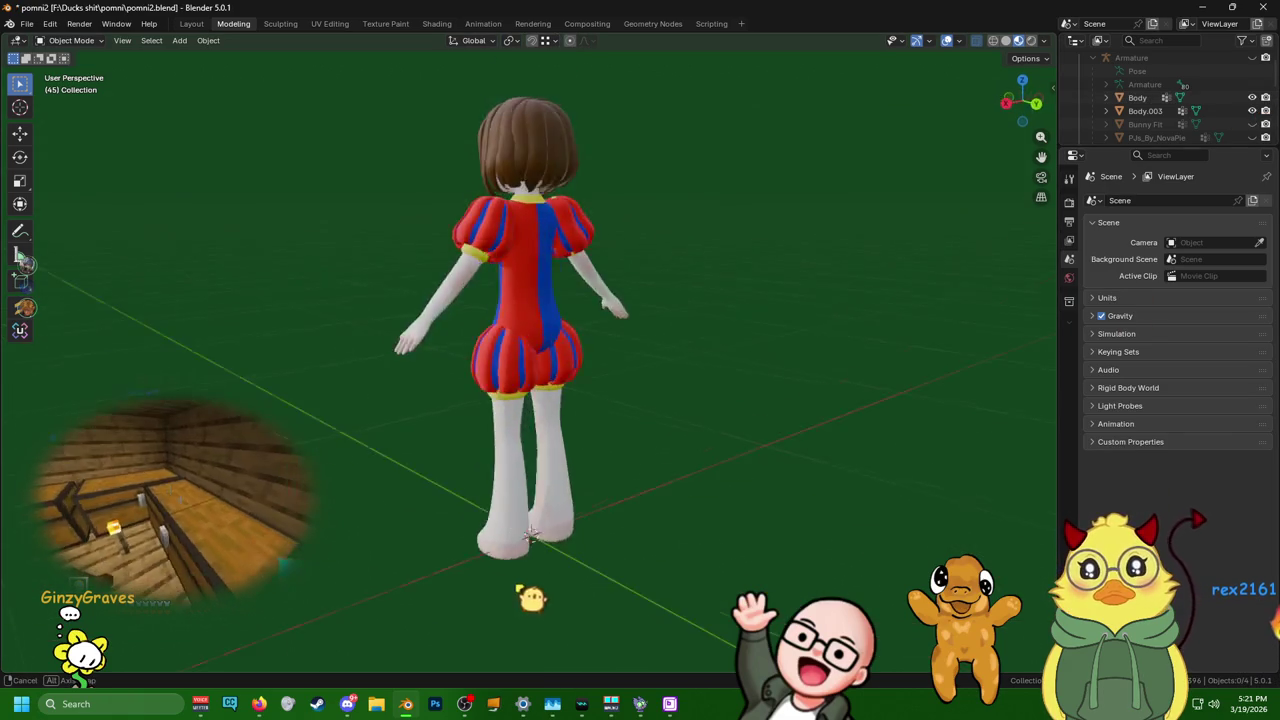
scroll(530, 330, down, 3)
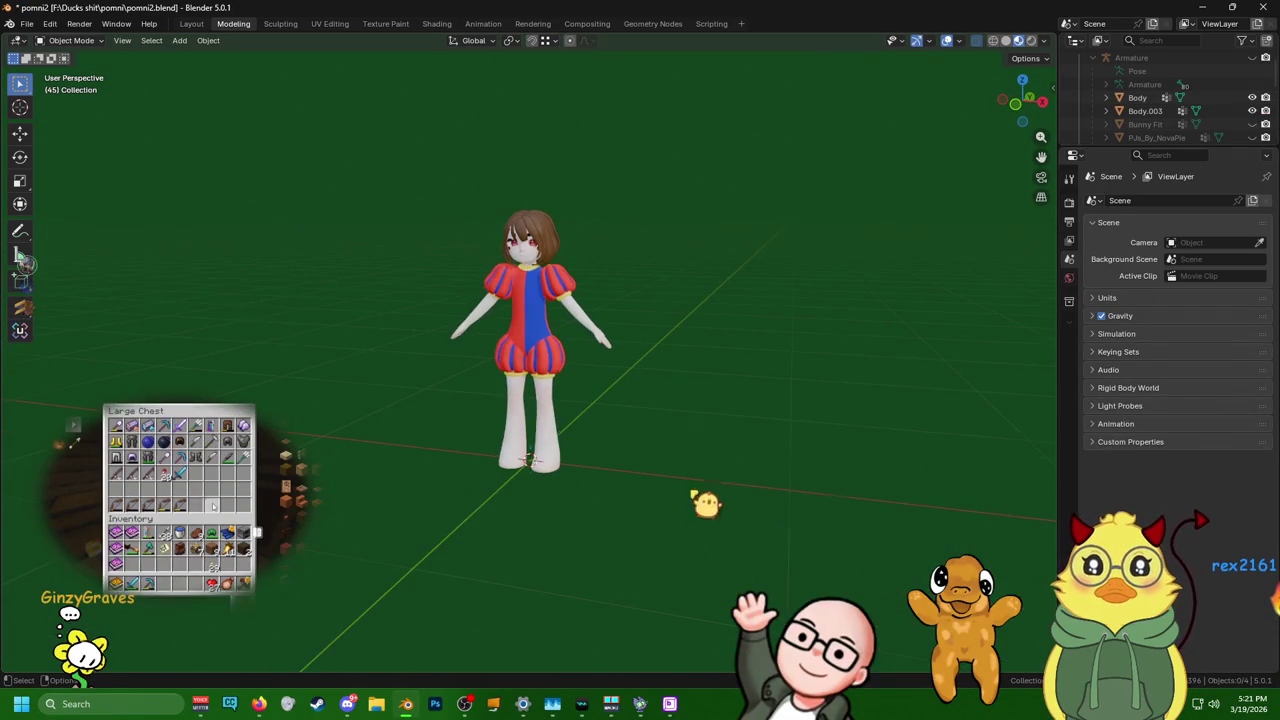
scroll(530, 330, down, 2)
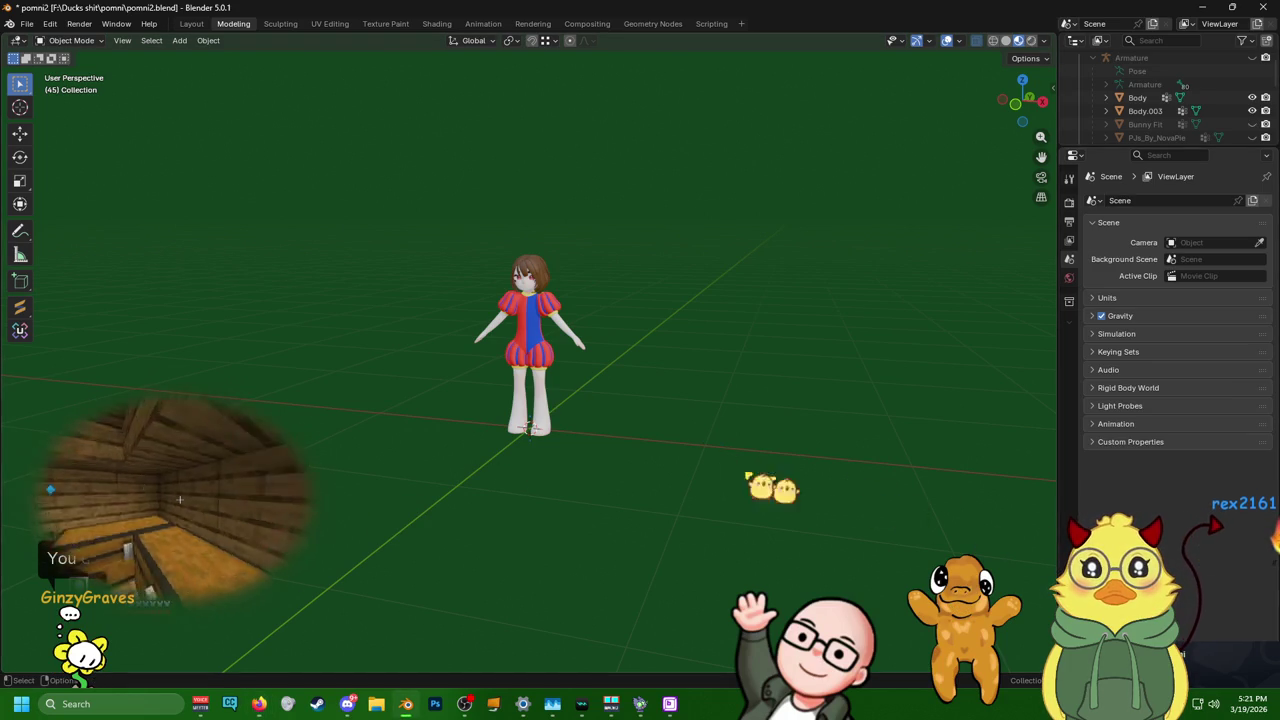
scroll(530, 350, up, 5)
scroll(530, 350, up, 3)
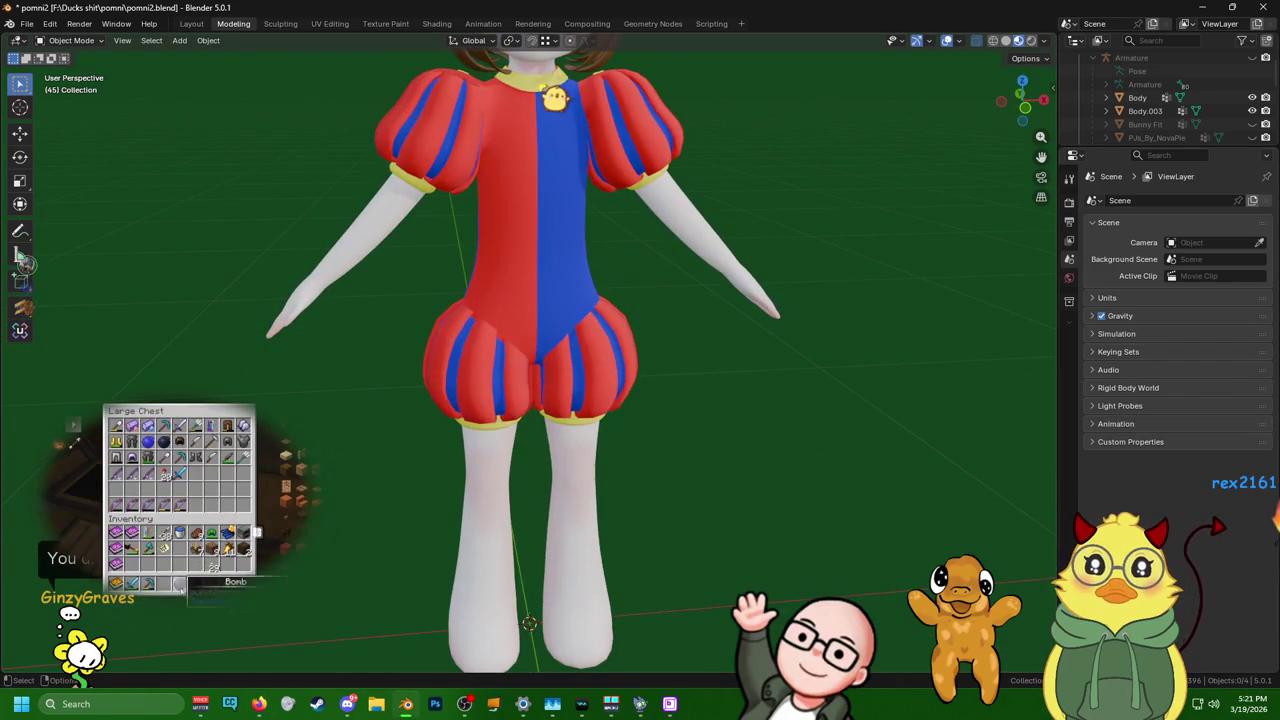
- Enter Edit Mode on Body.003 and select the collar ring around the neck
key(ctrl+z)
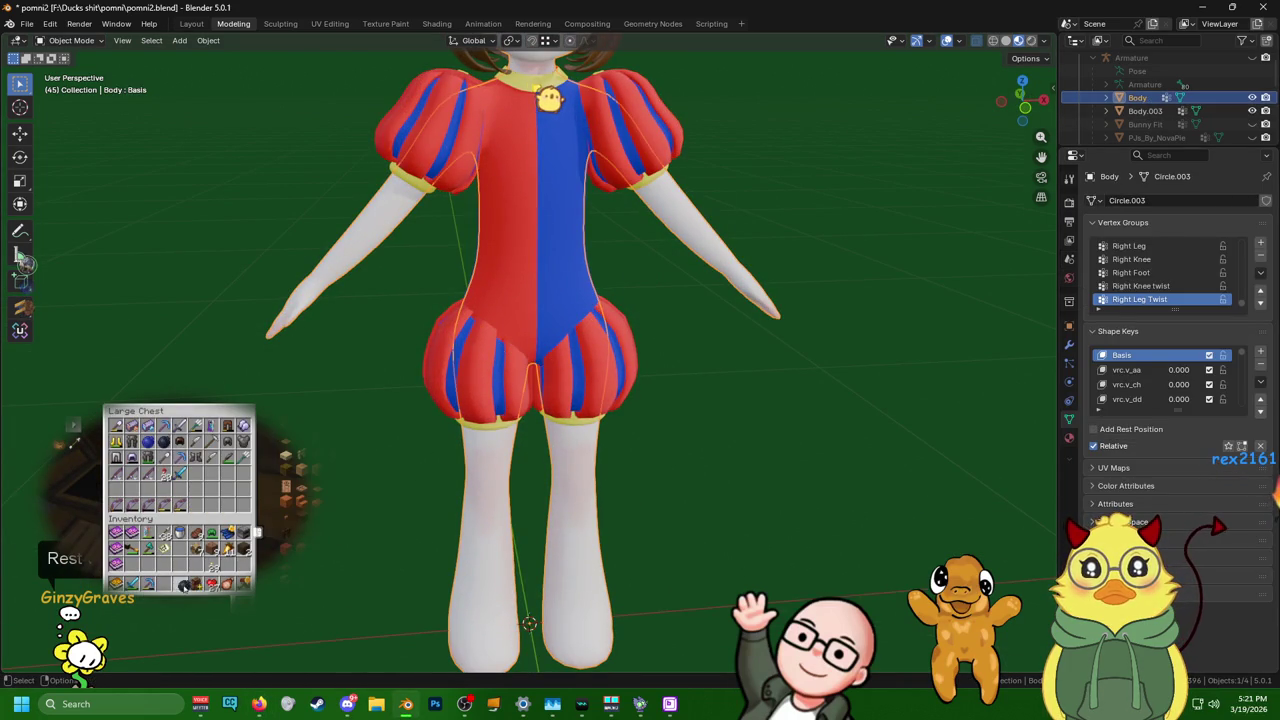
key(ctrl+z)
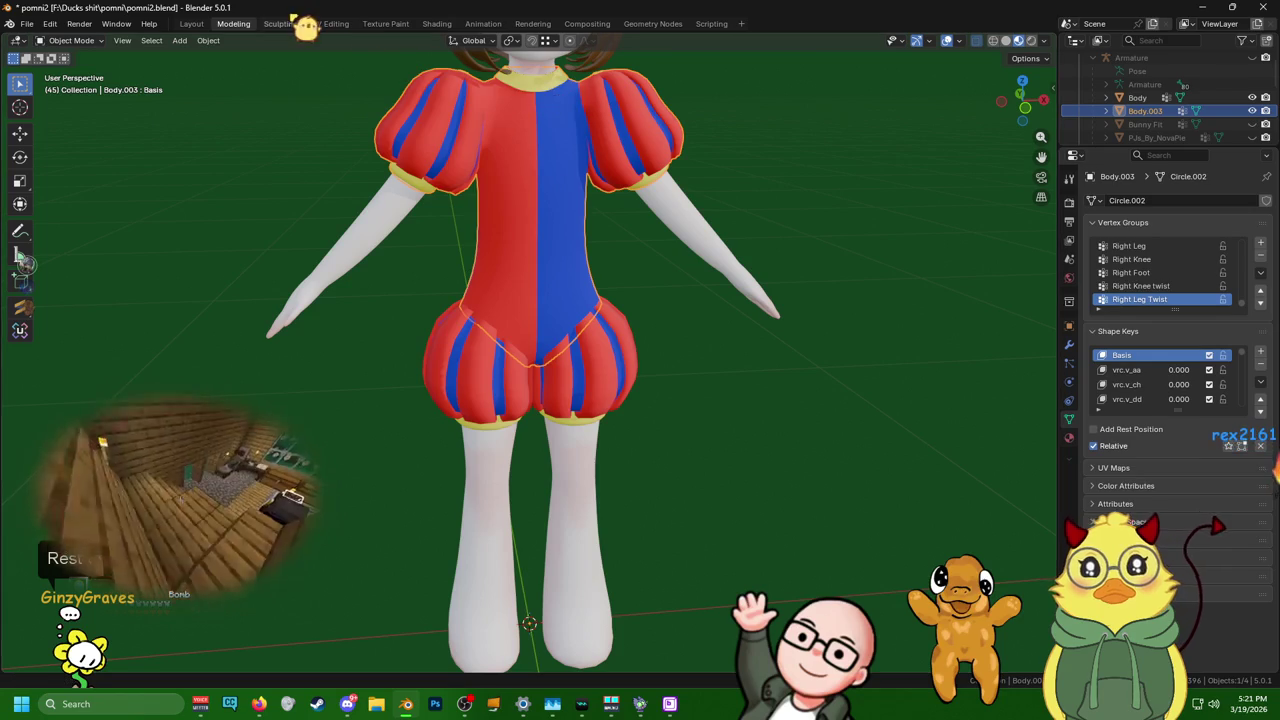
key(Tab)
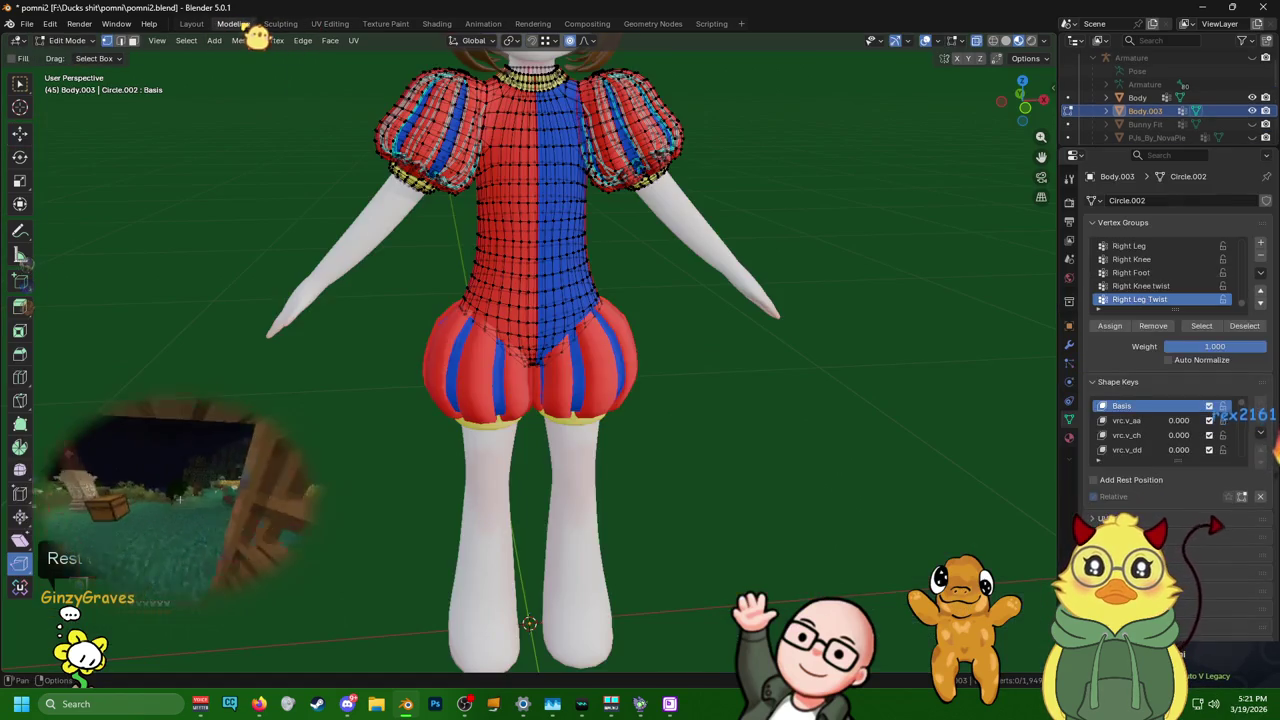
shift+middle_drag(611, 87, 608, 309)
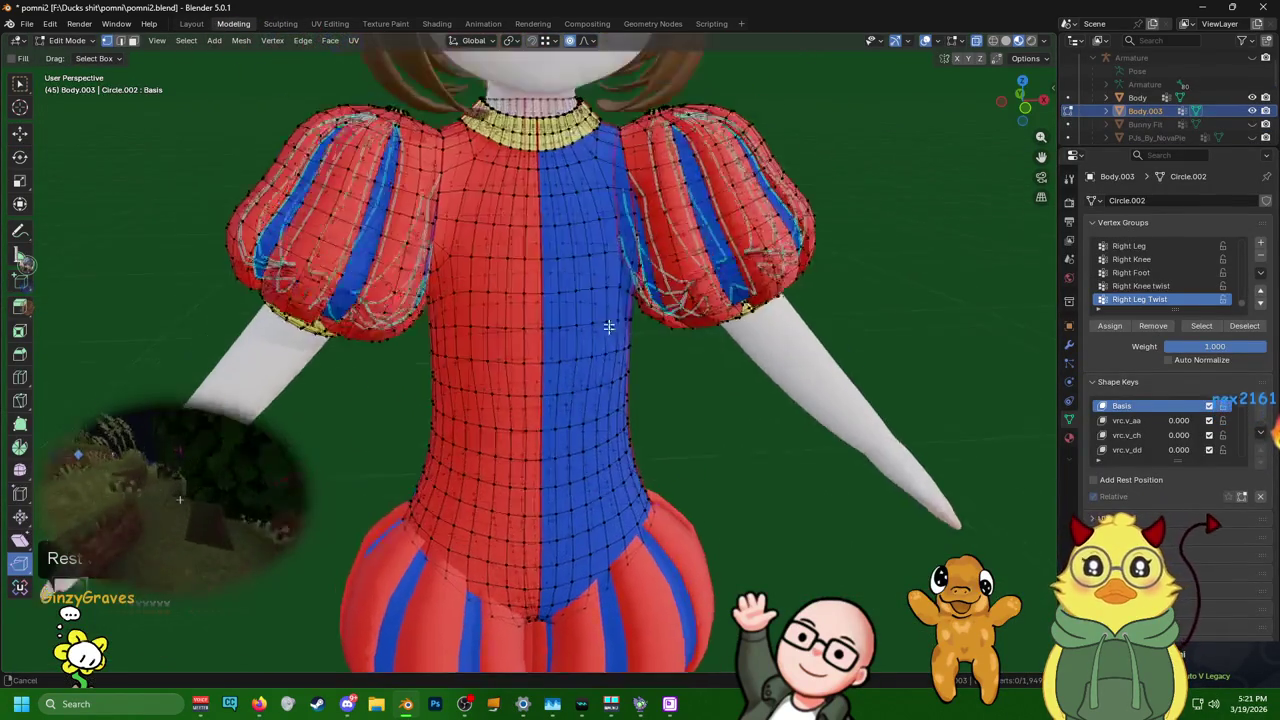
alt+click(592, 437)
alt+click(532, 228)
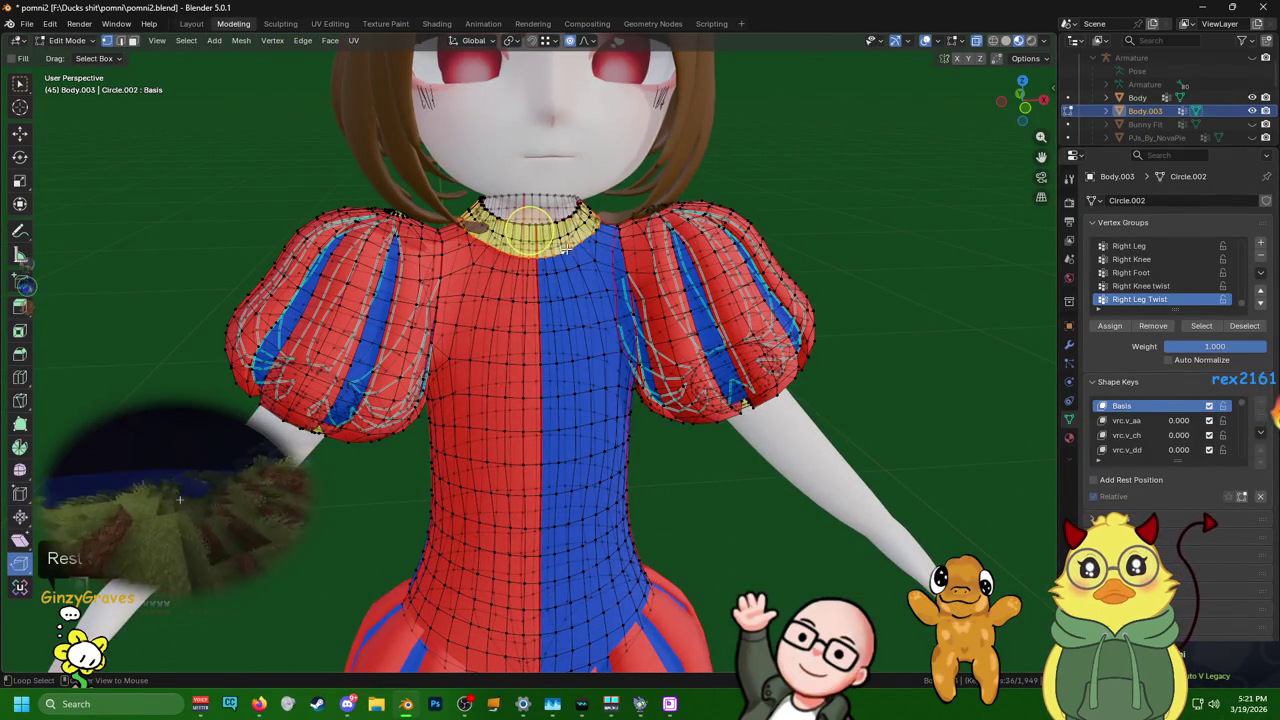
- Enlarge the collar ring, lower it slightly, and smooth its vertices
key(s)
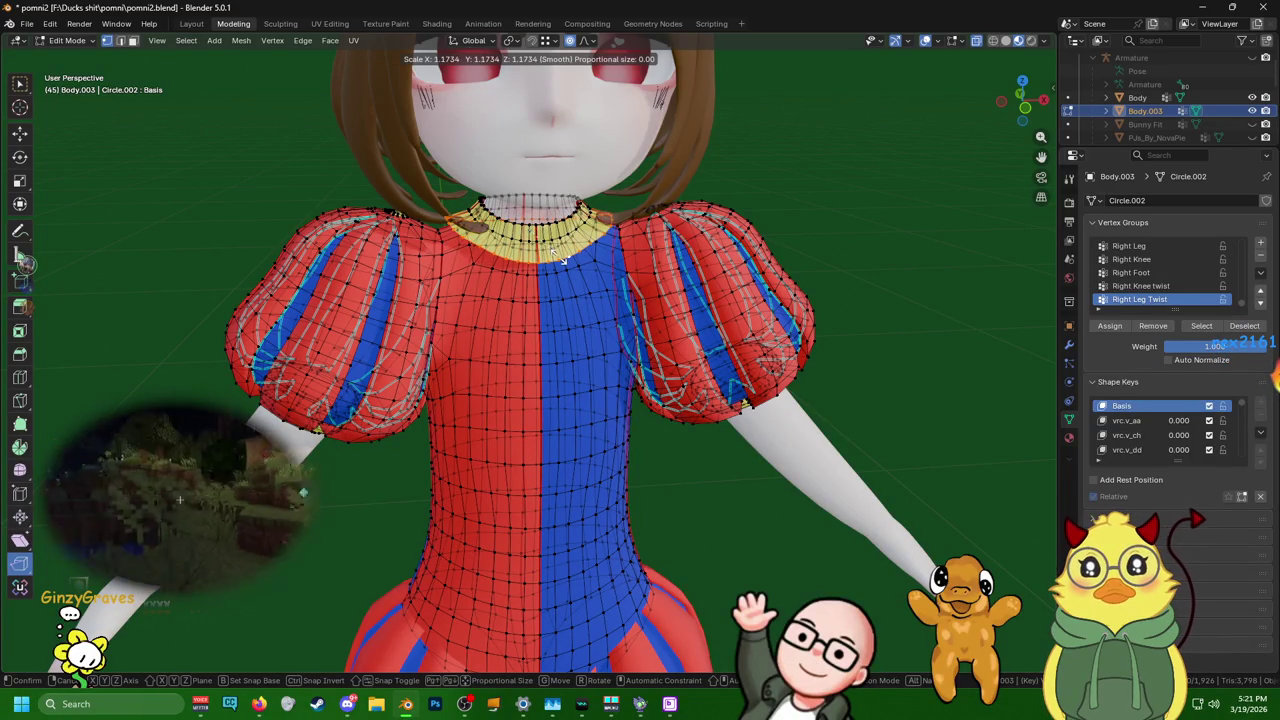
click(563, 258)
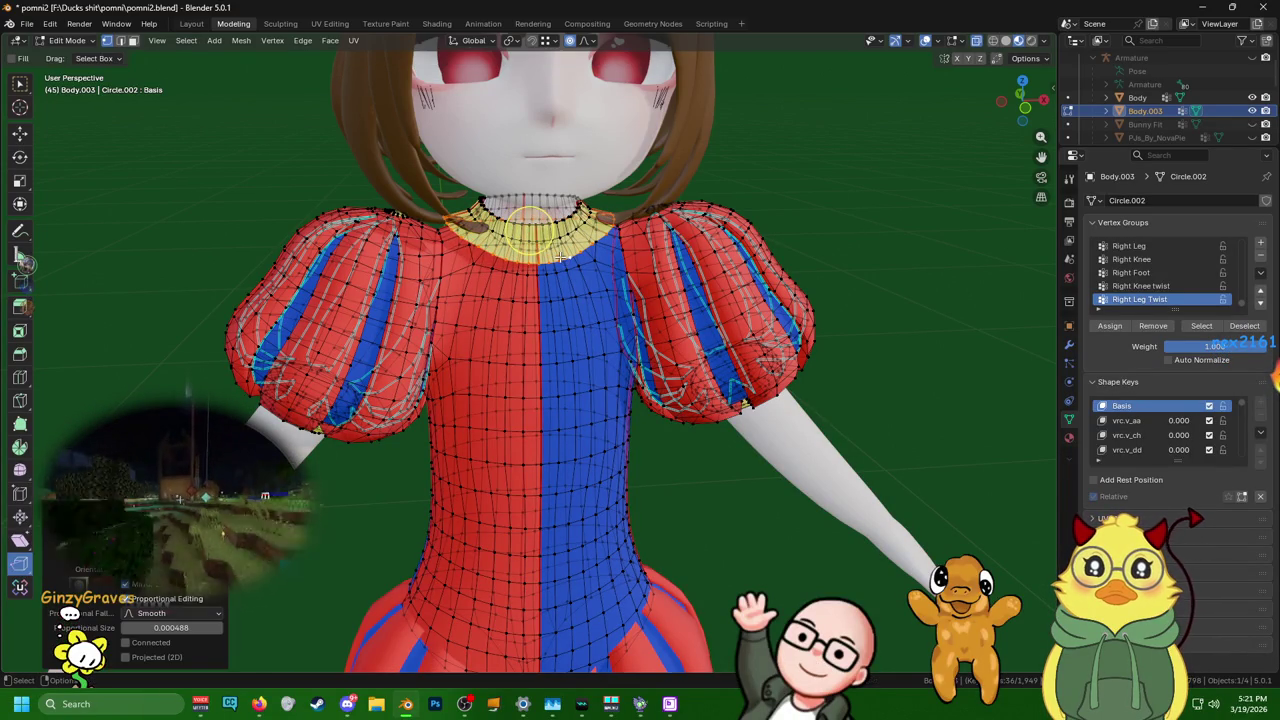
click(22, 132)
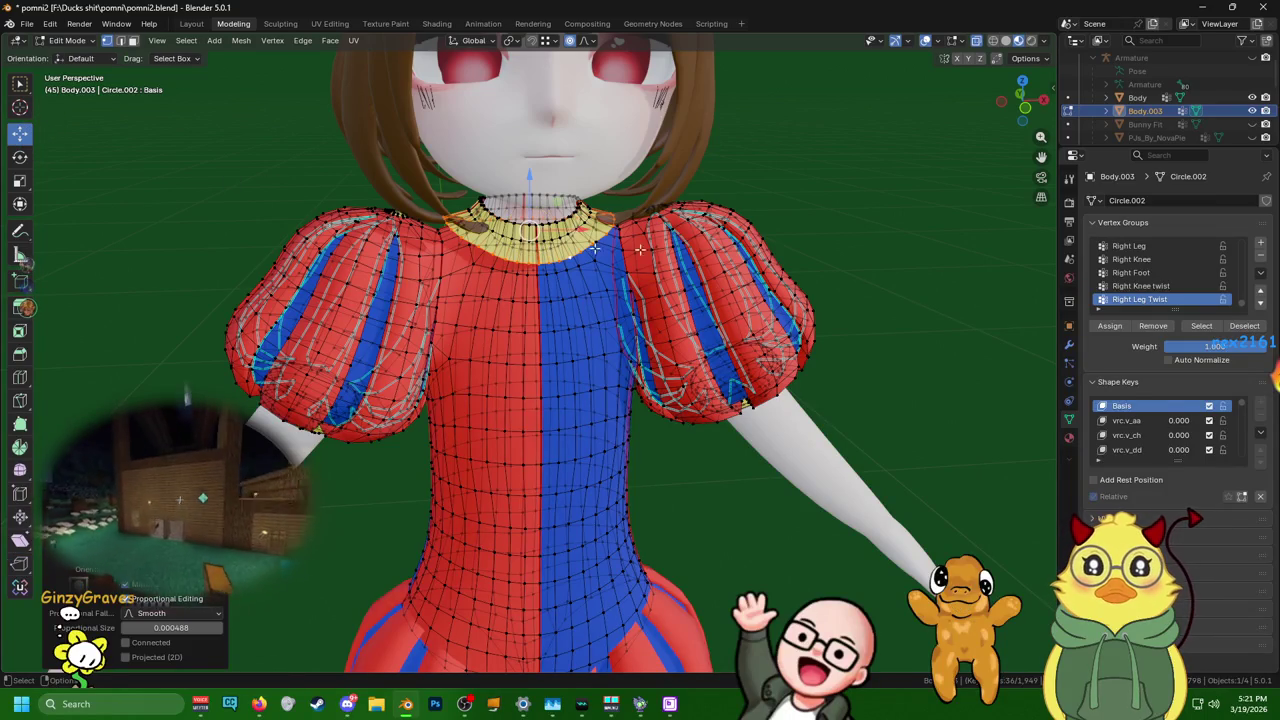
drag(530, 175, 527, 194)
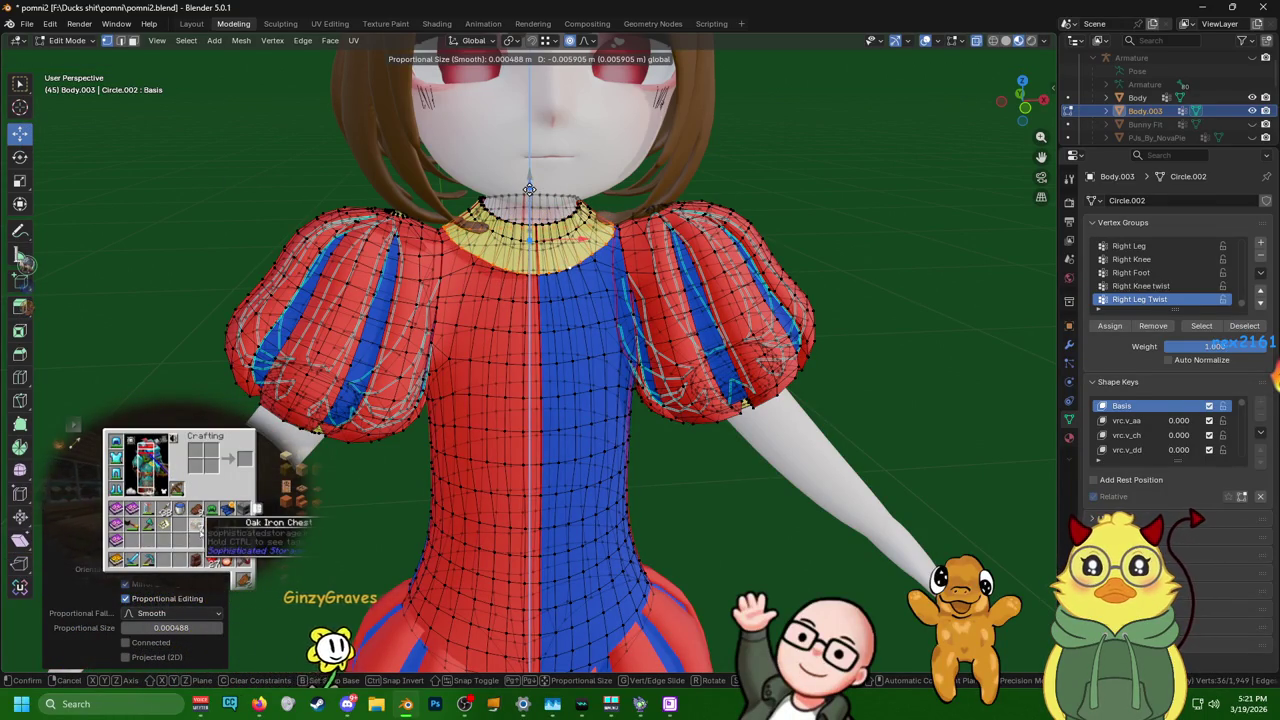
drag(527, 194, 528, 196)
right_click(870, 218)
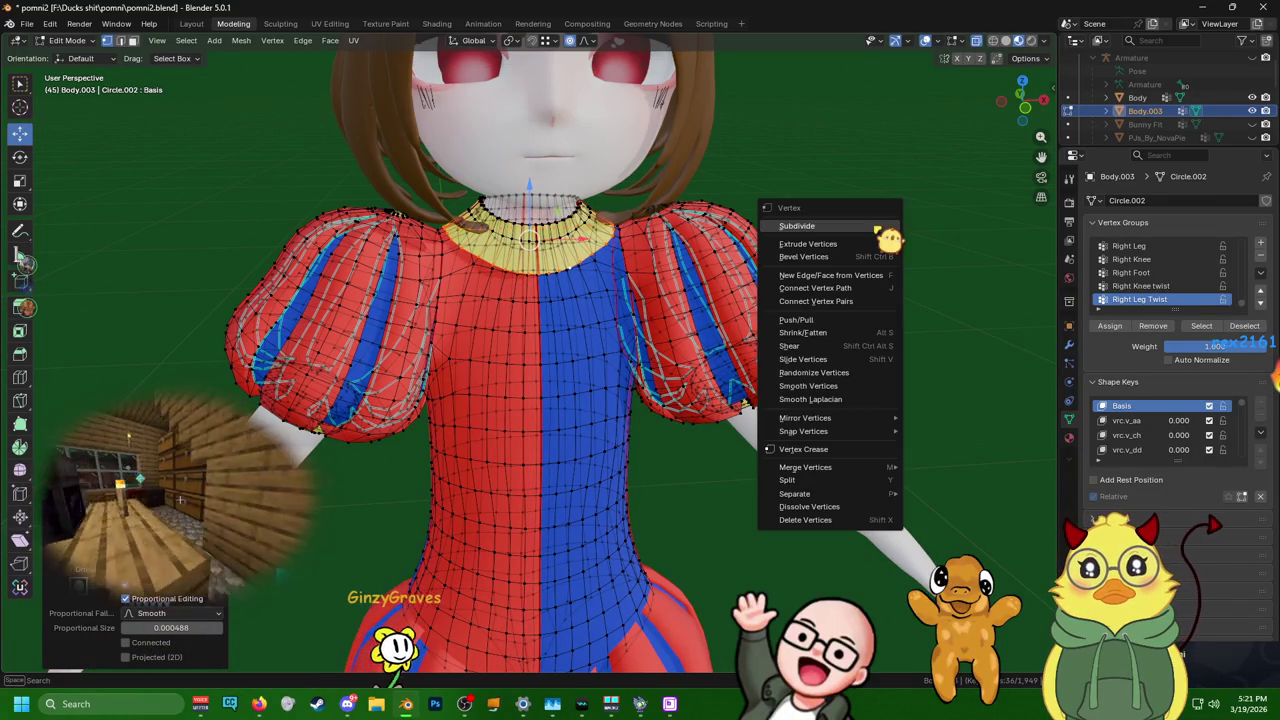
click(858, 393)
- Open the collar at the front centre
mouse_move(858, 393)
middle_down()
mouse_move(872, 243)
mouse_move(860, 260)
middle_up()
scroll(837, 277, down, 5)
scroll(837, 270, up, 2)
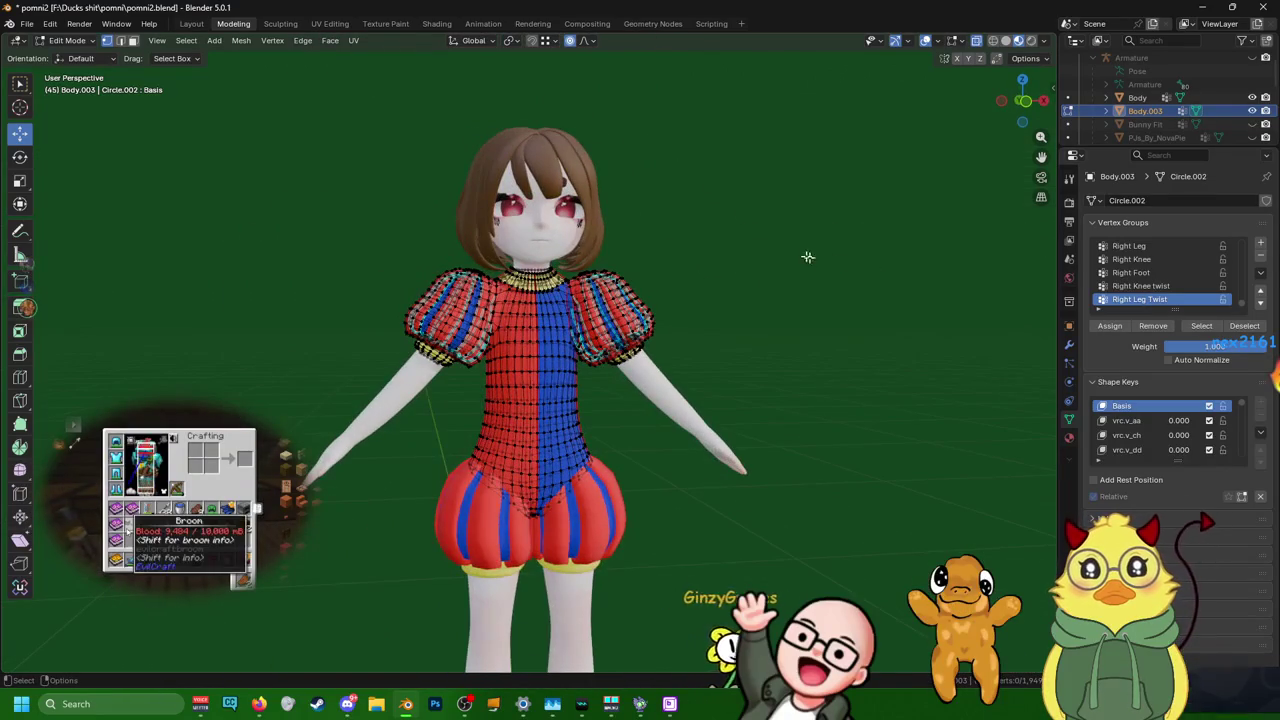
scroll(598, 304, up, 3)
scroll(594, 226, up, 4)
shift+middle_drag(594, 226, 614, 403)
scroll(556, 346, up, 1)
middle_drag(602, 342, 597, 351)
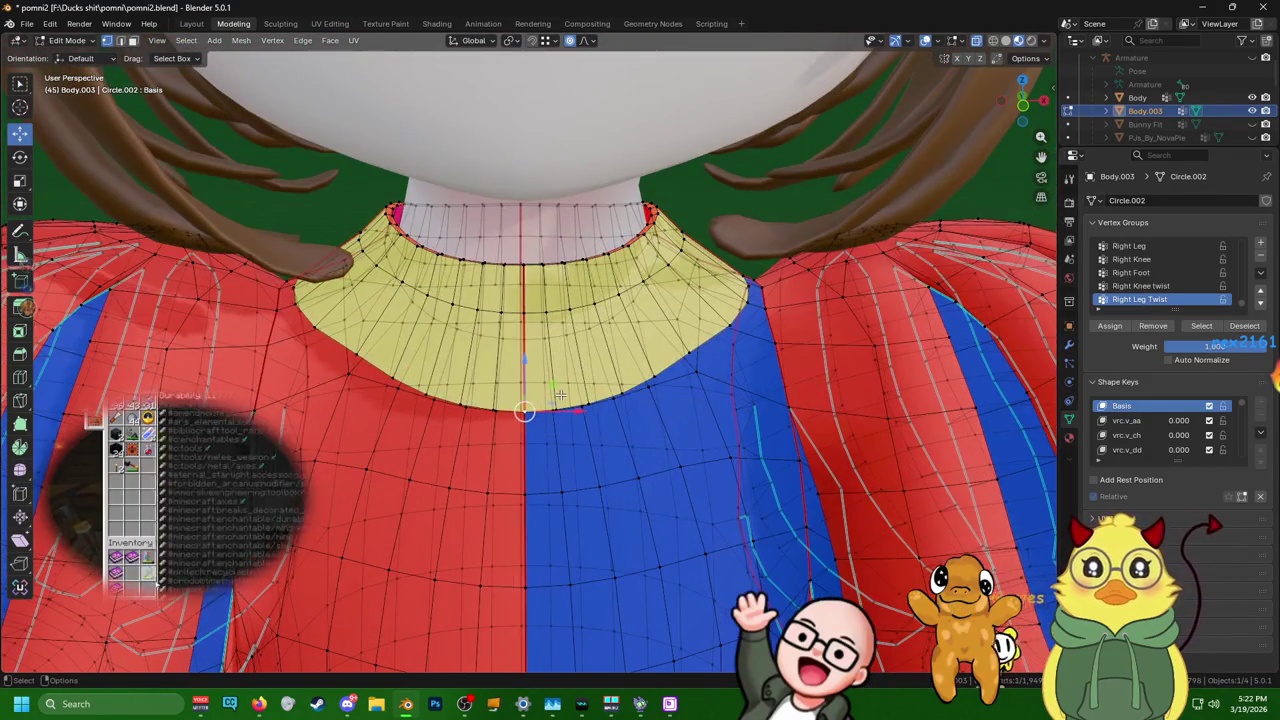
right_click(525, 311)
click(543, 323)
- Check the collar from the front and return to the Layout workspace
mouse_move(602, 410)
middle_down()
mouse_move(577, 339)
mouse_move(584, 320)
middle_up()
scroll(577, 339, up, 1)
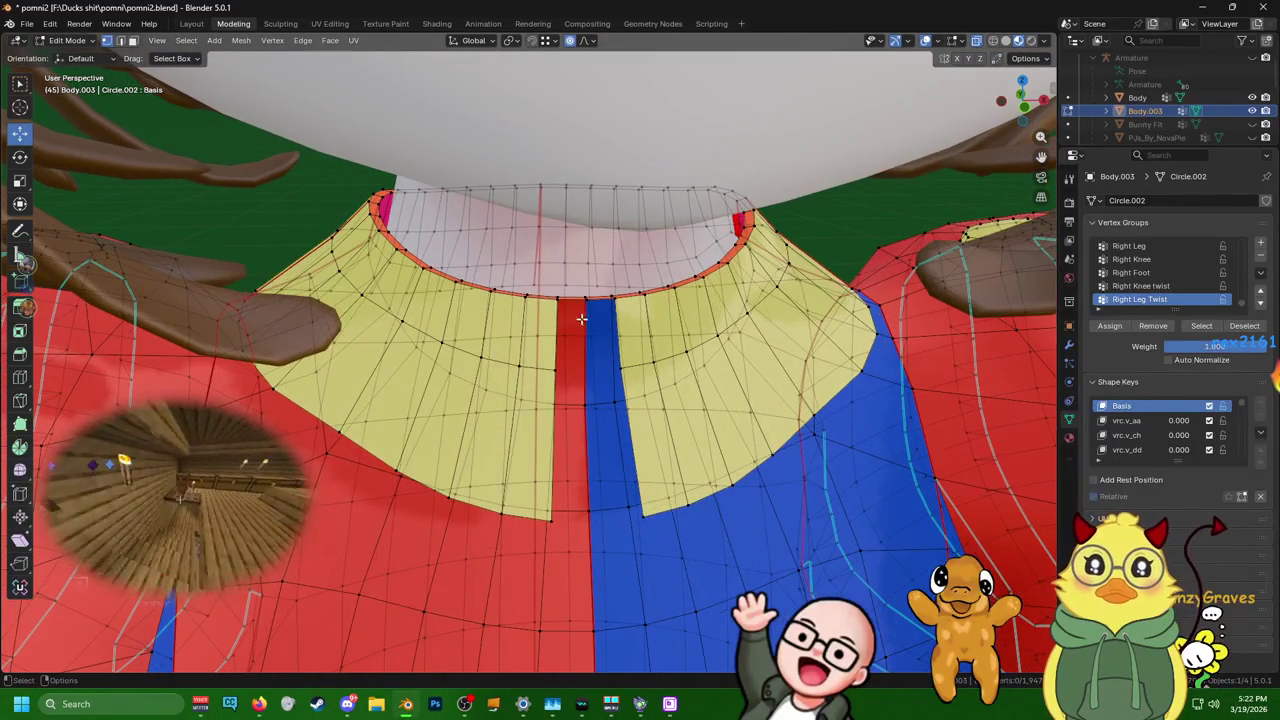
scroll(705, 340, down, 4)
middle_drag(693, 348, 725, 345)
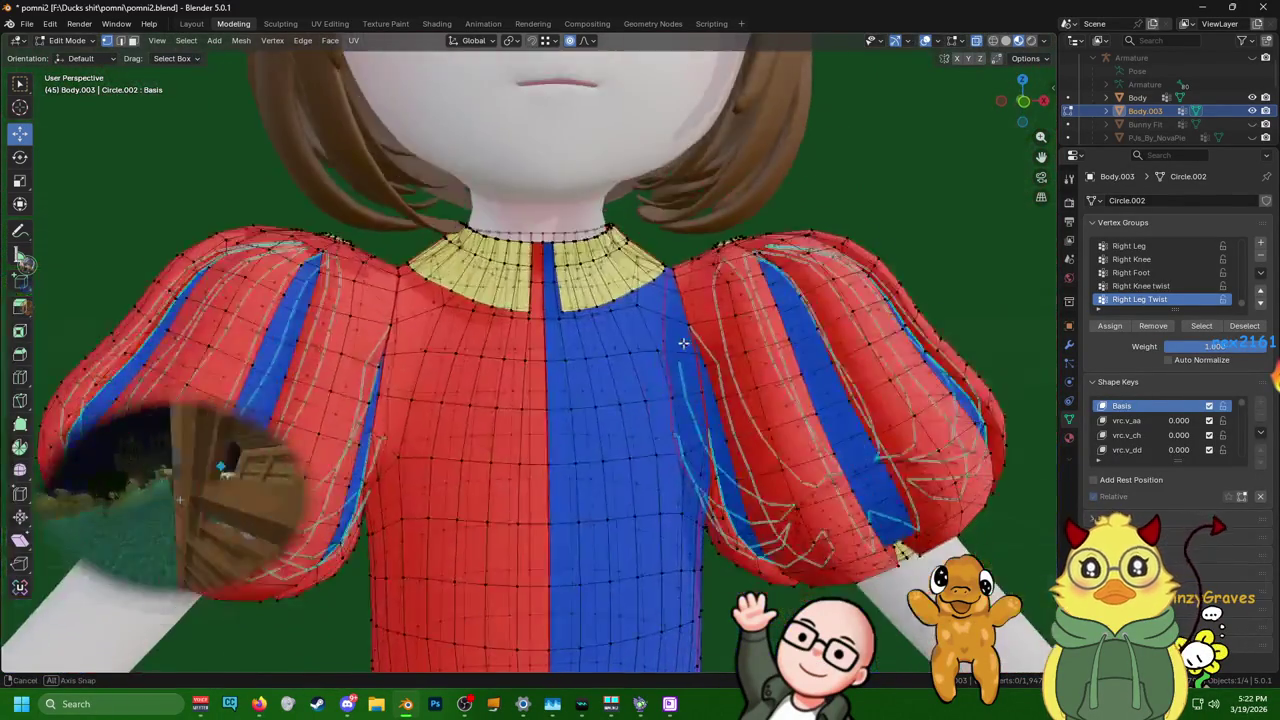
scroll(736, 347, down, 2)
middle_drag(628, 310, 613, 330)
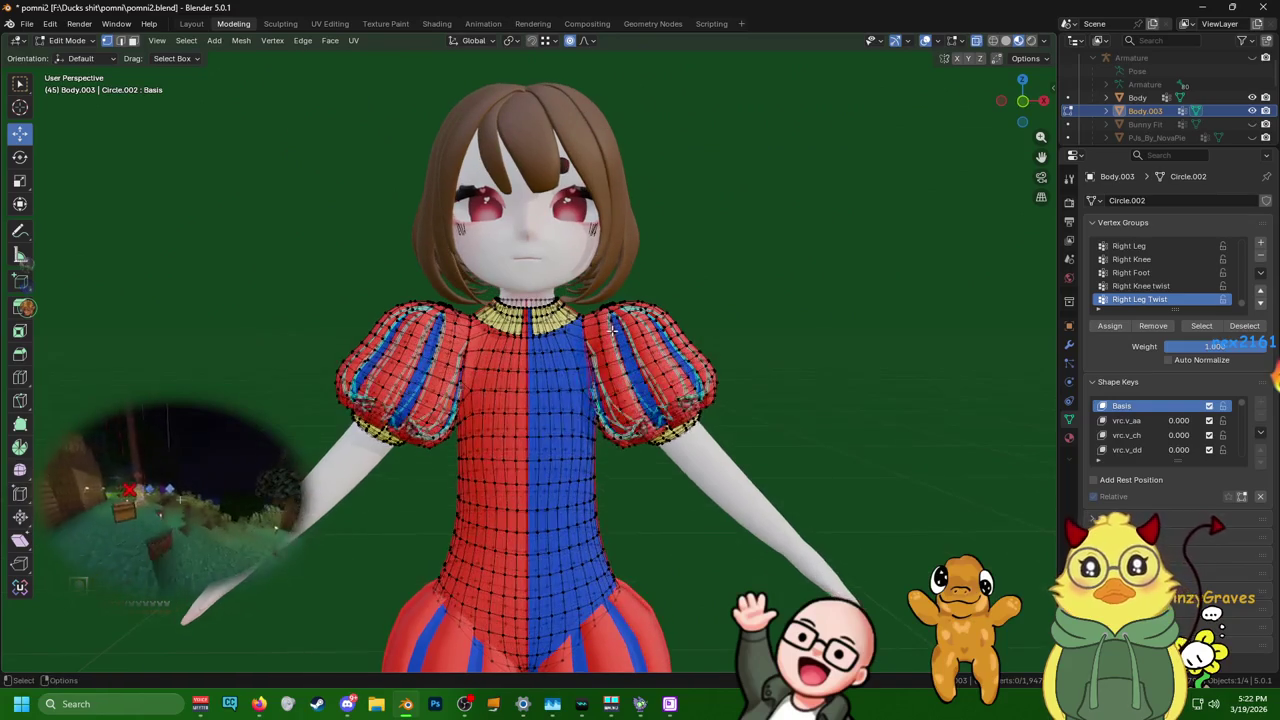
click(200, 24)
scroll(748, 376, down, 5)
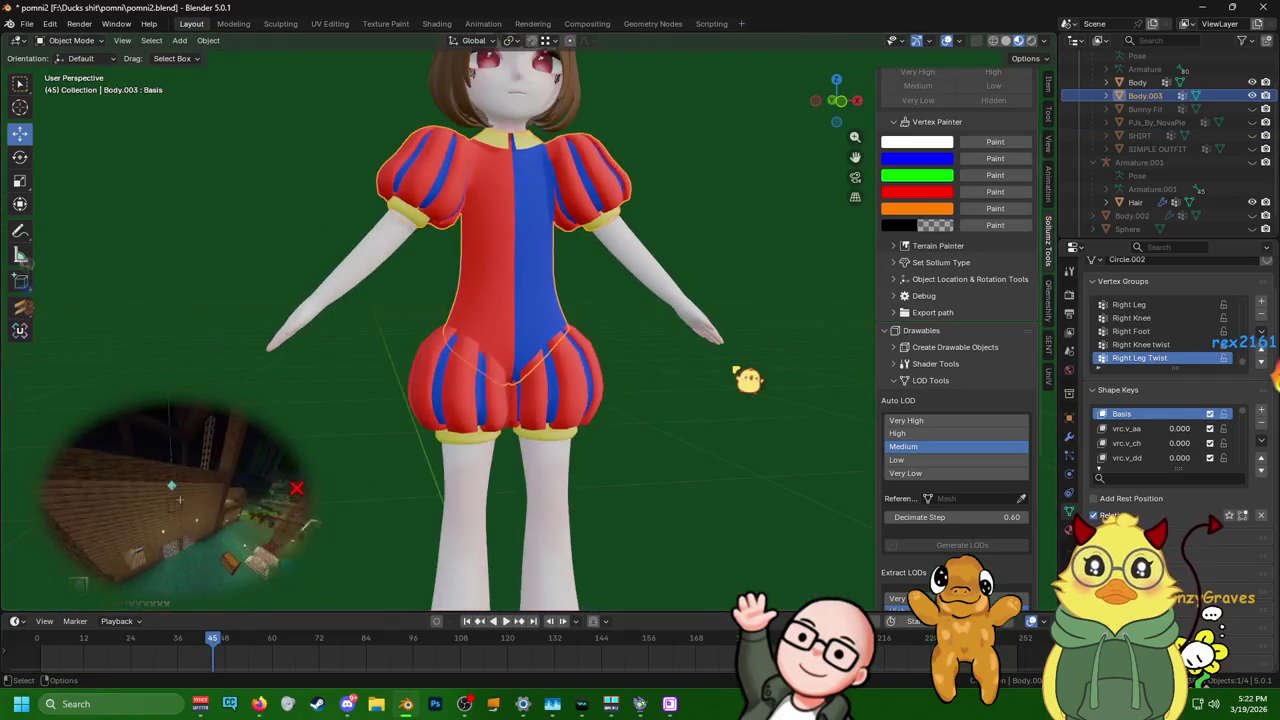
scroll(716, 425, down, 2)
mouse_move(706, 434)
middle_down()
mouse_move(754, 357)
mouse_move(757, 220)
mouse_move(731, 300)
mouse_move(786, 309)
mouse_move(714, 305)
middle_up()
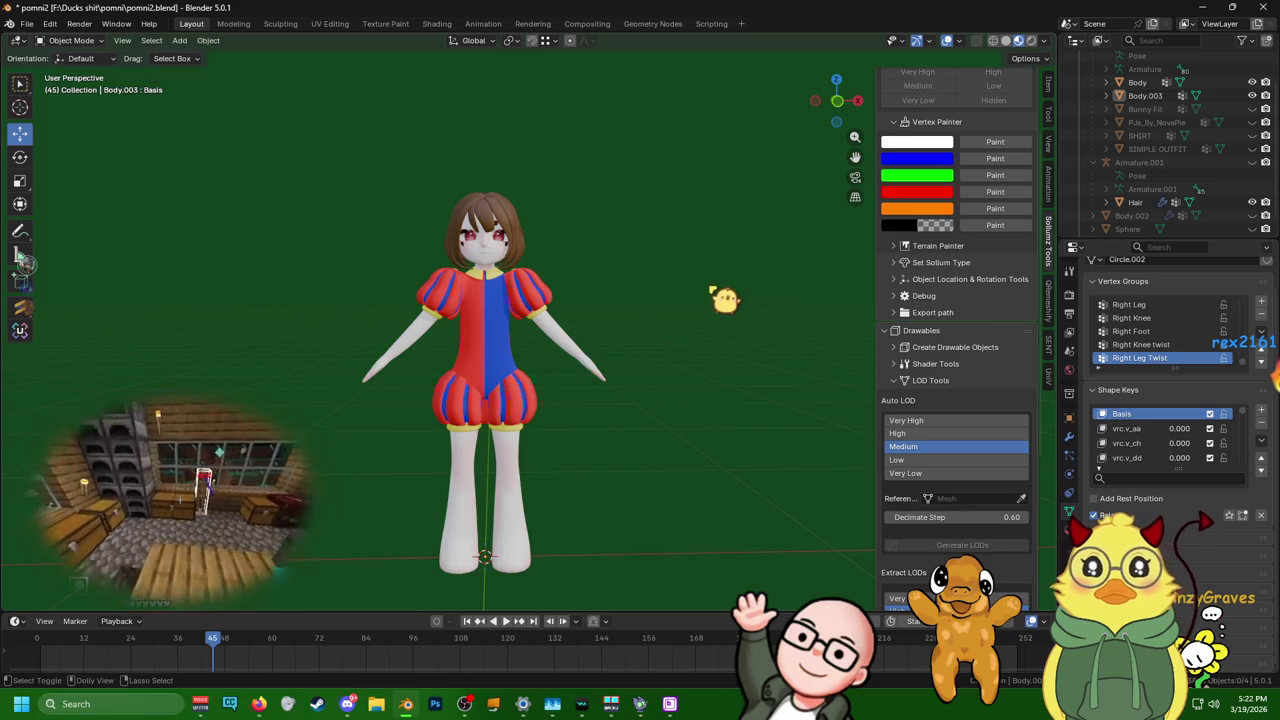
click(300, 161)
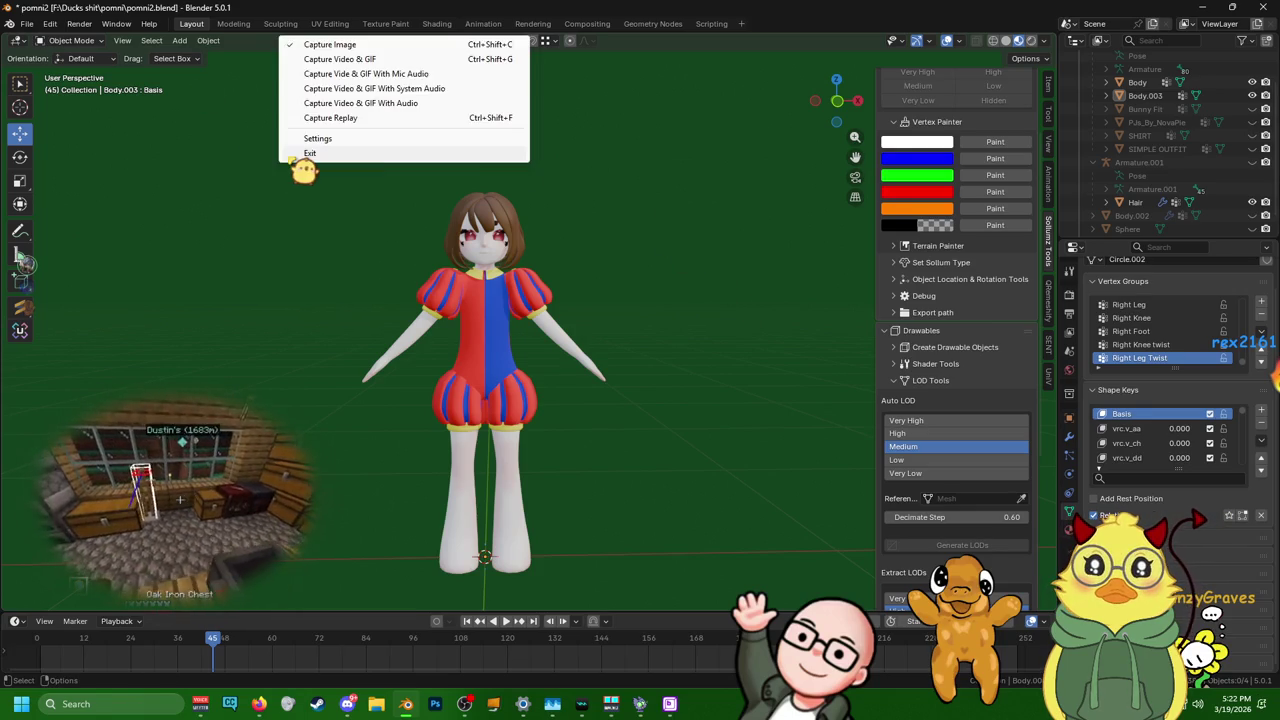
middle_drag(24, 262, 25, 264)
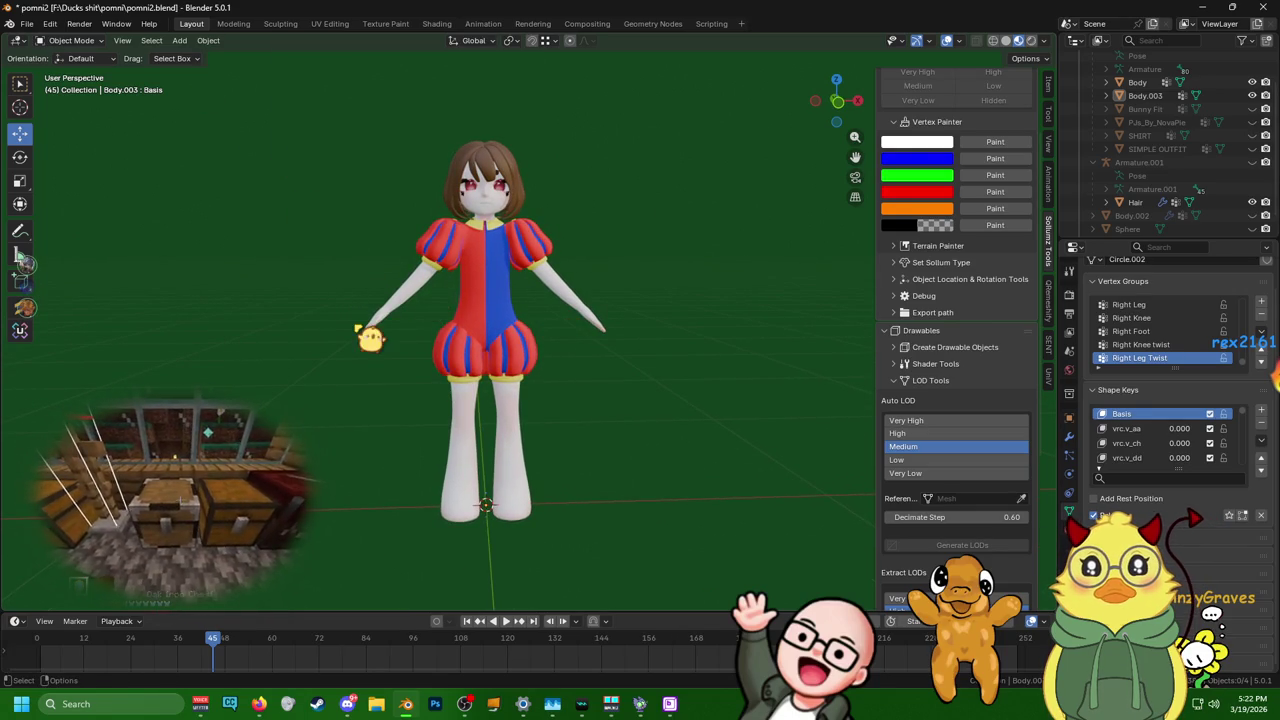